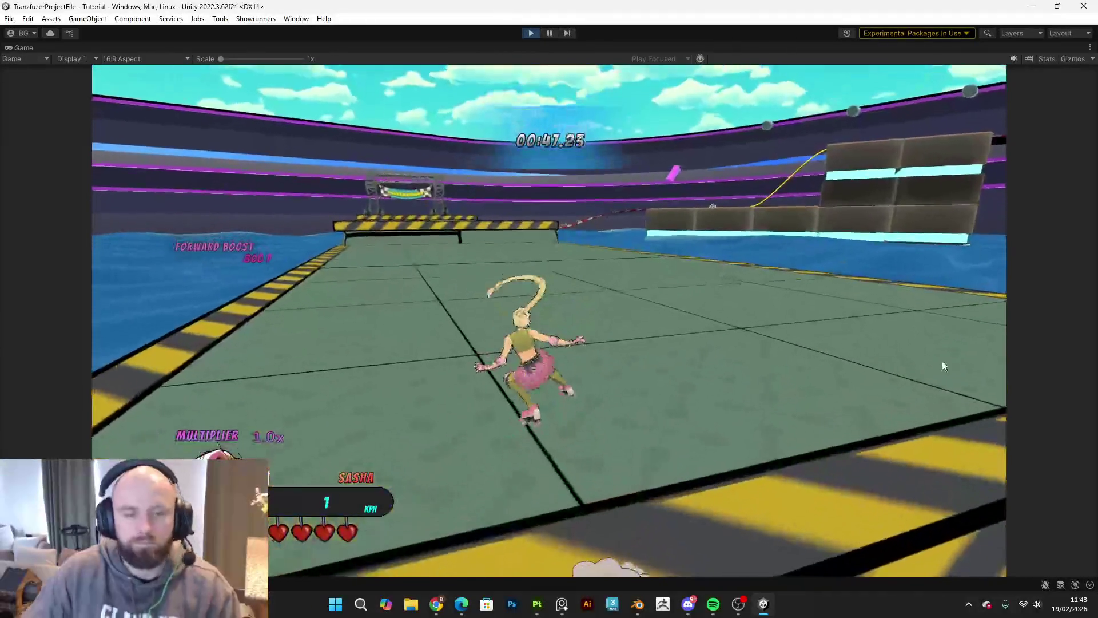
Step: Pause the race and exit Play mode to get back to editing the scene beside the cones
key("Escape")
left_click(532, 34)
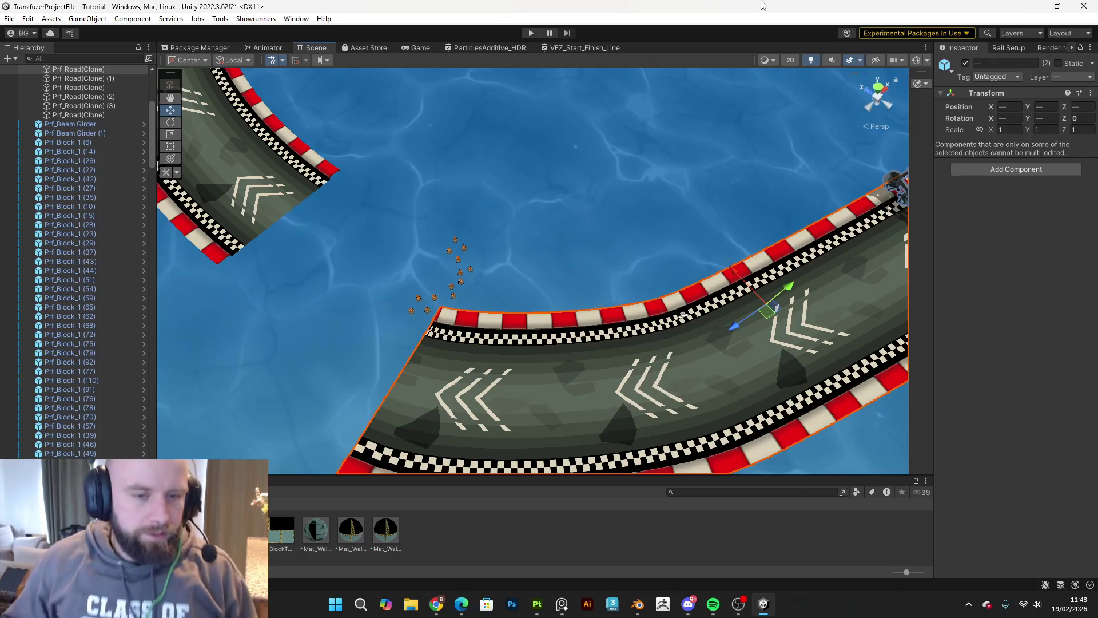
mouse_move(393, 208)
left_mouse_down()
mouse_move(454, 265)
mouse_move(410, 262)
mouse_move(337, 208)
left_mouse_up()
Step: Select a single traffic cone floating in the water in the Scene view
left_click(339, 264)
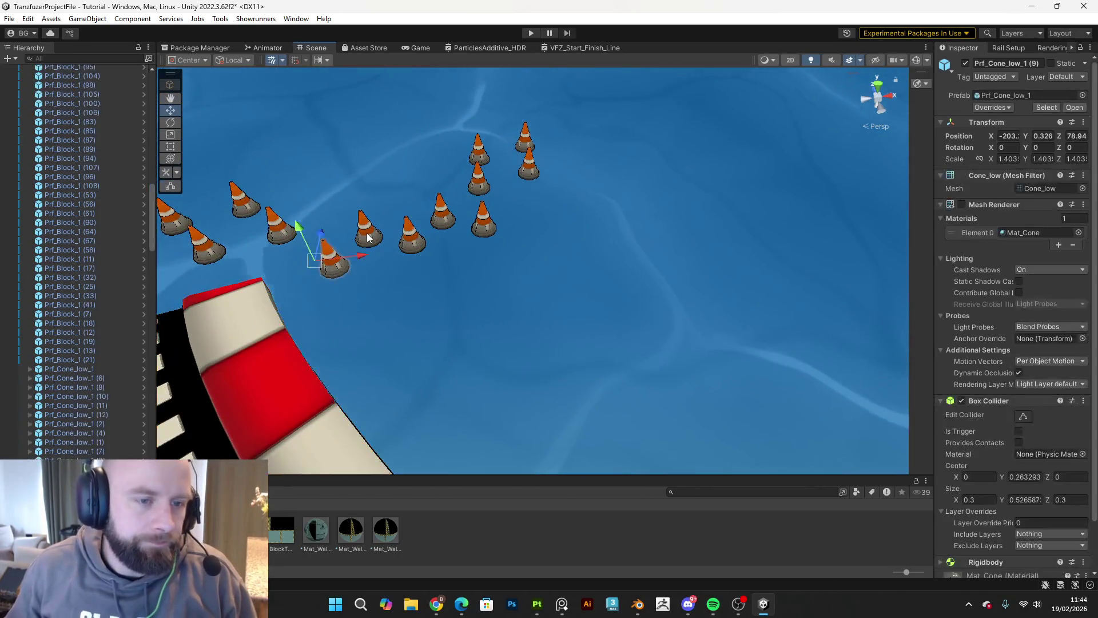
left_click(469, 228, "ctrl")
mouse_move(469, 228)
left_mouse_down()
mouse_move(452, 267)
mouse_move(473, 287)
mouse_move(431, 196)
mouse_move(409, 296)
left_mouse_up()
left_click(409, 296)
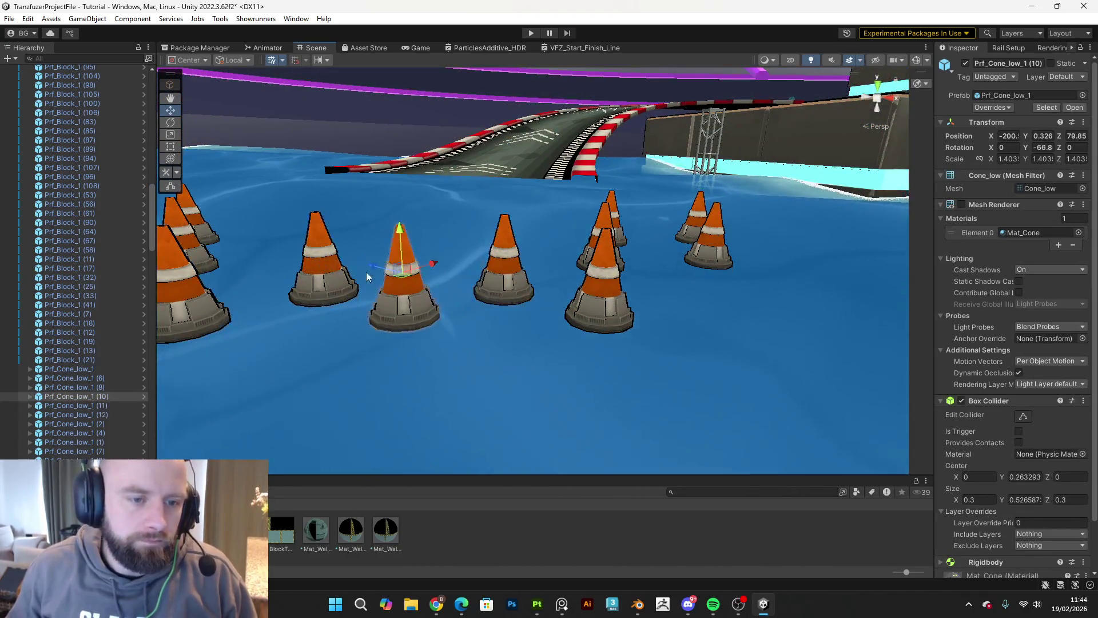
Step: Select every Prf_Cone_low_1 row in the Hierarchy and delete all the cones
left_click(83, 371)
scroll(99, 395, "down", 5)
left_click(87, 377, "shift")
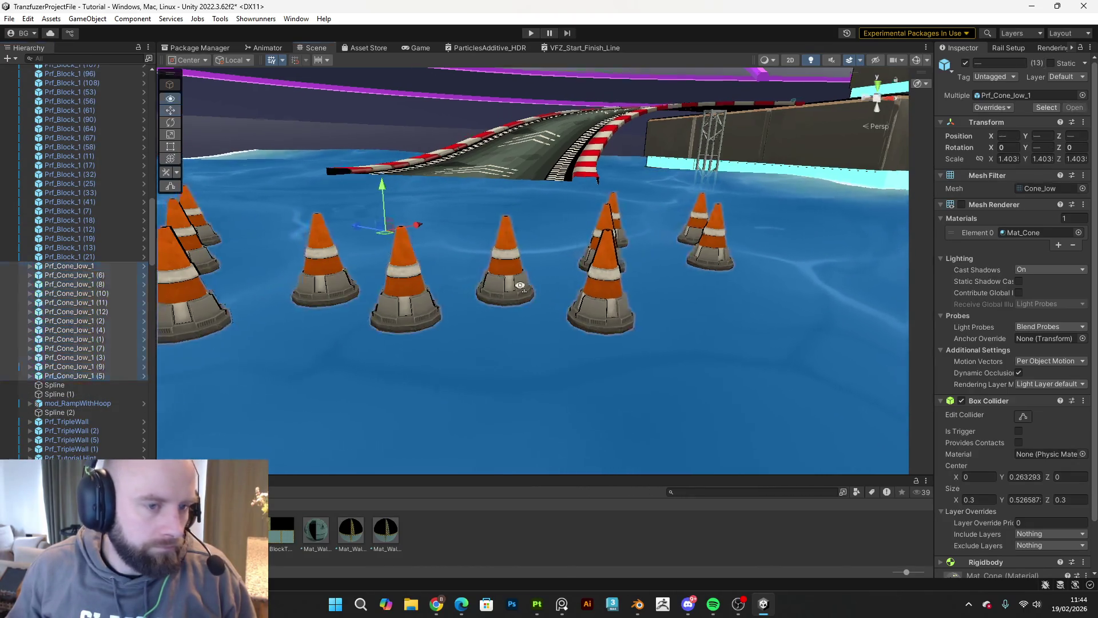
key("f")
key("Delete")
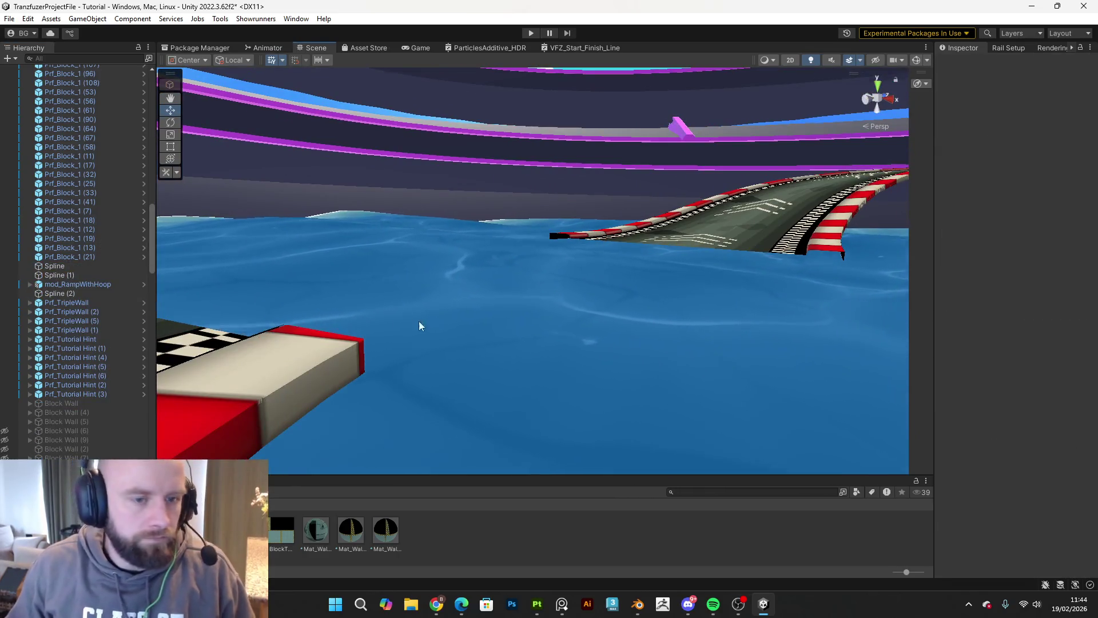
mouse_move(419, 321)
left_mouse_down()
mouse_move(1065, 266)
mouse_move(69, 268)
mouse_move(116, 267)
mouse_move(123, 284)
mouse_move(61, 280)
mouse_move(94, 297)
mouse_move(292, 310)
mouse_move(341, 335)
mouse_move(427, 351)
mouse_move(608, 345)
mouse_move(603, 332)
mouse_move(687, 304)
mouse_move(585, 286)
mouse_move(599, 271)
mouse_move(681, 267)
left_mouse_up()
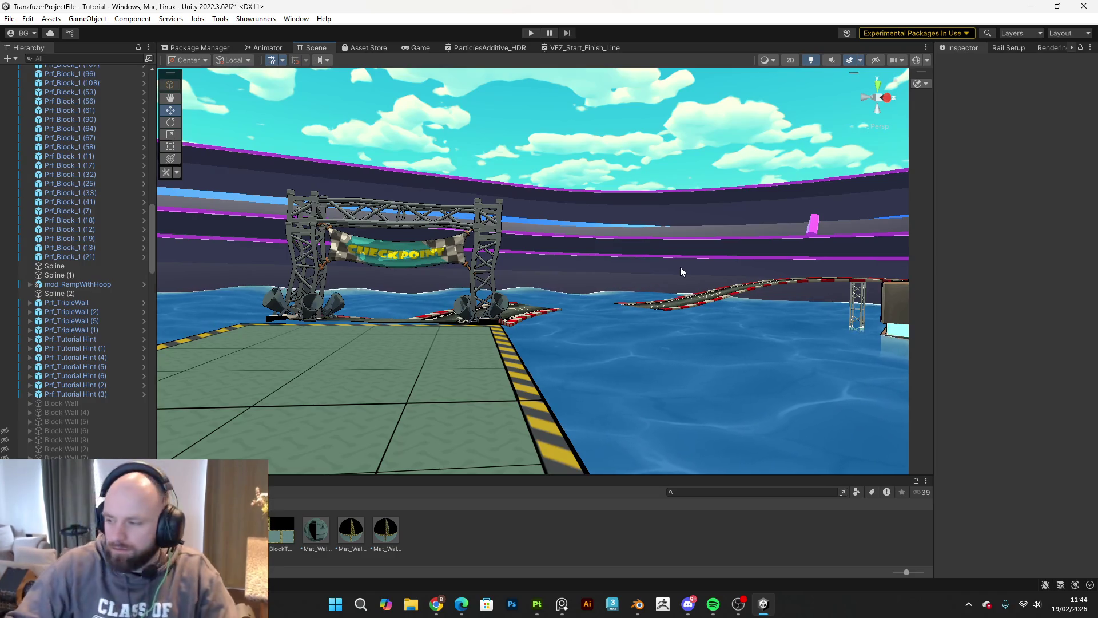
mouse_move(681, 266)
left_mouse_down("alt")
mouse_move(658, 198)
mouse_move(704, 214)
mouse_move(976, 400)
mouse_move(149, 393)
mouse_move(893, 322)
mouse_move(773, 319)
mouse_move(562, 276)
mouse_move(946, 265)
mouse_move(377, 328)
left_mouse_up("alt")
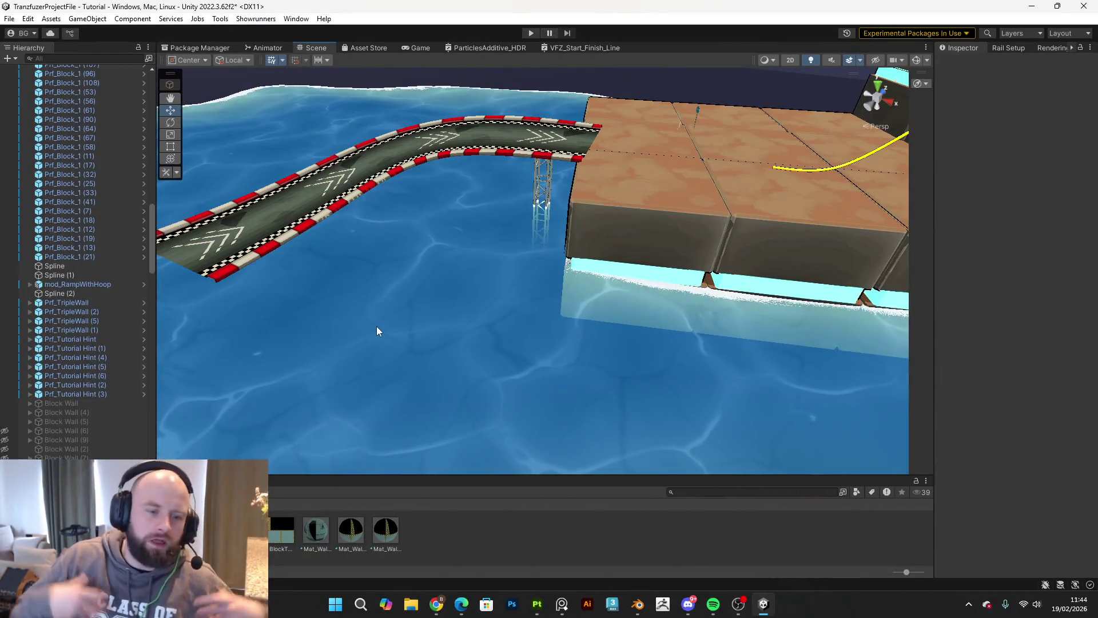
mouse_move(549, 302)
left_mouse_down("alt")
mouse_move(964, 251)
mouse_move(108, 238)
mouse_move(24, 201)
mouse_move(128, 192)
mouse_move(337, 248)
mouse_move(389, 275)
mouse_move(519, 264)
left_mouse_up("alt")
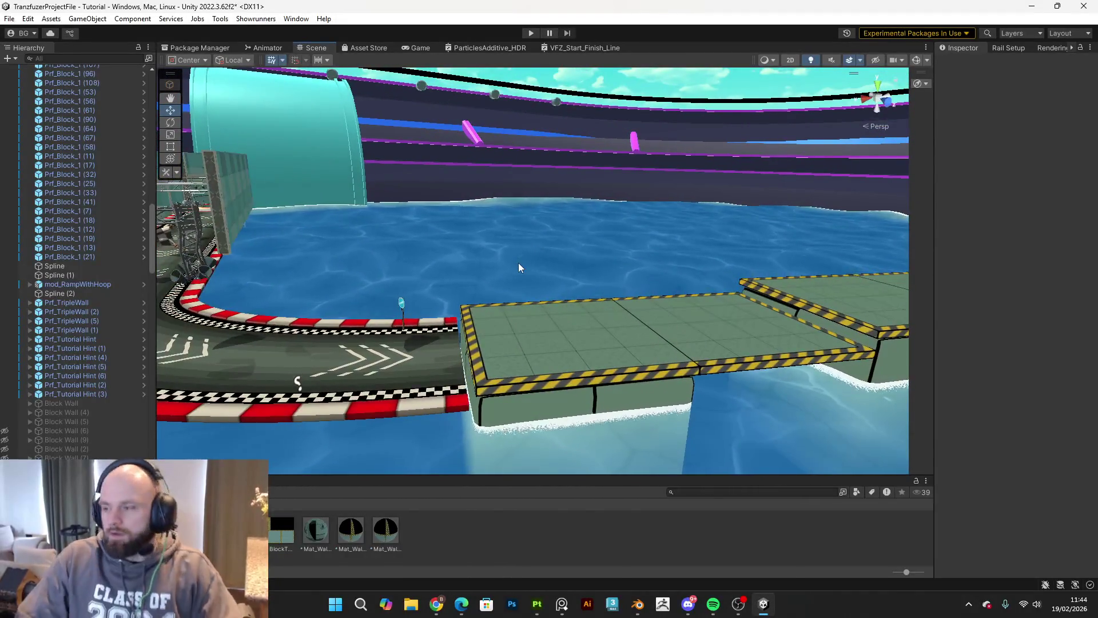
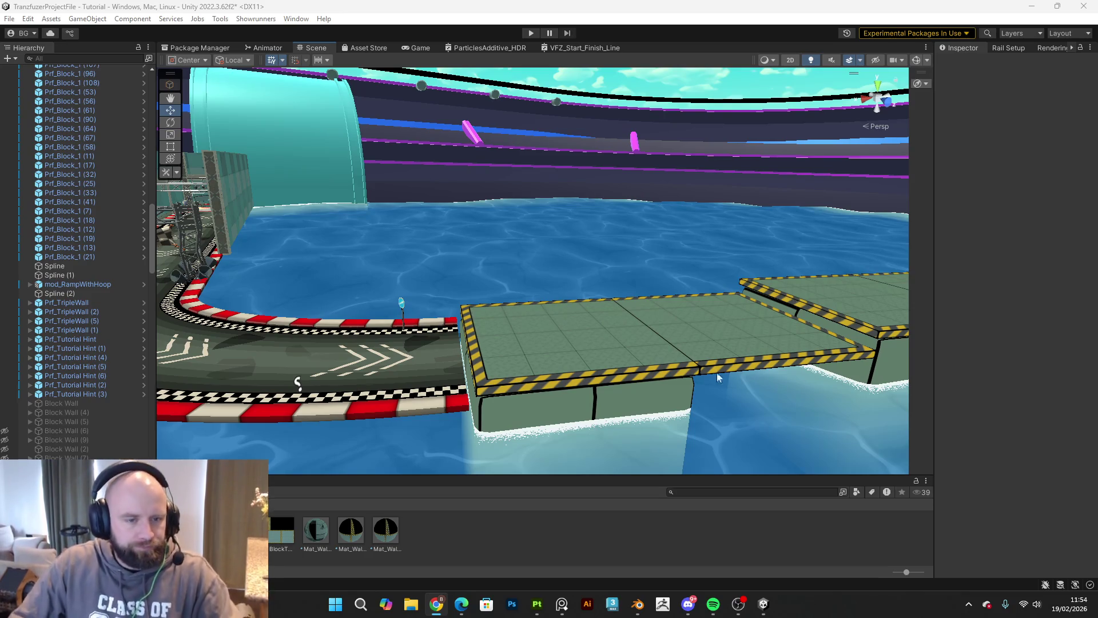
Step: Fly down the track toward the green block platforms over the water and select the arrow sign
mouse_move(548, 276)
left_mouse_down()
mouse_move(579, 301)
mouse_move(598, 240)
mouse_move(549, 245)
mouse_move(615, 260)
mouse_move(637, 229)
mouse_move(644, 292)
mouse_move(634, 252)
mouse_move(642, 238)
mouse_move(676, 241)
mouse_move(660, 254)
mouse_move(674, 248)
left_mouse_up()
left_click(608, 239)
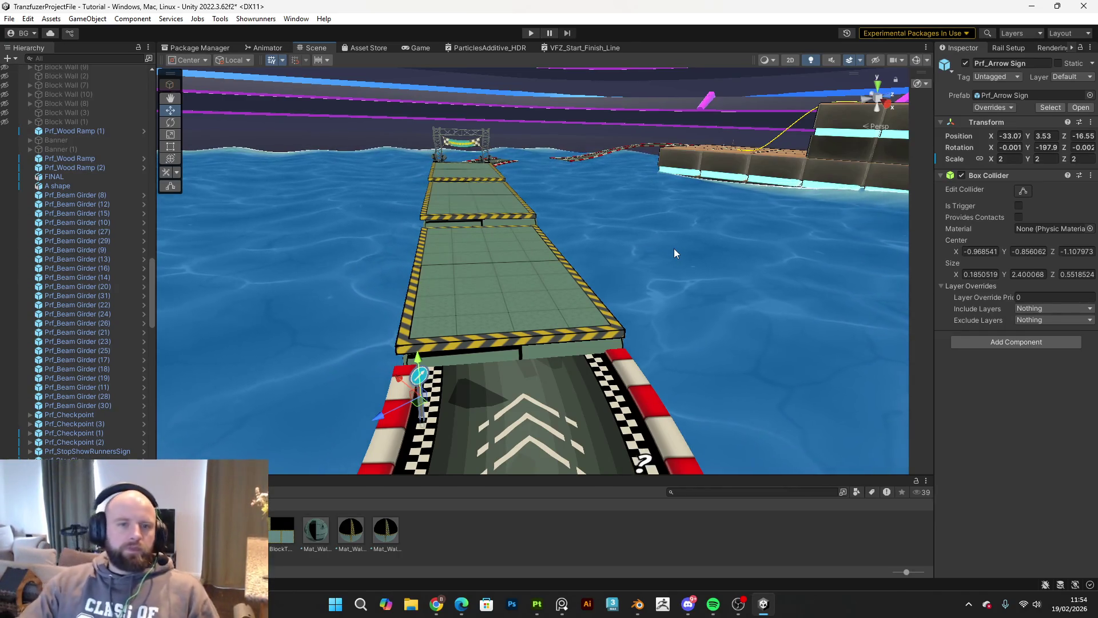
left_click(531, 33)
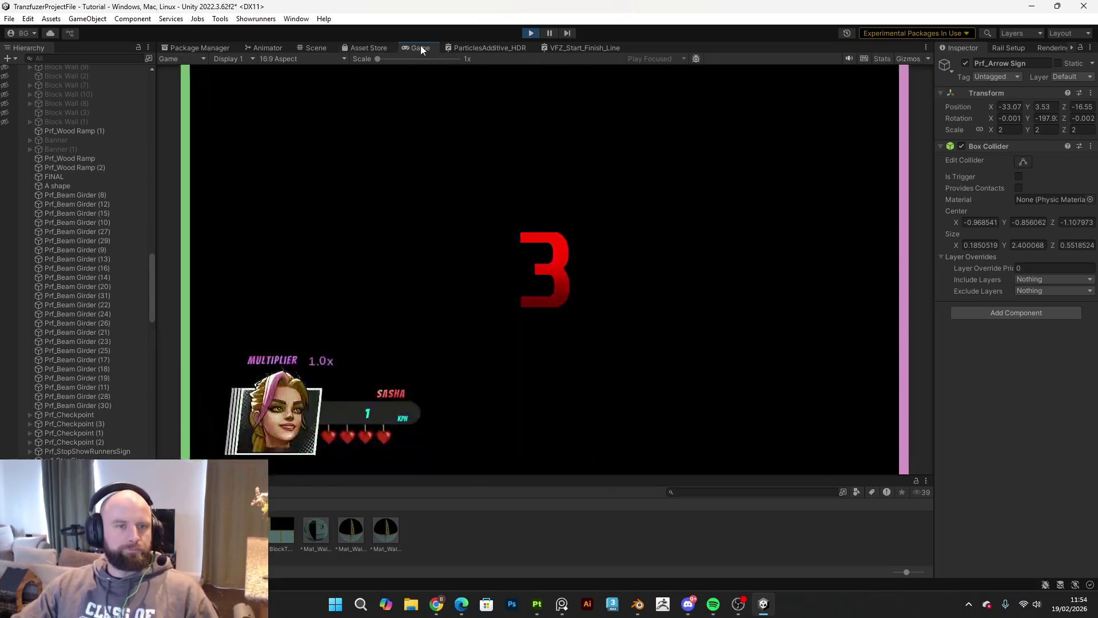
double_click(420, 48)
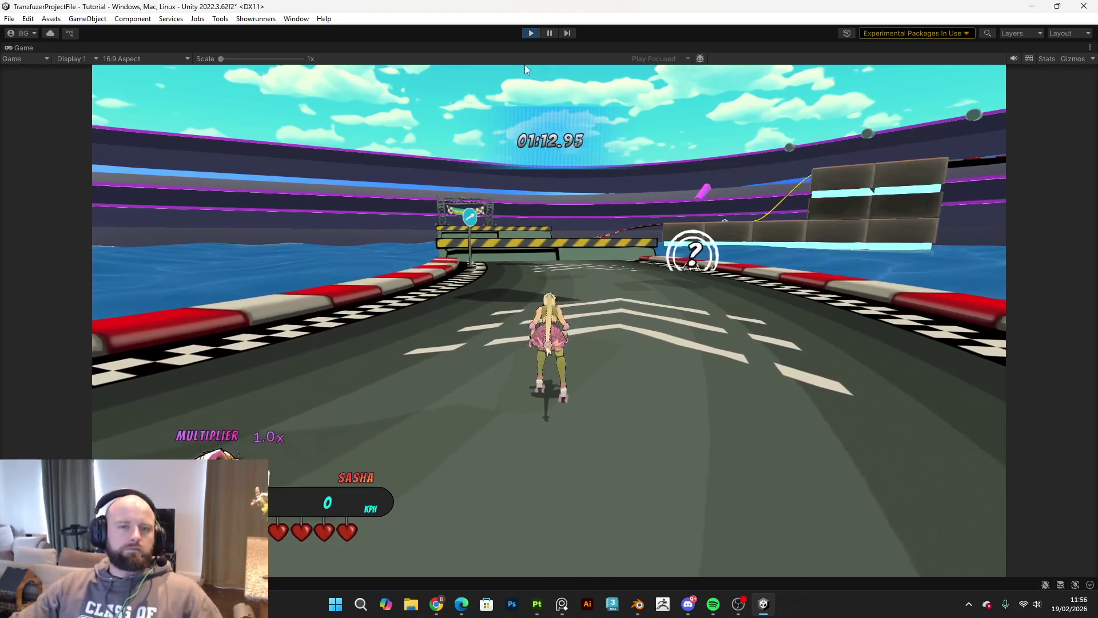
key("Escape")
left_click(529, 34)
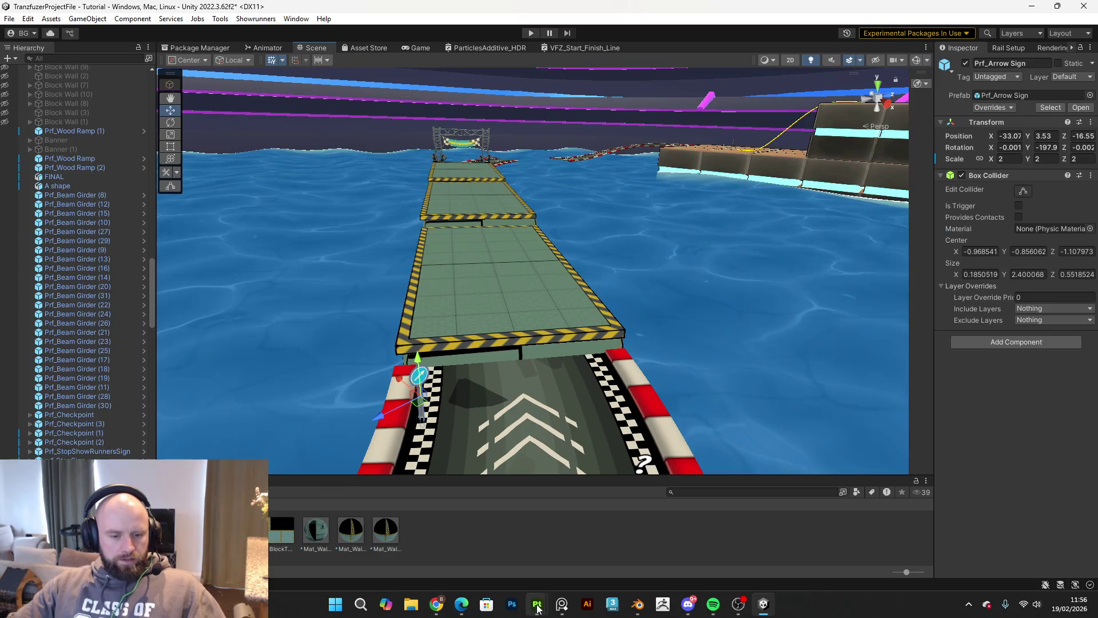
mouse_move(537, 604)
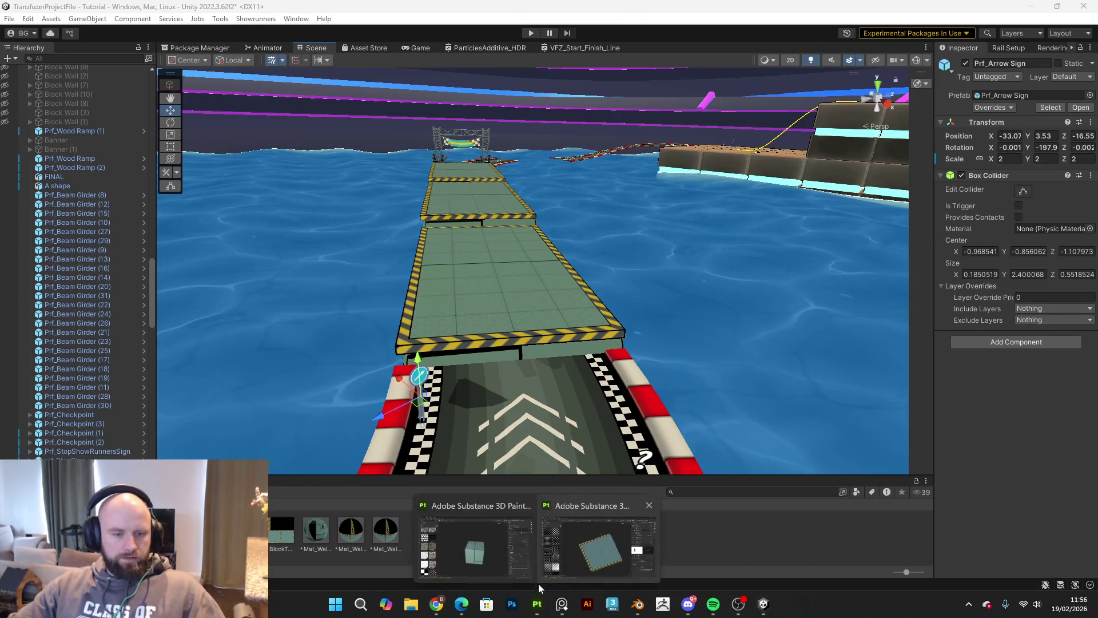
Step: Return to Substance Painter, close the texture export settings and view the block from above
left_click(596, 549)
left_click(850, 76)
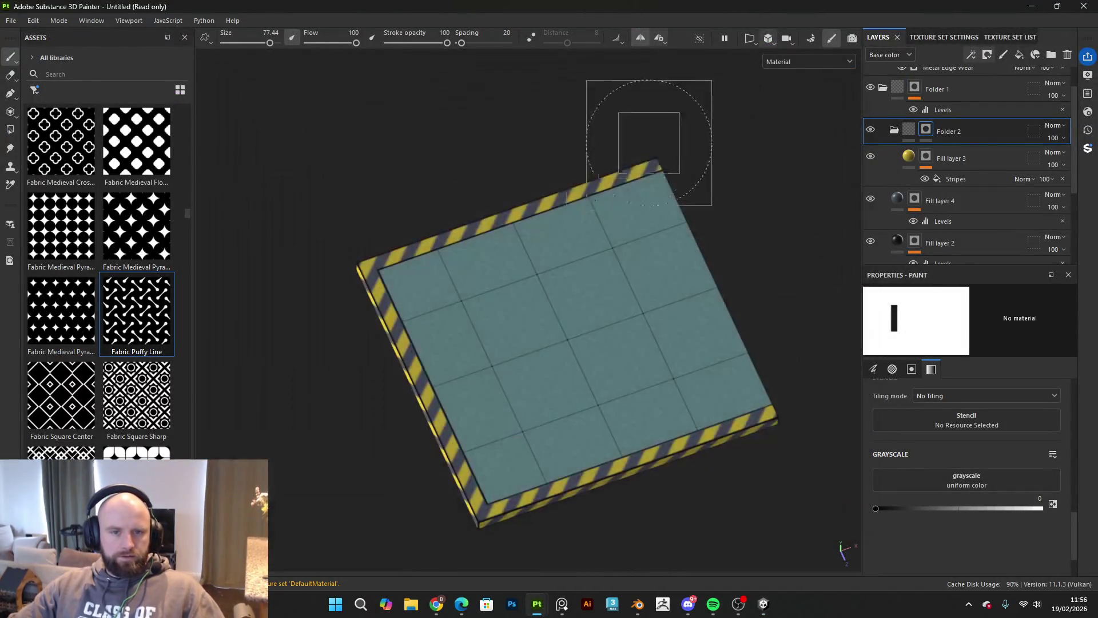
left_click_drag(675, 211, 616, 254)
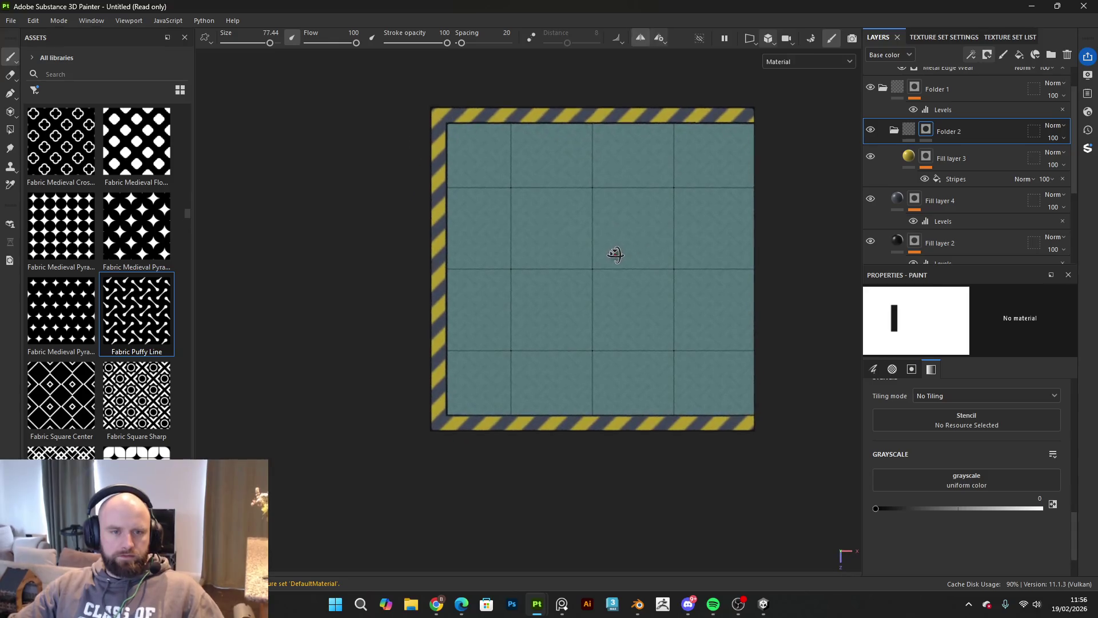
scroll(607, 208, "up", 3)
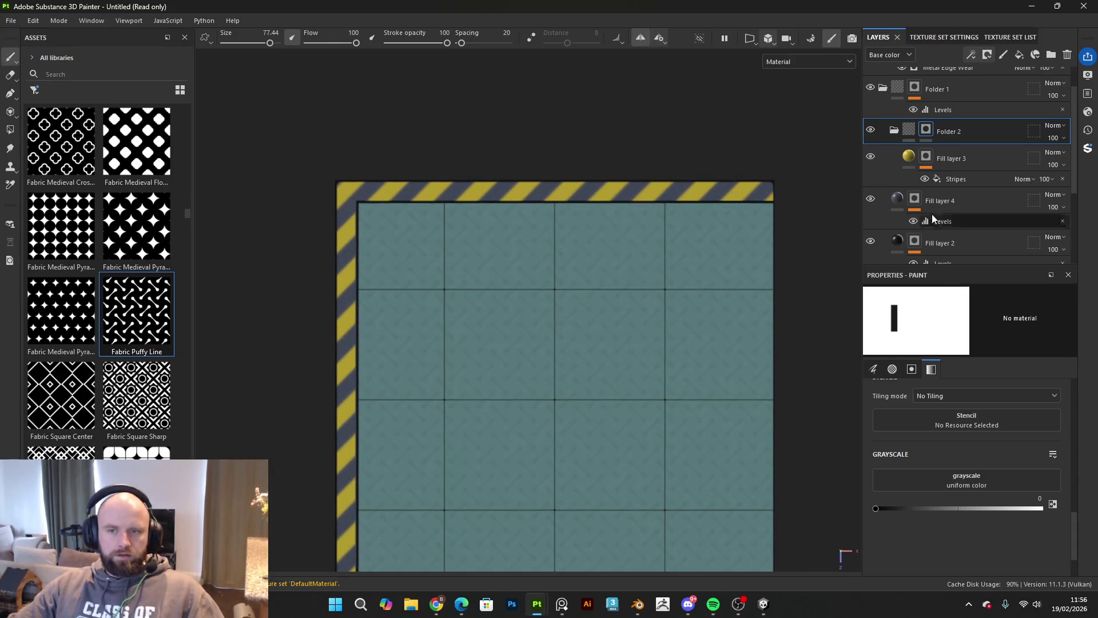
scroll(927, 189, "down", 2)
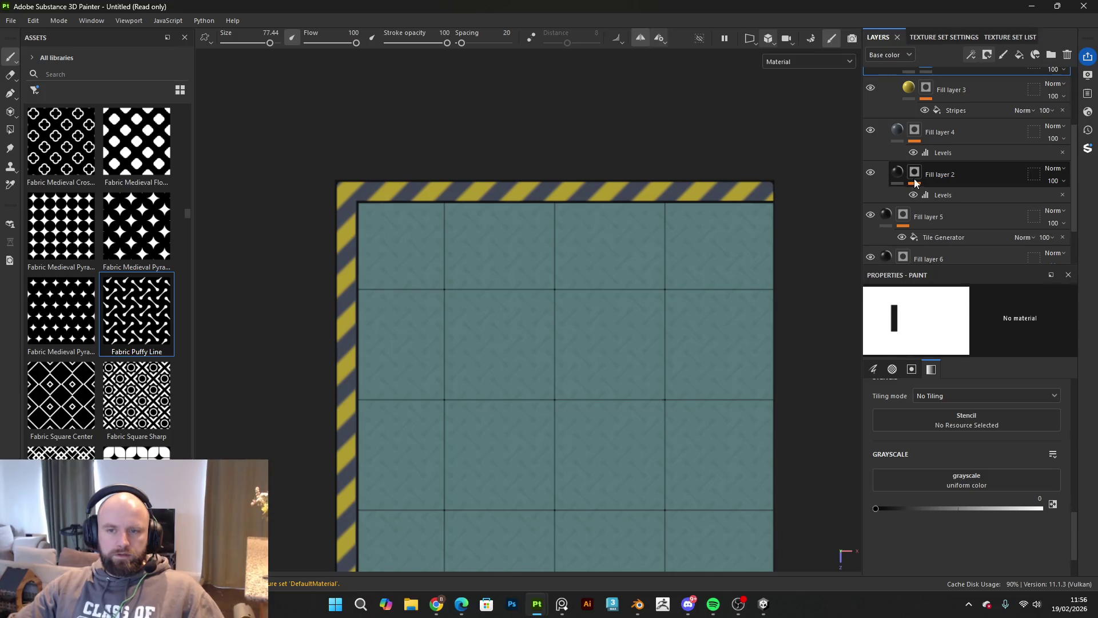
Step: Select Fill layer 2 and frame the block's striped top and left borders
left_click(915, 181)
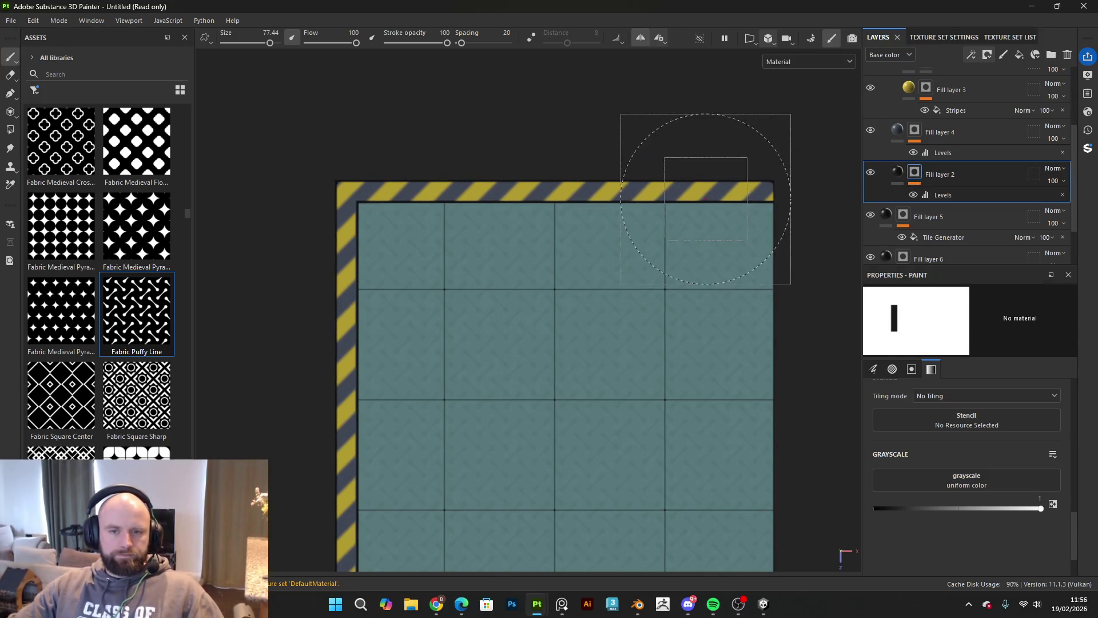
scroll(620, 195, "up", 3)
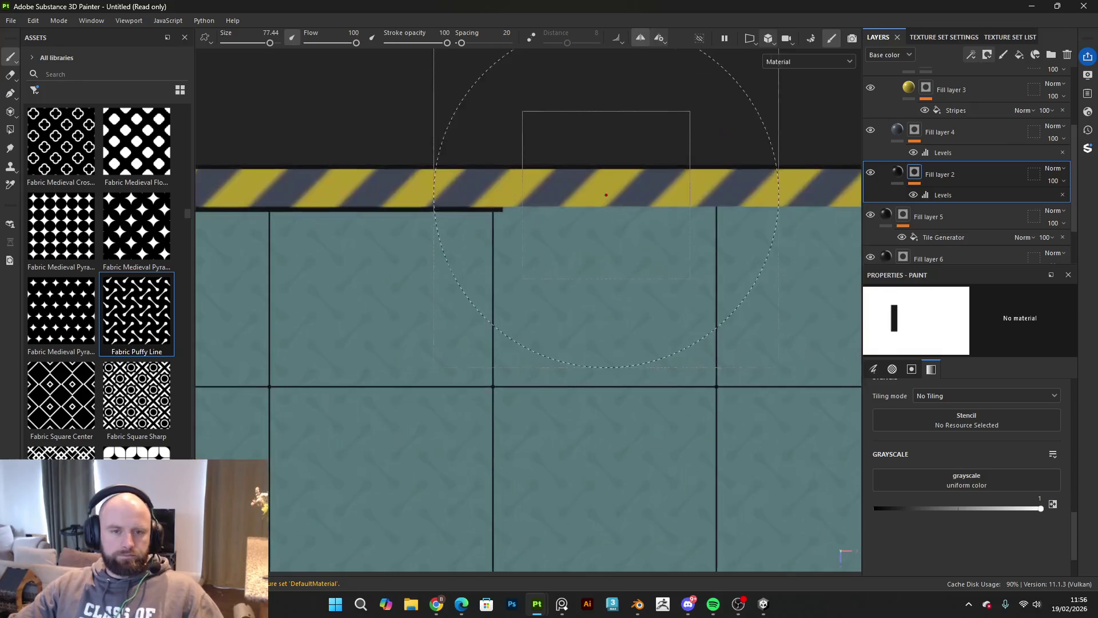
left_click_drag(606, 189, 788, 228)
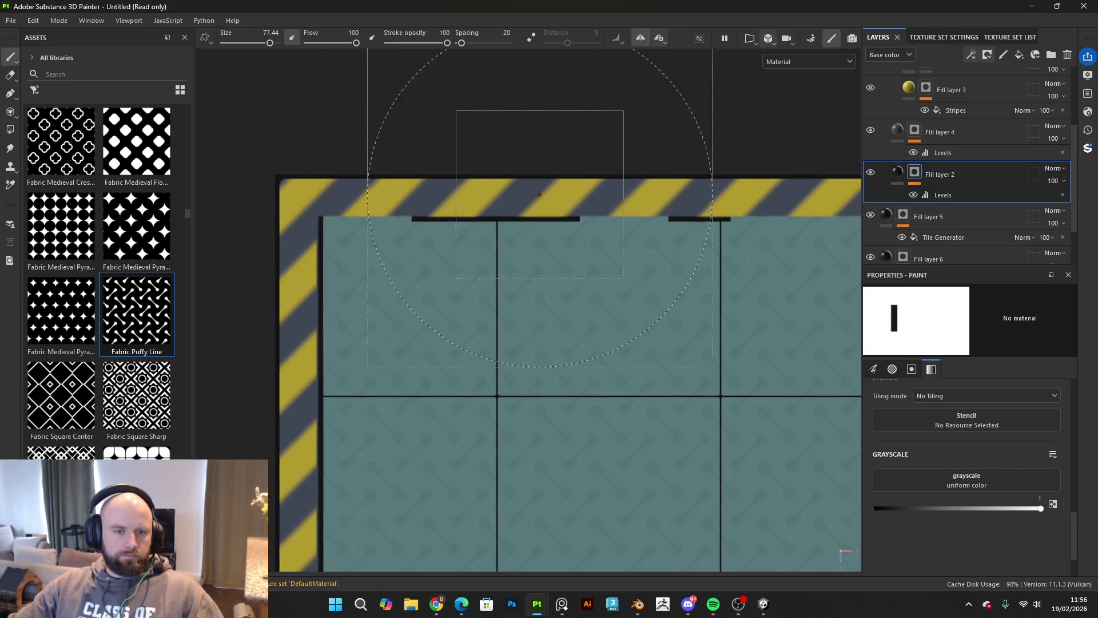
scroll(712, 212, "down", 3)
left_click_drag(638, 160, 432, 211)
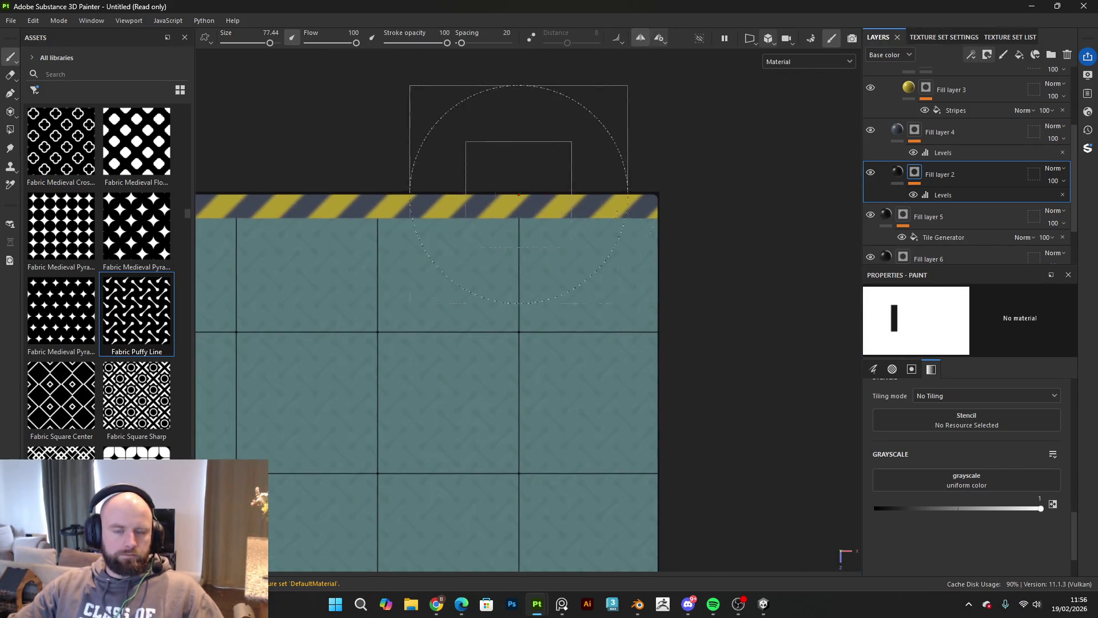
left_click_drag(519, 194, 767, 205)
Step: On Fill layer 4, paint out the dark stripes along the top band
left_click(913, 132)
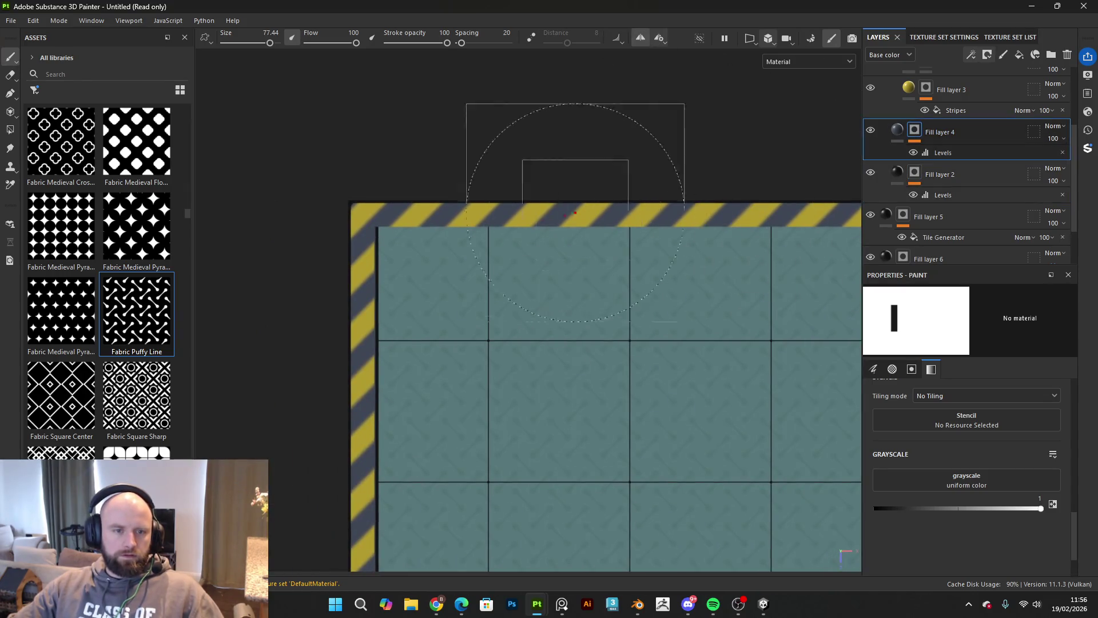
scroll(517, 222, "up", 3)
left_click_drag(479, 223, 536, 228)
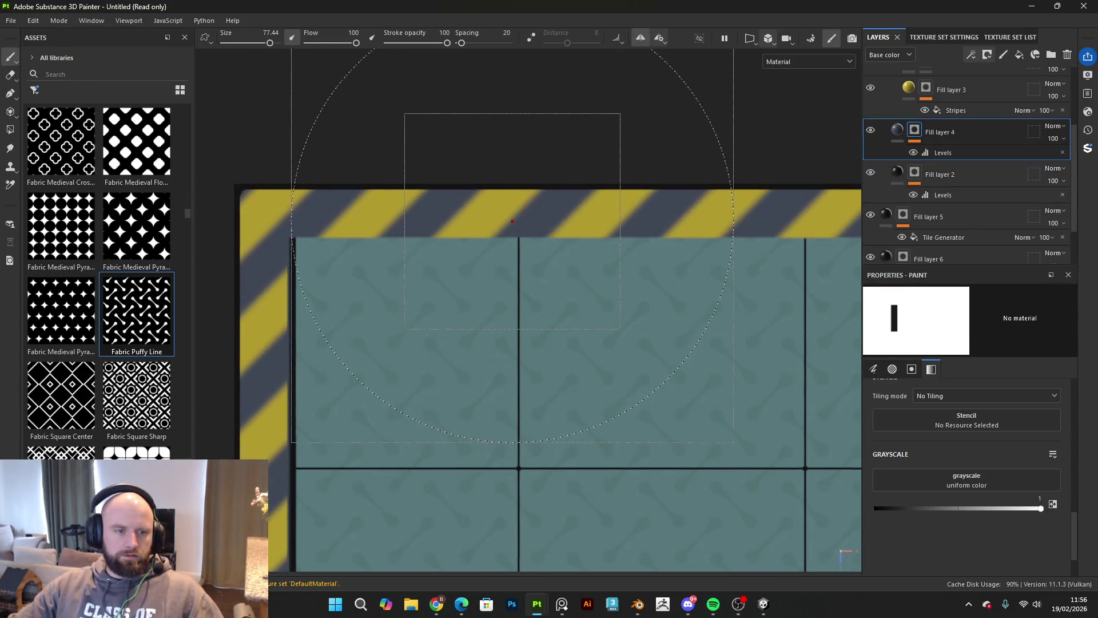
left_click_drag(509, 220, 747, 206)
key("ctrl+z")
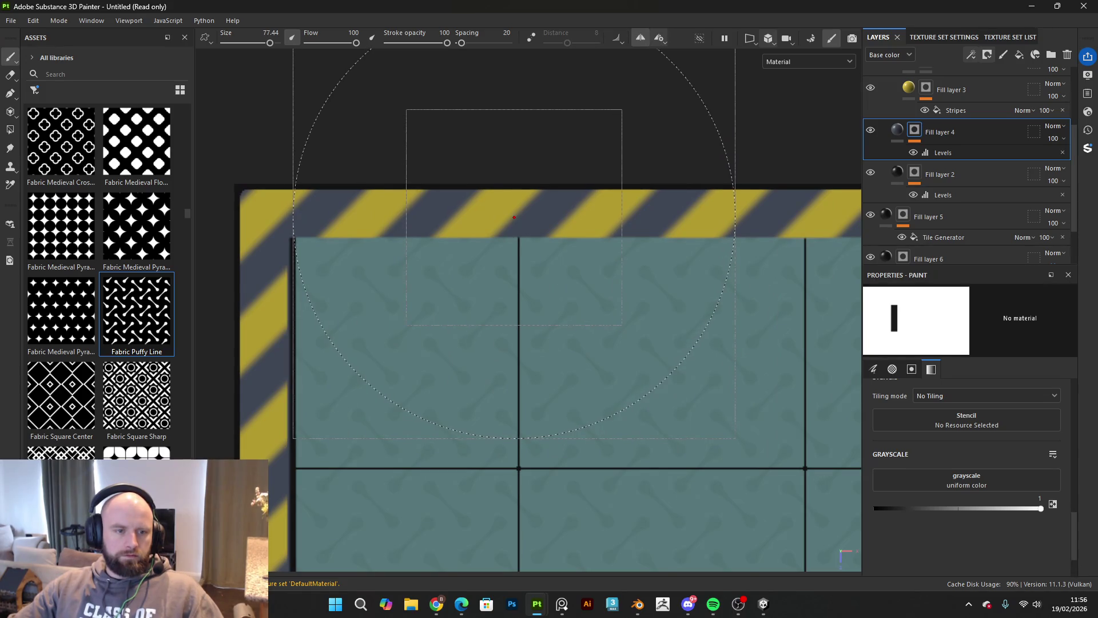
left_click_drag(512, 217, 475, 217)
scroll(629, 232, "down", 3)
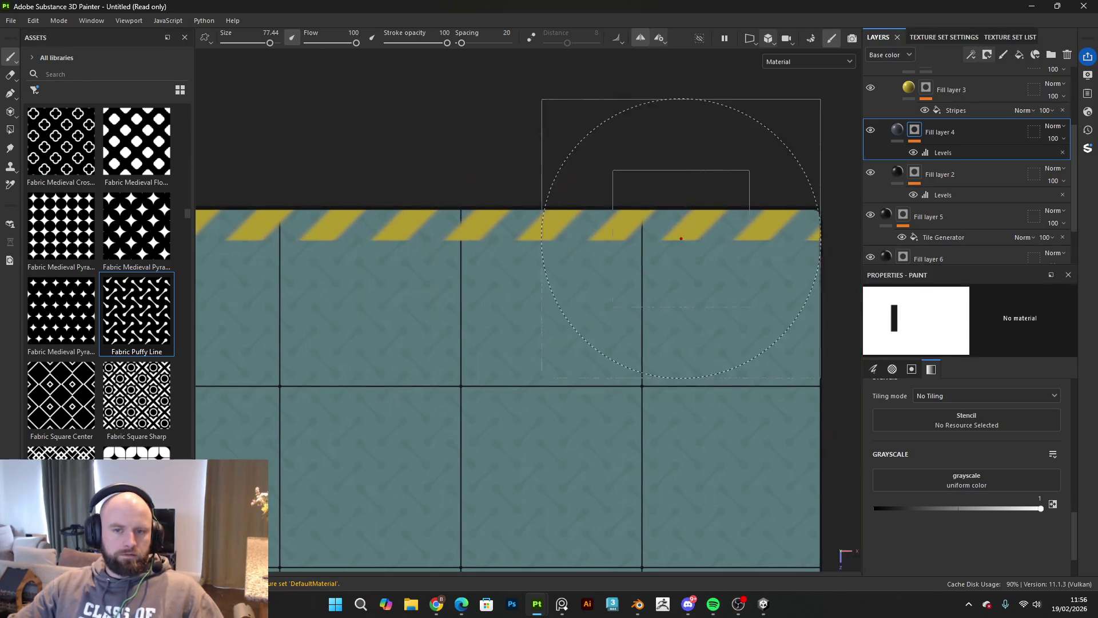
scroll(943, 149, "up", 2)
Step: On Folder 2, paint over the yellow stripes along the top edge and check the result
left_click(946, 131)
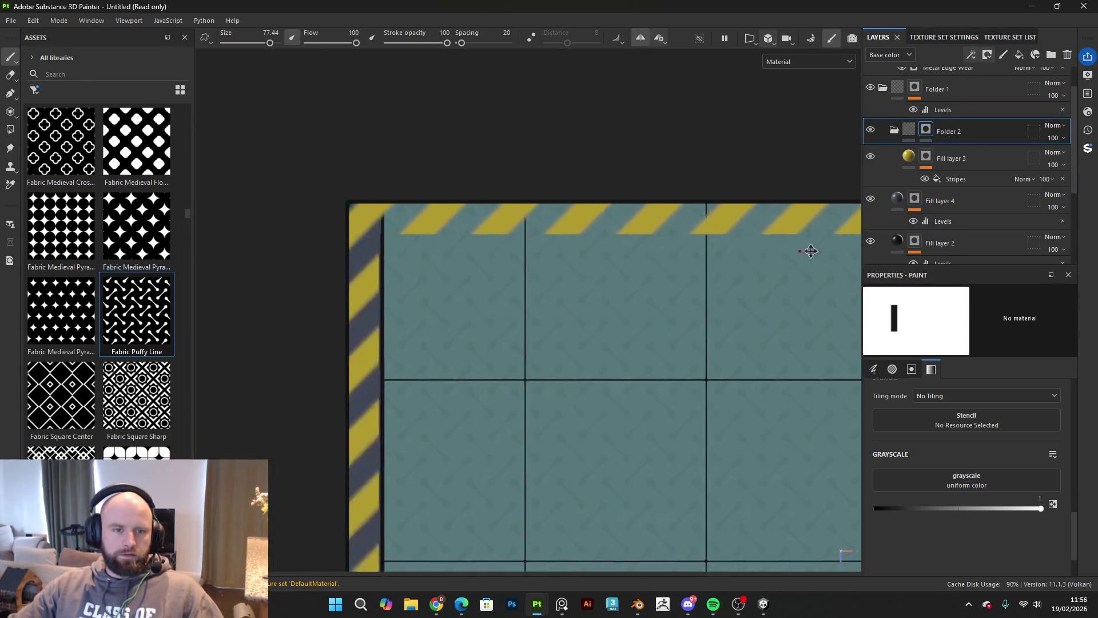
scroll(603, 250, "up", 2)
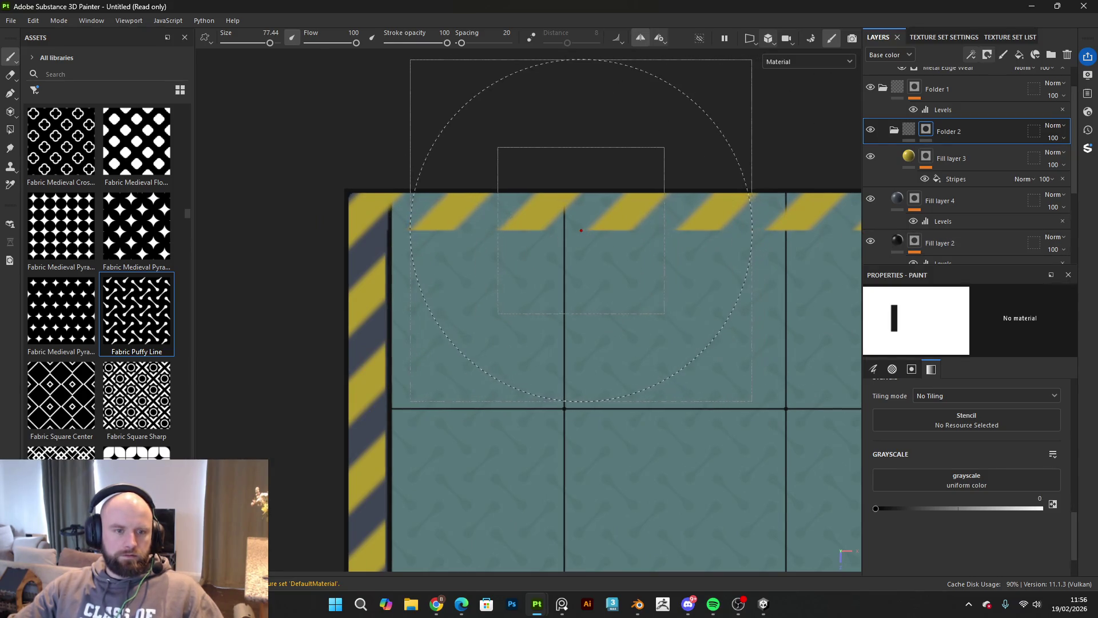
left_click(581, 230)
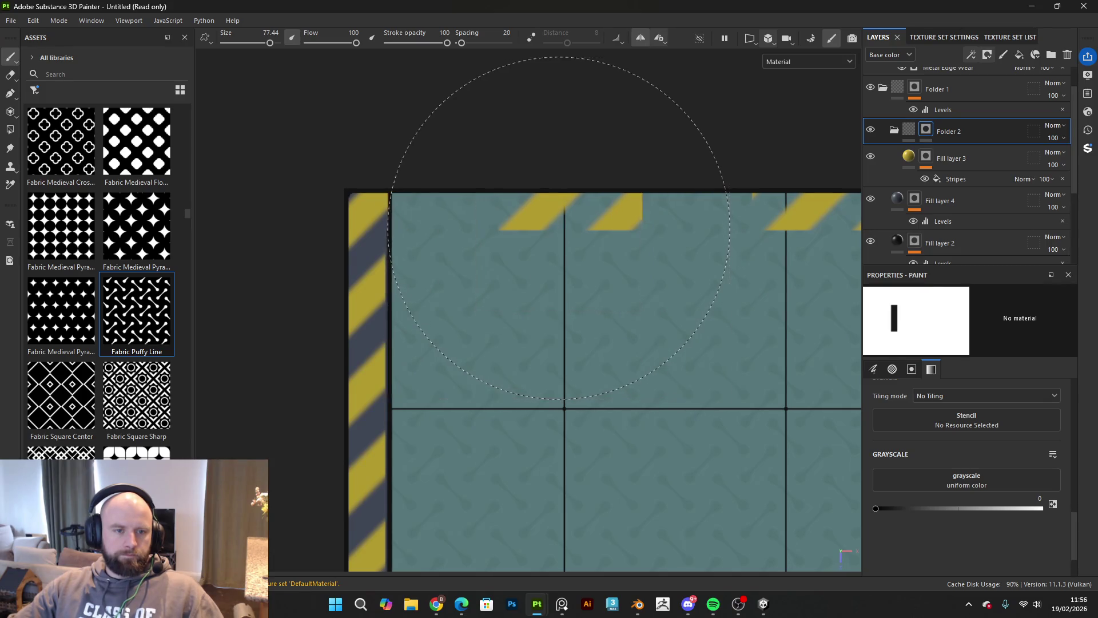
scroll(635, 235, "down", 3)
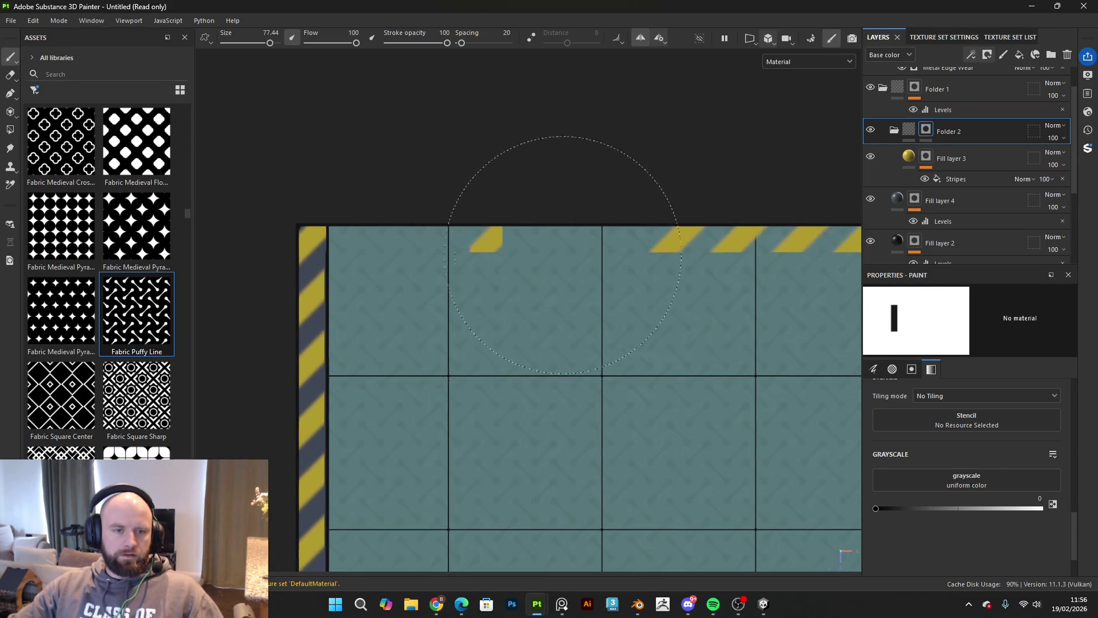
mouse_move(699, 260)
left_mouse_down()
mouse_move(343, 200)
mouse_move(440, 212)
mouse_move(451, 387)
left_mouse_up()
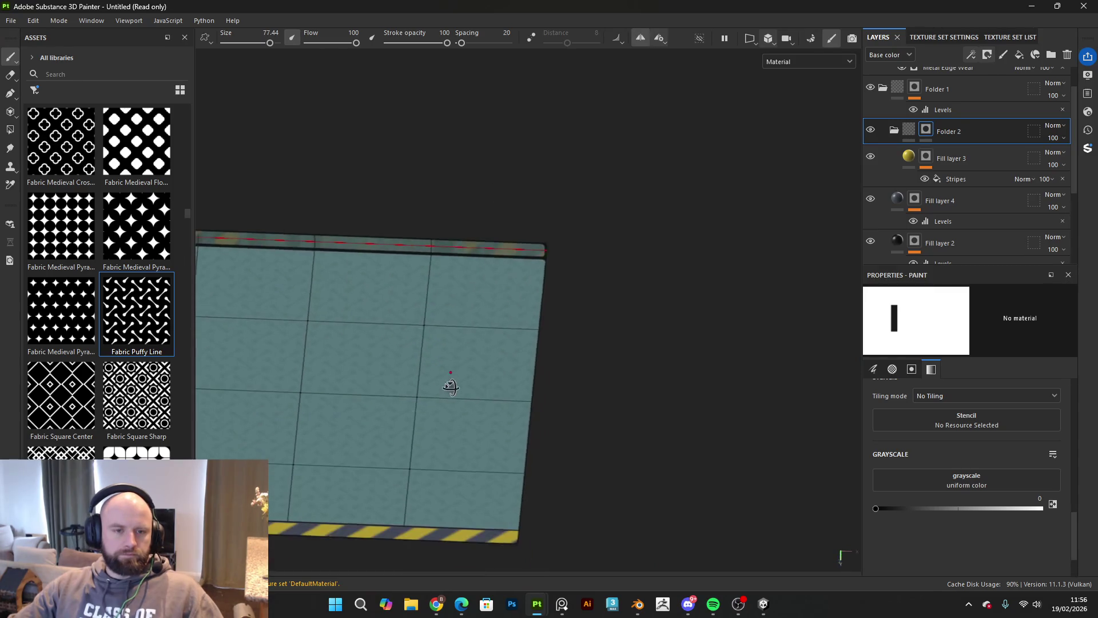
left_click_drag(531, 256, 656, 247)
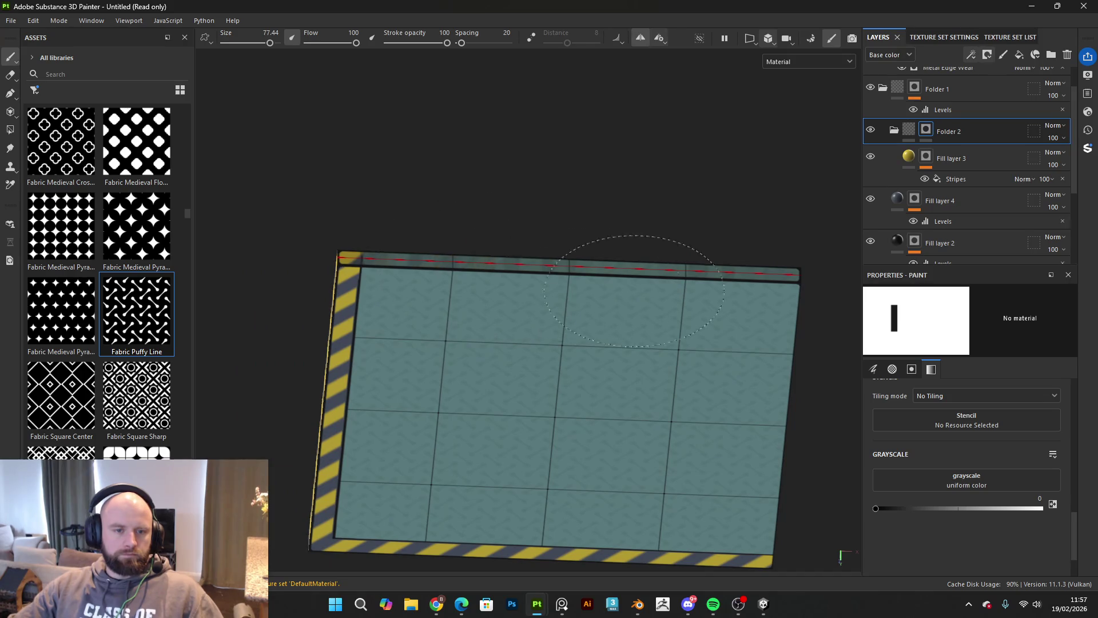
mouse_move(545, 245)
left_mouse_down()
mouse_move(573, 407)
mouse_move(502, 183)
mouse_move(584, 221)
mouse_move(572, 150)
mouse_move(608, 275)
mouse_move(653, 172)
mouse_move(297, 192)
left_mouse_up()
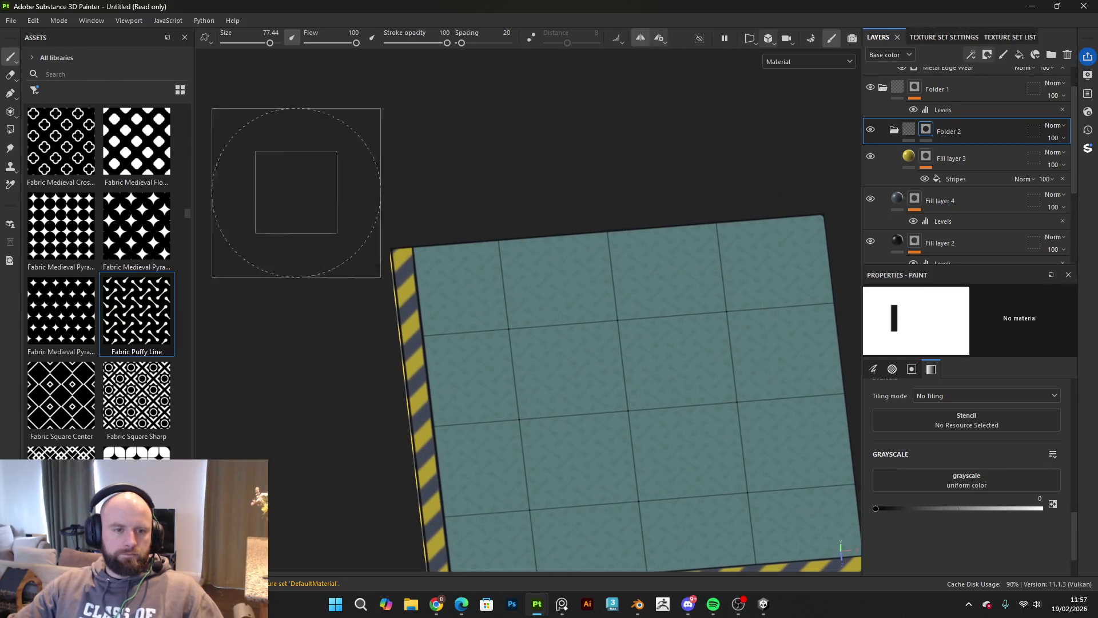
left_click(33, 21)
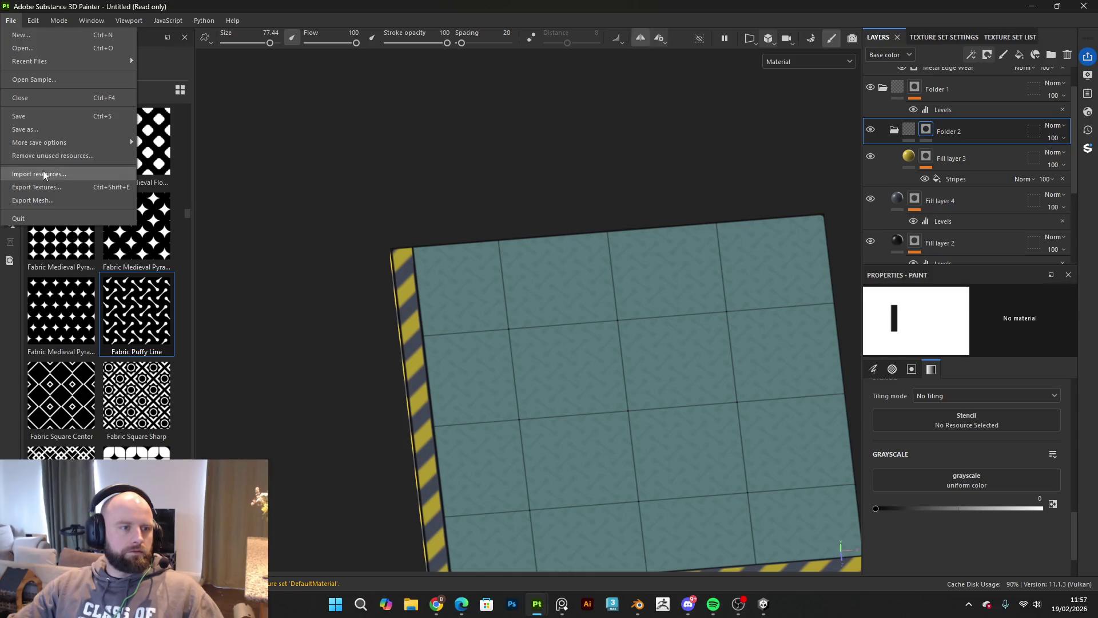
left_click(40, 188)
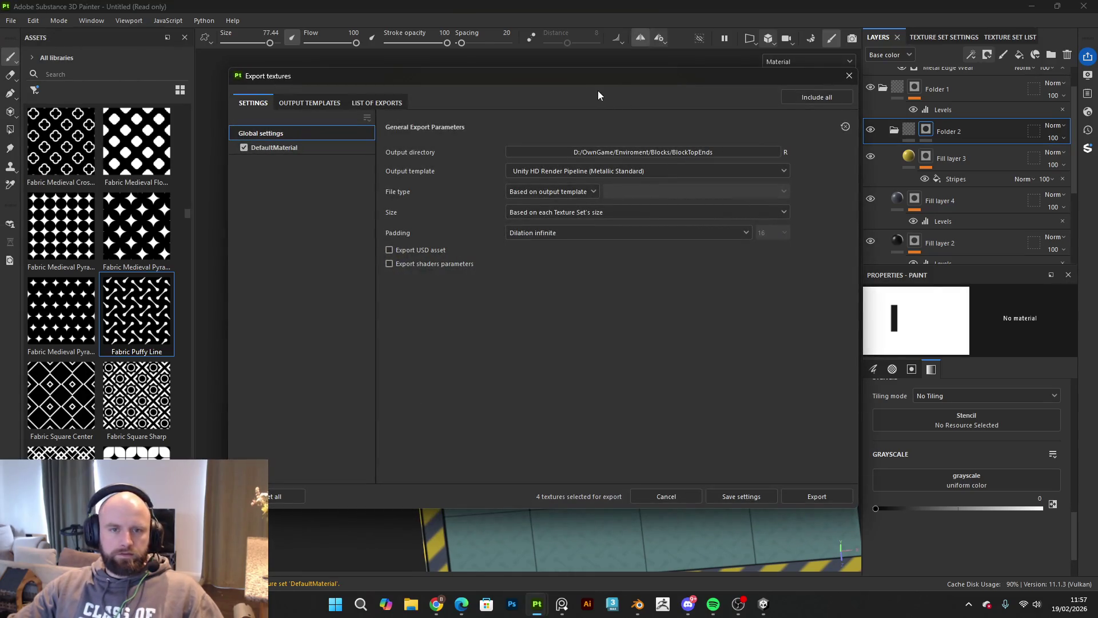
key("Escape")
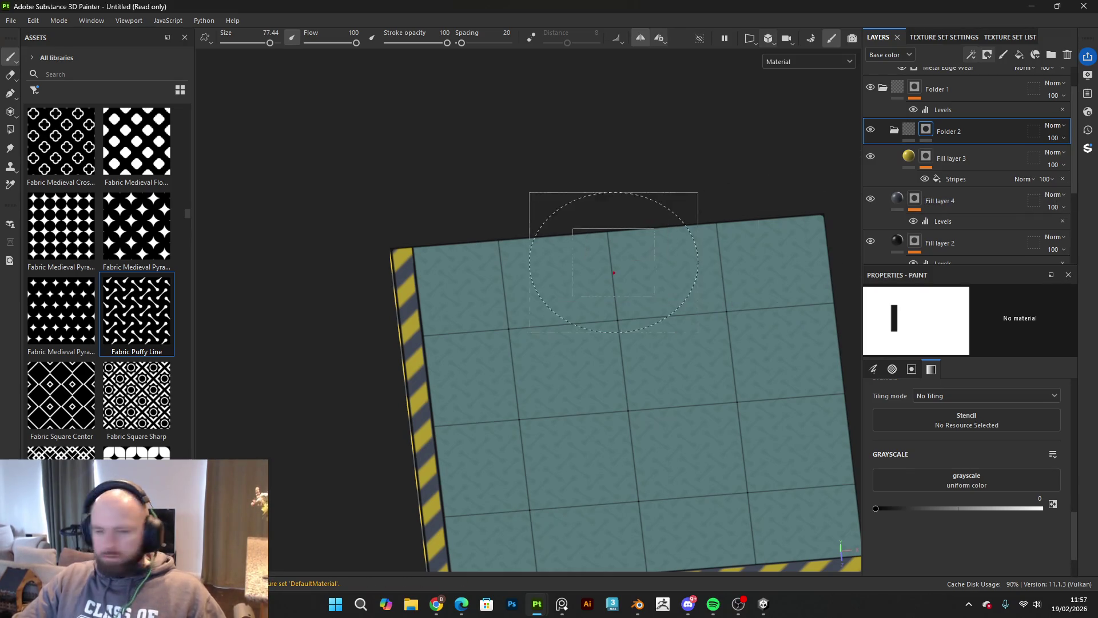
Step: Select Fill layer 2, face the panel squarely and undo a stray teal stroke on the border
mouse_move(583, 208)
left_mouse_down()
mouse_move(467, 258)
mouse_move(498, 294)
mouse_move(581, 179)
mouse_move(571, 307)
mouse_move(517, 307)
mouse_move(565, 327)
left_mouse_up()
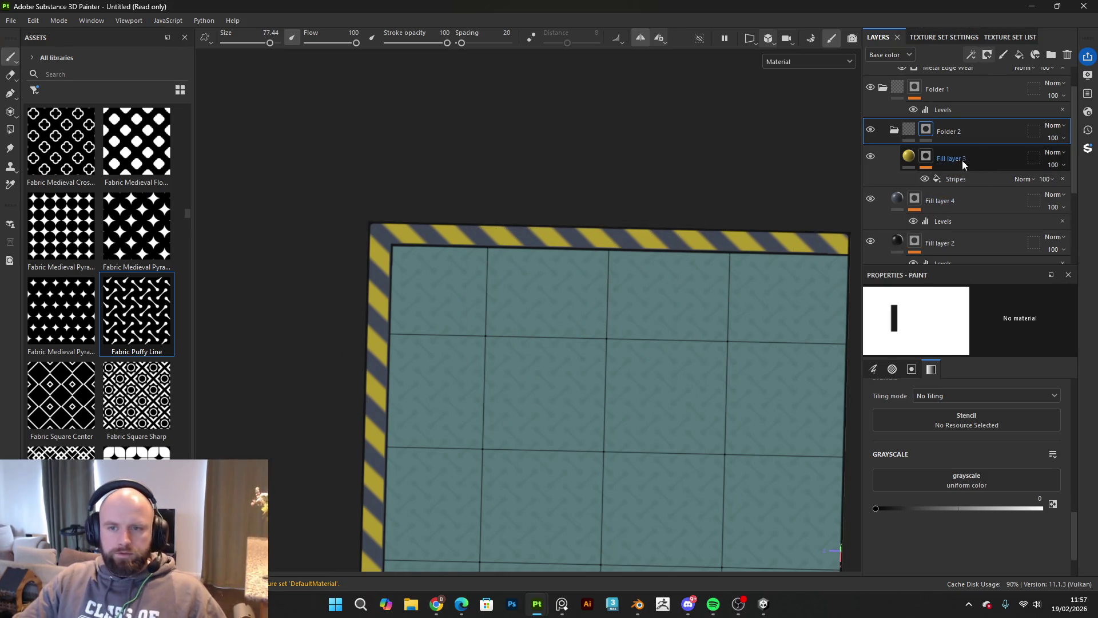
scroll(944, 188, "down", 2)
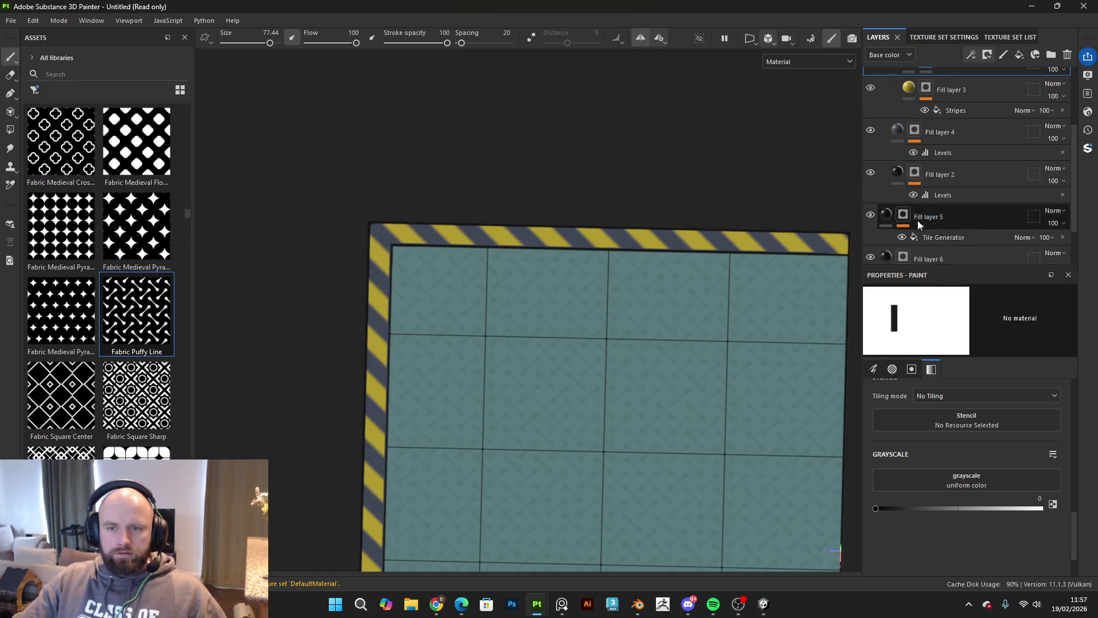
left_click(949, 177)
scroll(480, 218, "up", 4)
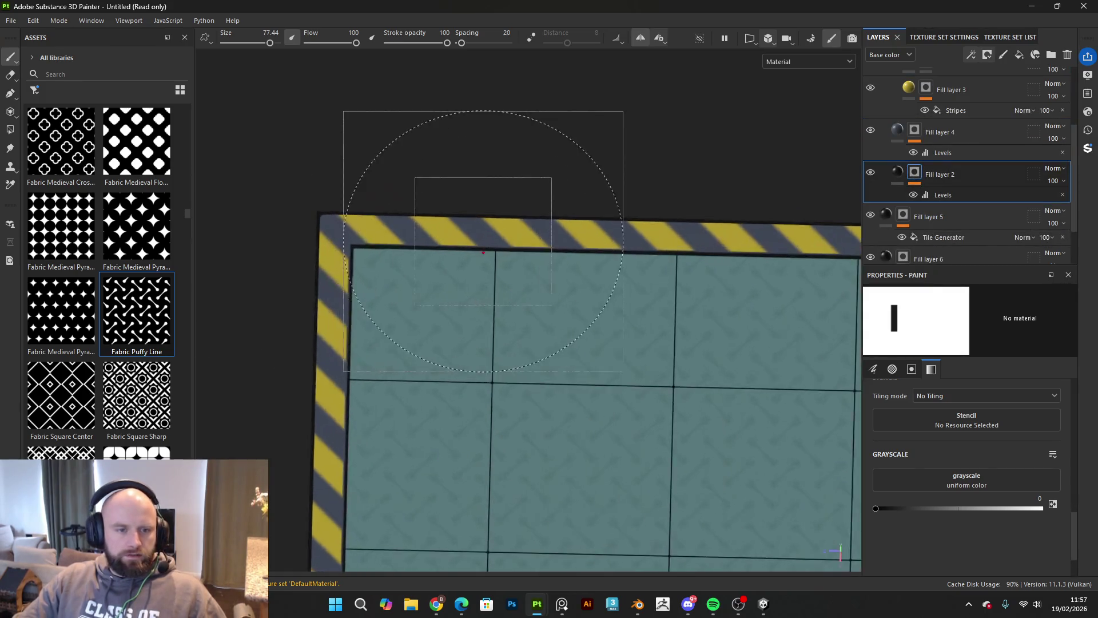
left_click_drag(574, 286, 584, 287)
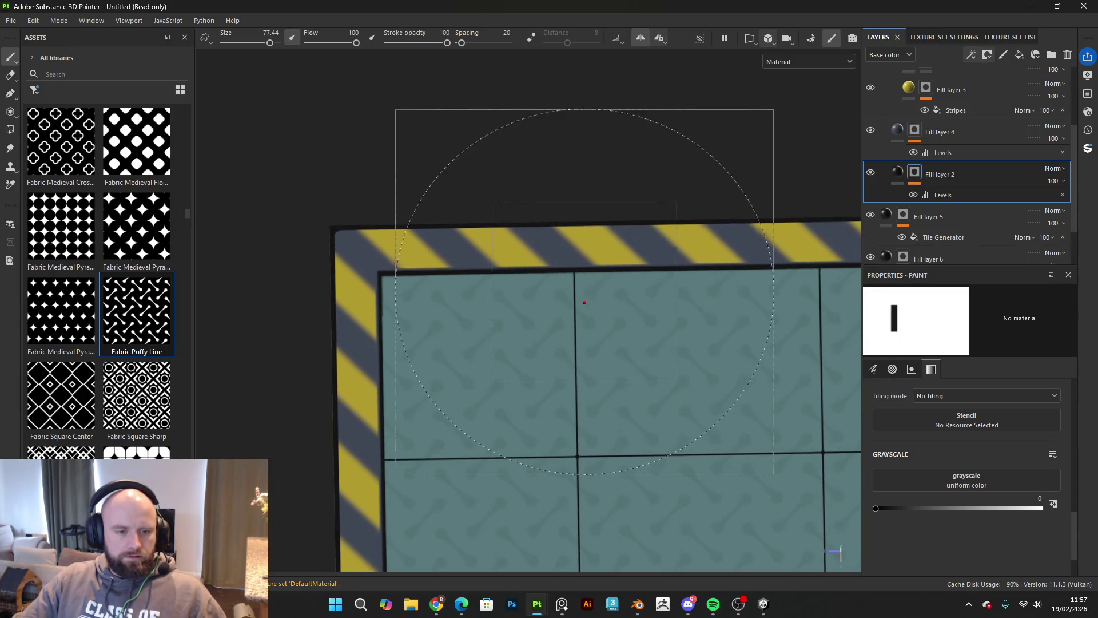
left_click_drag(693, 275, 696, 289)
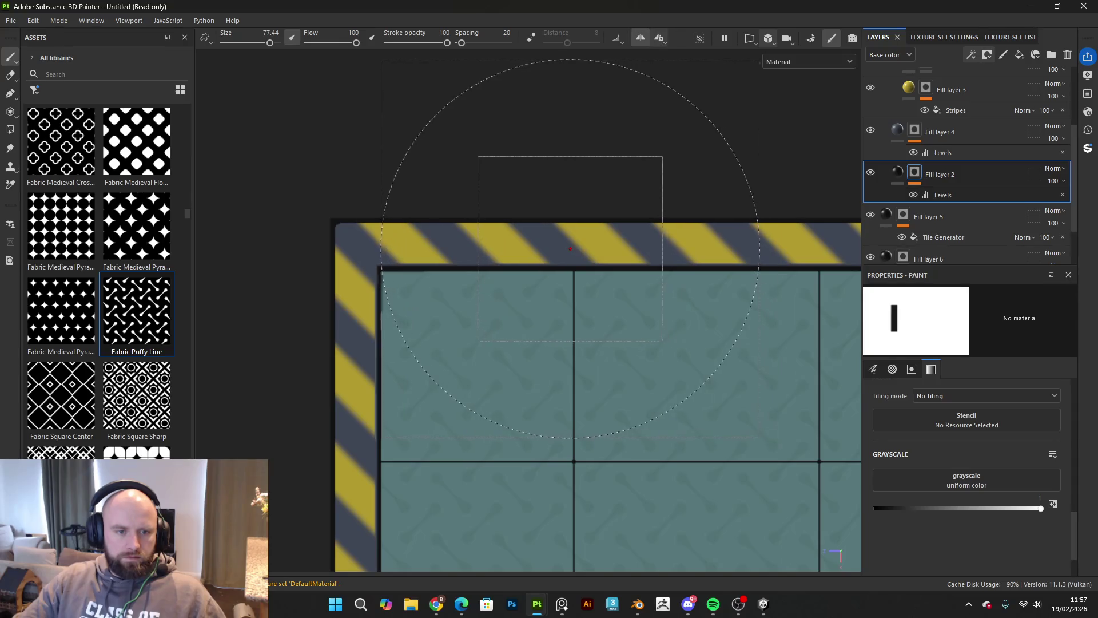
key("x")
key("ctrl+z")
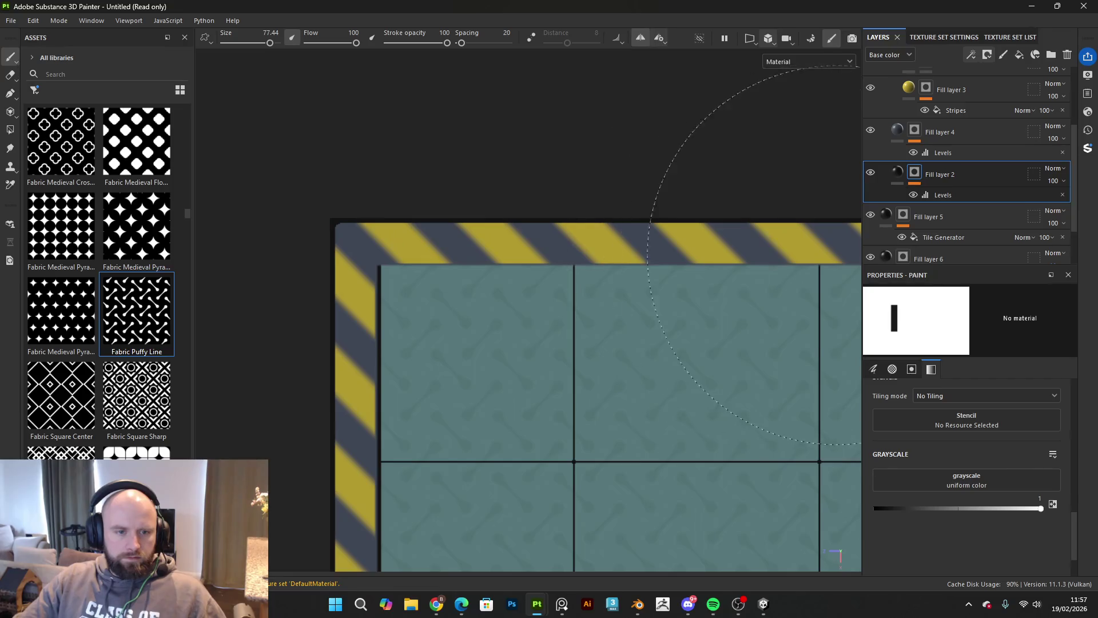
Step: Try stamping over the top stripes on Fill layer 4, then undo it
scroll(663, 252, "down", 3)
mouse_move(662, 257)
left_mouse_down()
mouse_move(300, 290)
mouse_move(878, 315)
mouse_move(972, 229)
left_mouse_up()
left_click(973, 137)
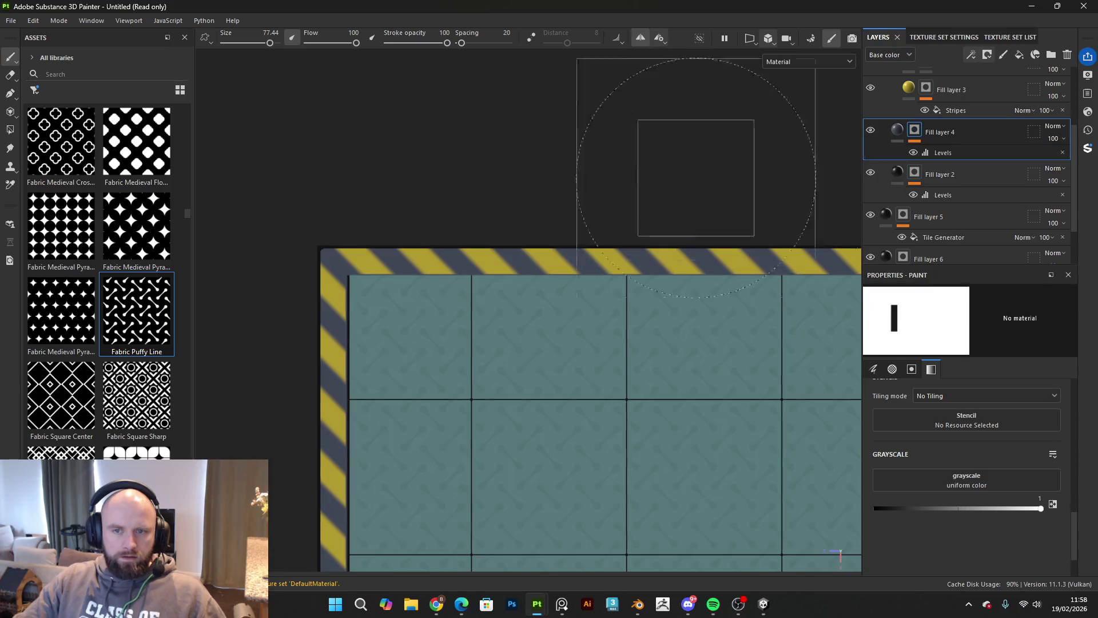
scroll(600, 254, "up", 2)
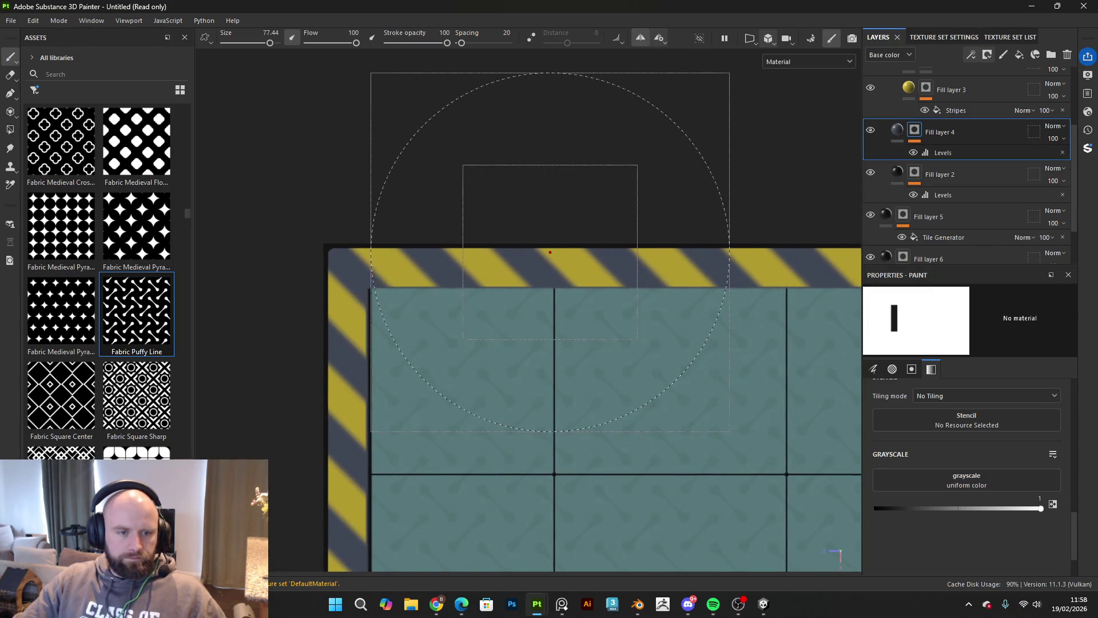
left_click(549, 253)
key("ctrl+z")
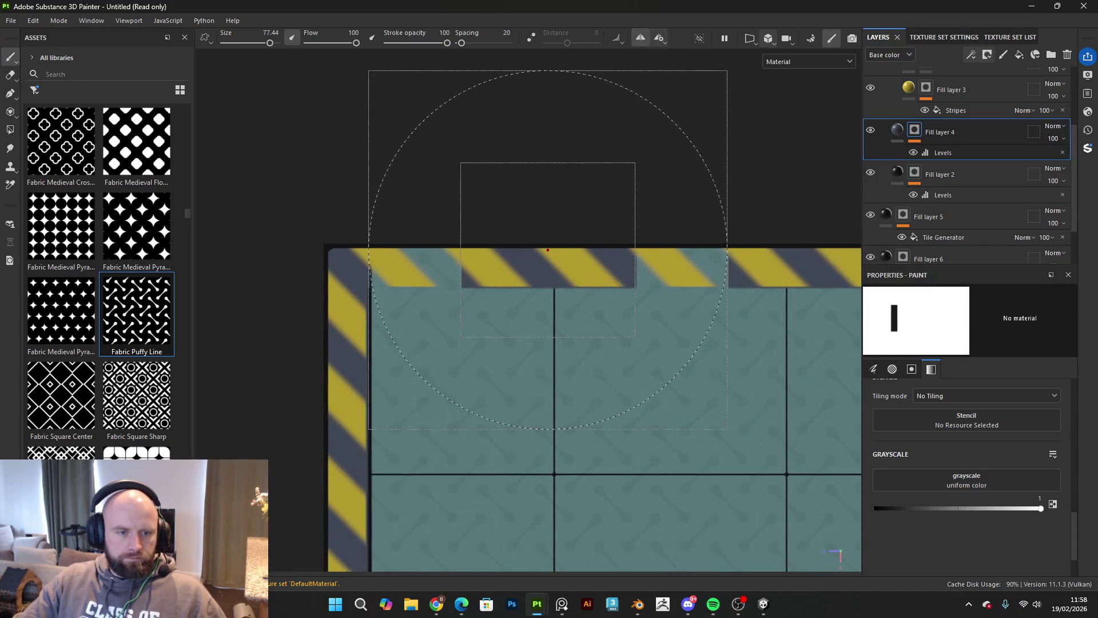
scroll(471, 262, "down", 2)
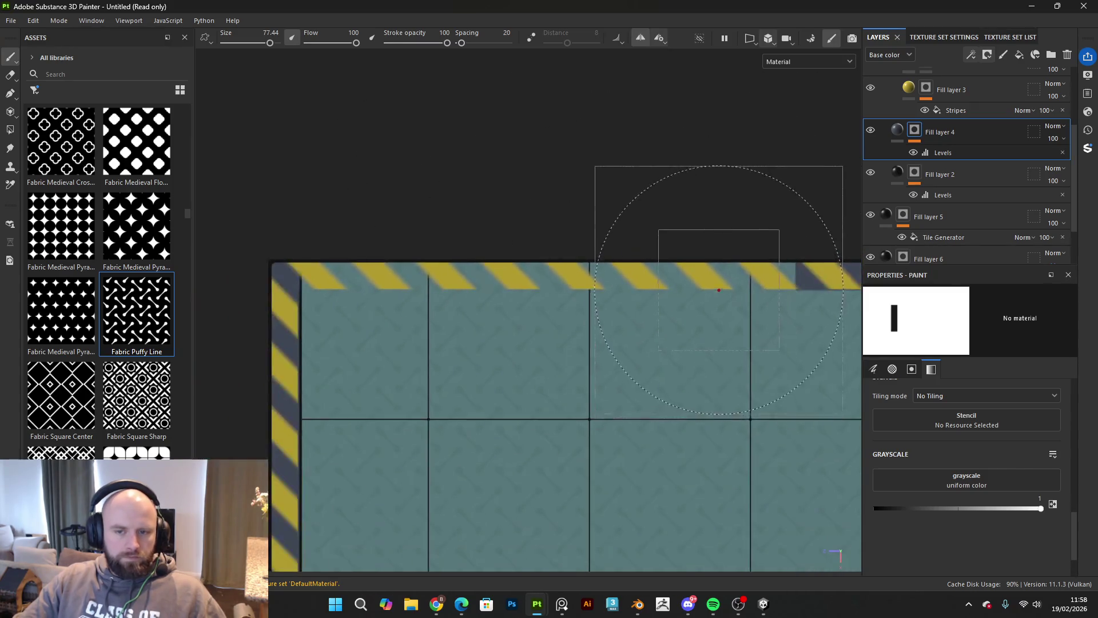
mouse_move(809, 258)
left_mouse_down()
mouse_move(761, 217)
mouse_move(504, 257)
mouse_move(607, 291)
mouse_move(454, 252)
mouse_move(784, 235)
mouse_move(753, 338)
left_mouse_up()
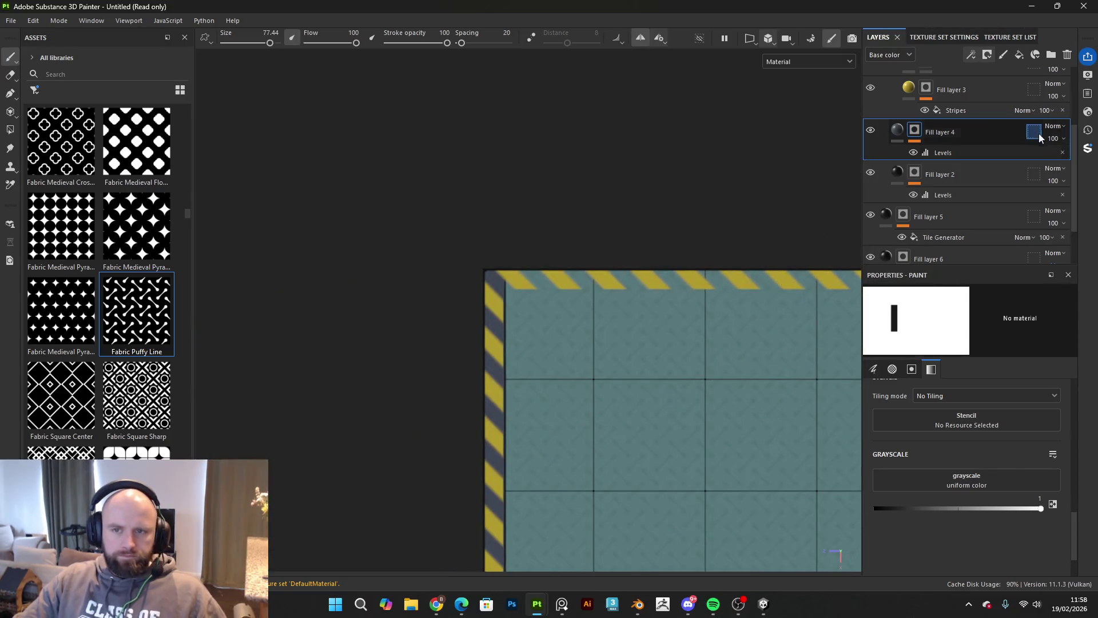
Step: On Folder 2 with paint value 0, paint out the top-edge yellow stripes and leftover tint
scroll(958, 131, "up", 2)
left_click(931, 135)
scroll(491, 319, "up", 5)
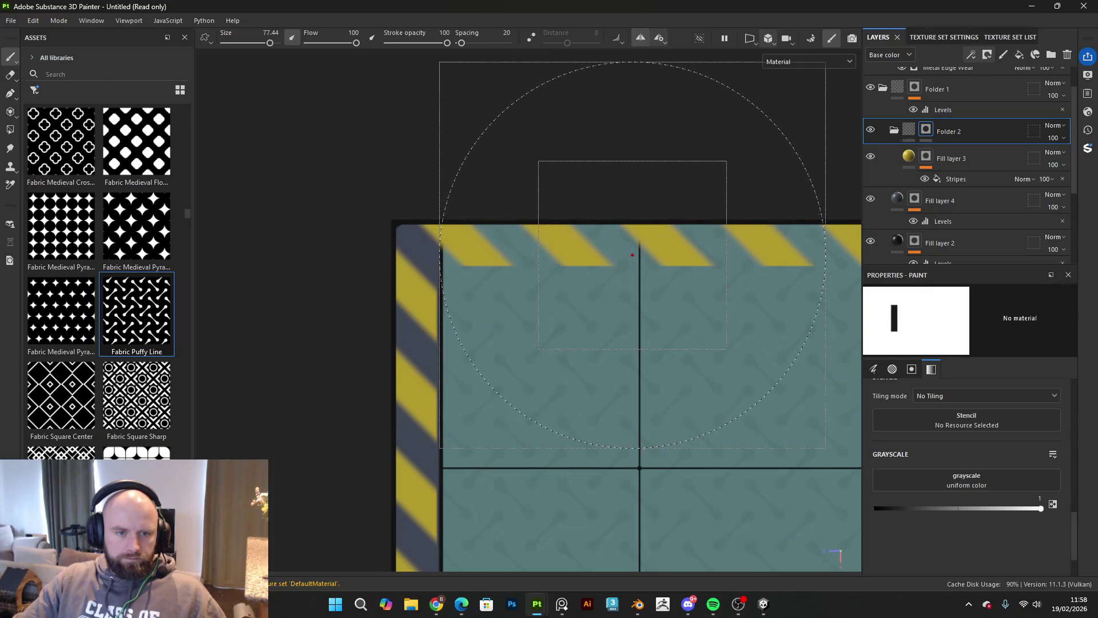
key("x")
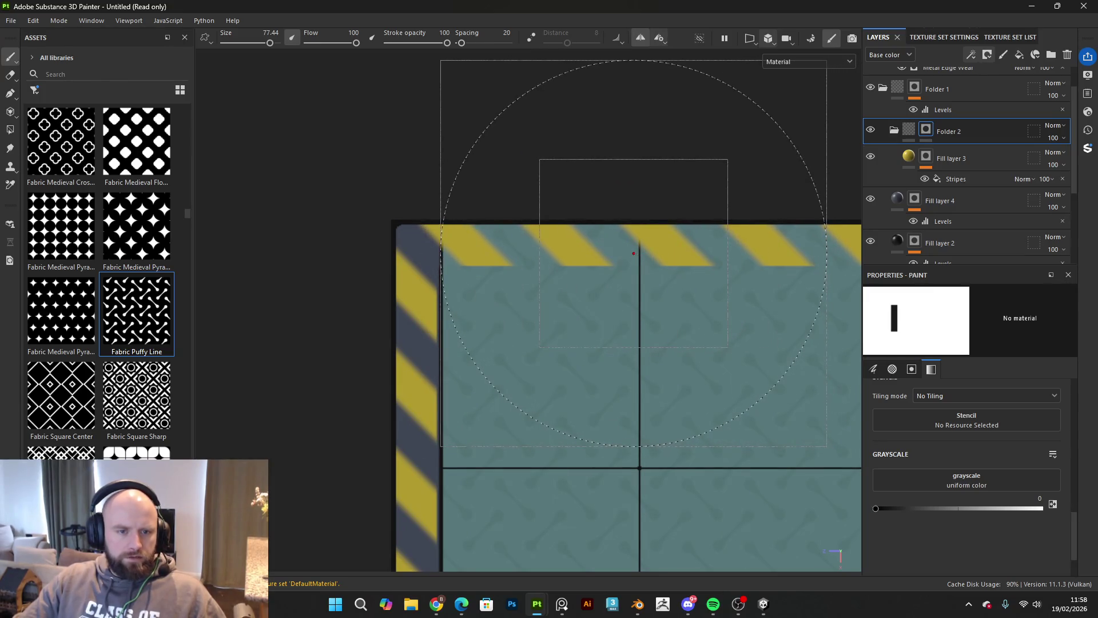
left_click_drag(457, 252, 829, 252)
scroll(697, 278, "down", 3)
mouse_move(543, 280)
left_mouse_down()
mouse_move(649, 280)
mouse_move(588, 220)
mouse_move(516, 290)
mouse_move(446, 309)
mouse_move(515, 306)
mouse_move(450, 348)
mouse_move(478, 301)
left_mouse_up()
scroll(650, 280, "down", 2)
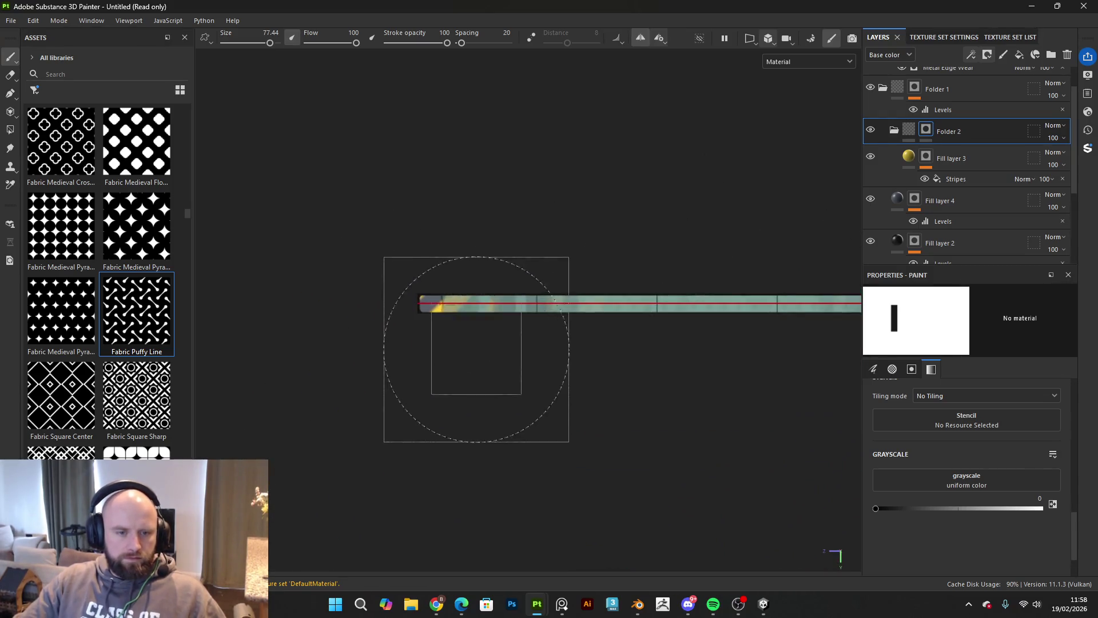
scroll(478, 302, "up", 2)
left_click_drag(580, 265, 574, 262)
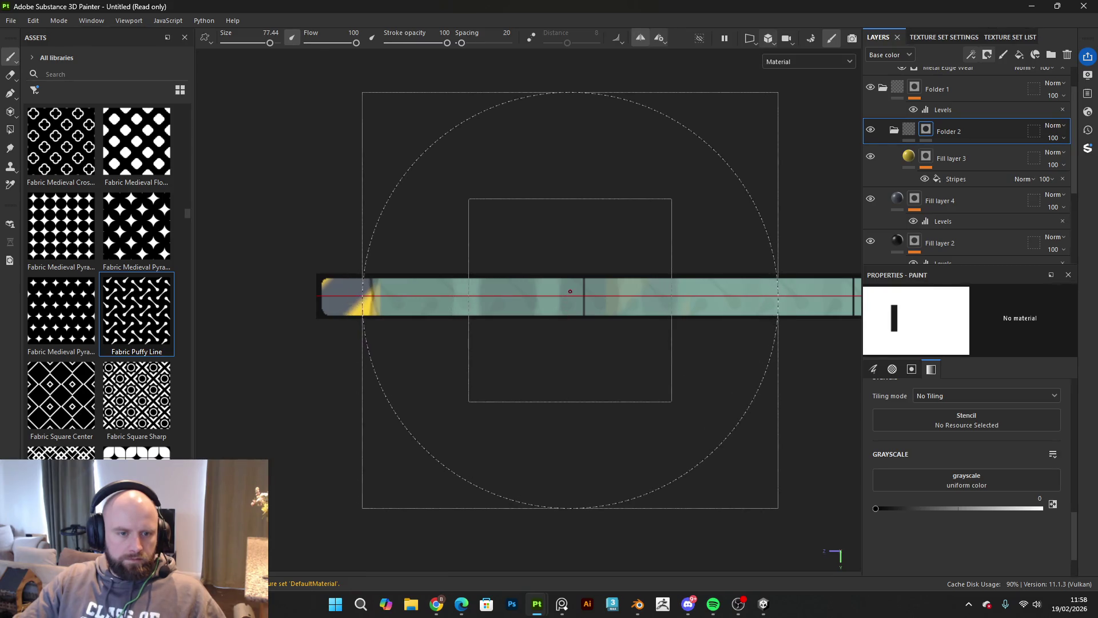
Step: Review the panel top-down, then open and close the texture export settings
mouse_move(599, 292)
left_mouse_down()
mouse_move(596, 203)
mouse_move(710, 246)
left_mouse_up()
mouse_move(737, 298)
left_mouse_down()
mouse_move(677, 177)
mouse_move(627, 246)
mouse_move(625, 159)
left_mouse_up()
scroll(663, 292, "up", 2)
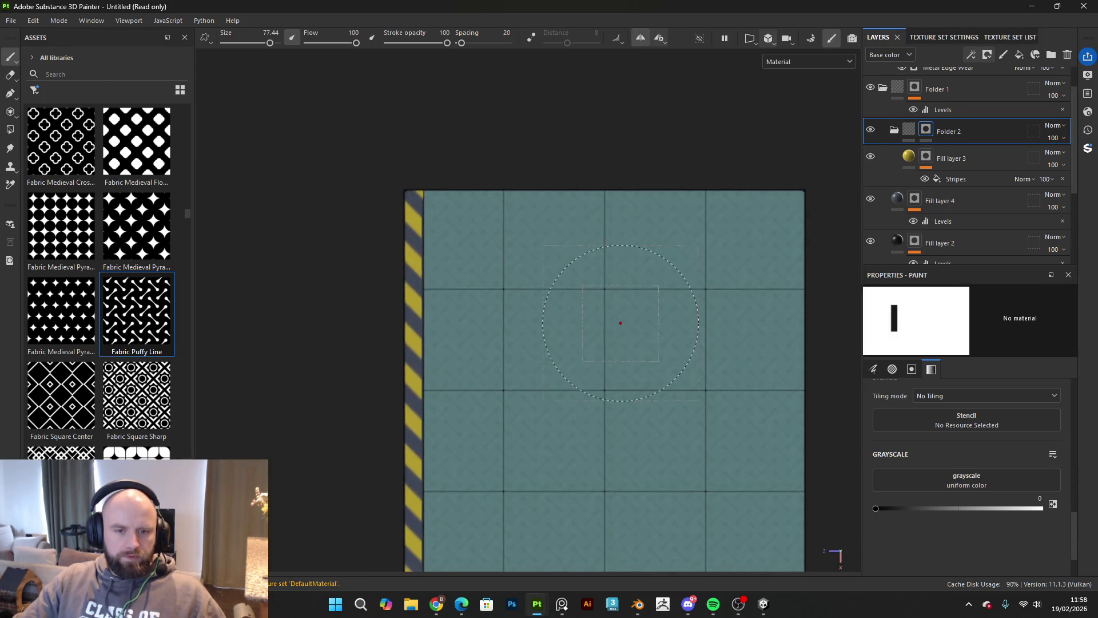
scroll(575, 286, "down", 2)
left_click(10, 23)
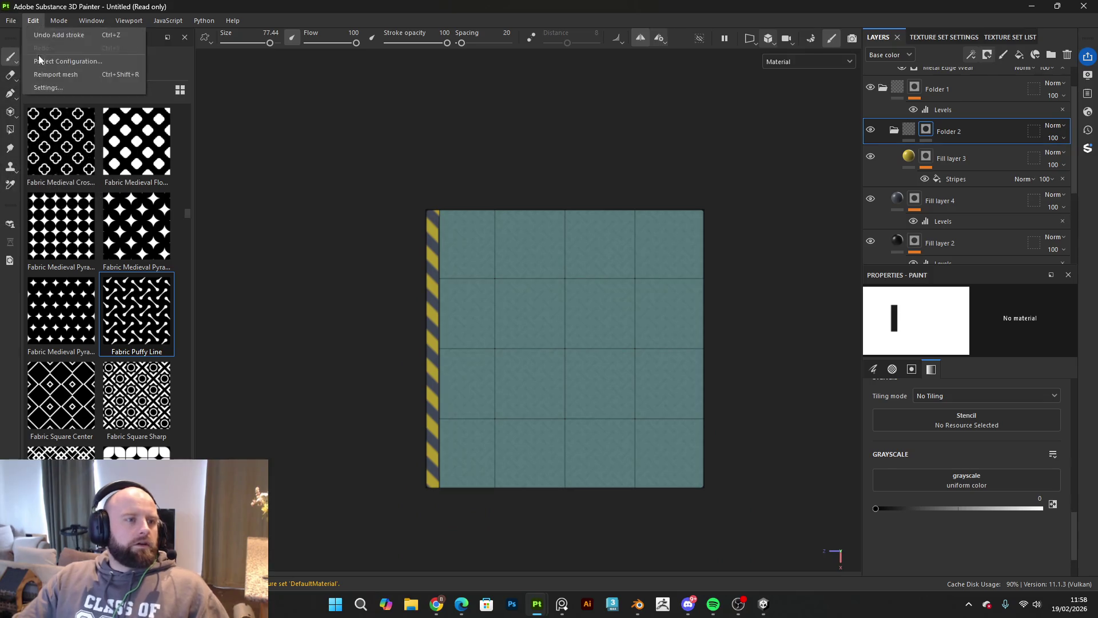
left_click(63, 187)
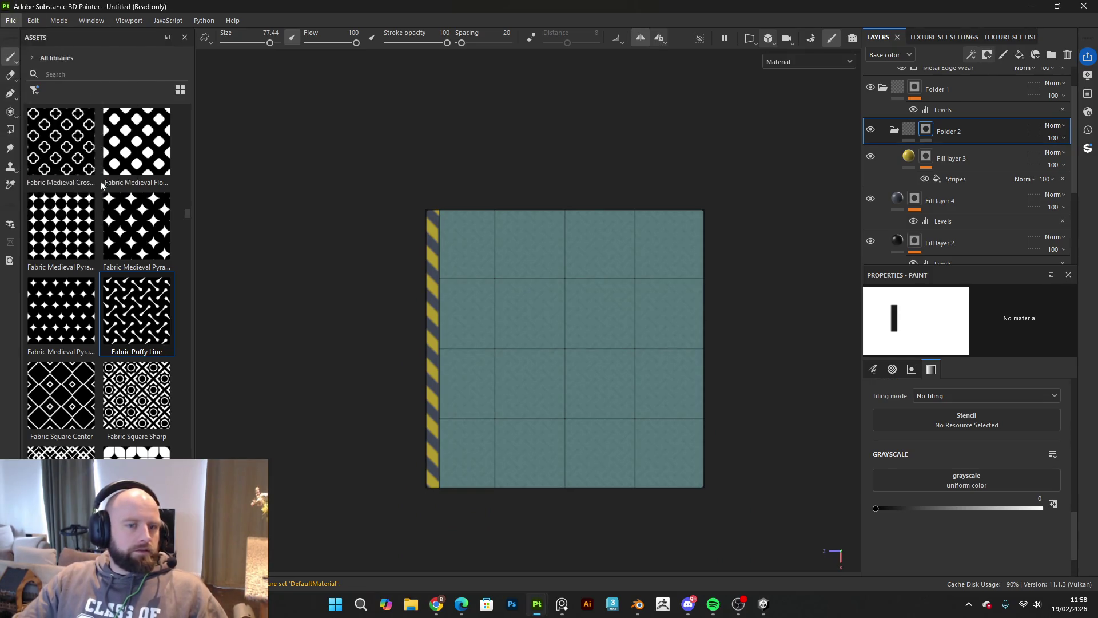
key("Escape")
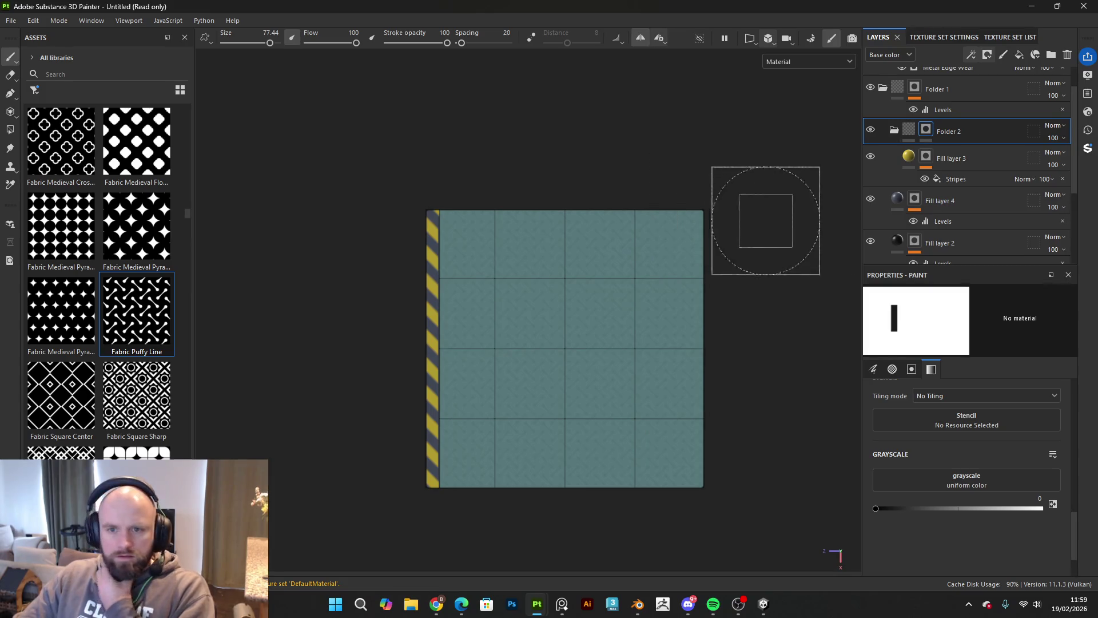
Step: Hide Folder 2, Fill layer 4 and Fill layer 2 so only the plain teal grid shows
left_click(872, 131)
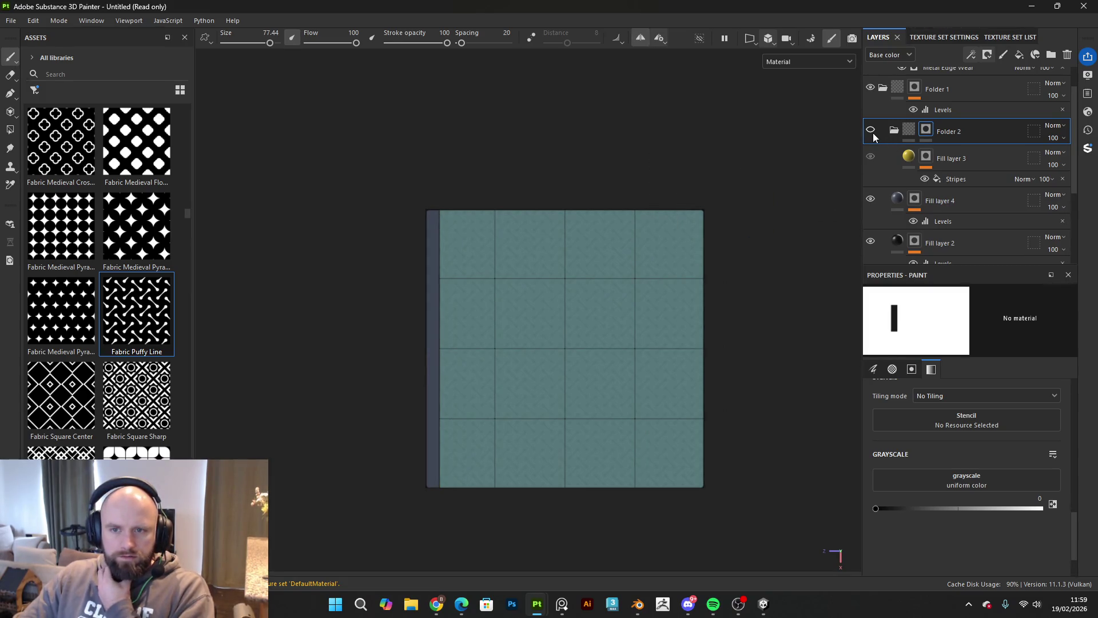
left_click(871, 199)
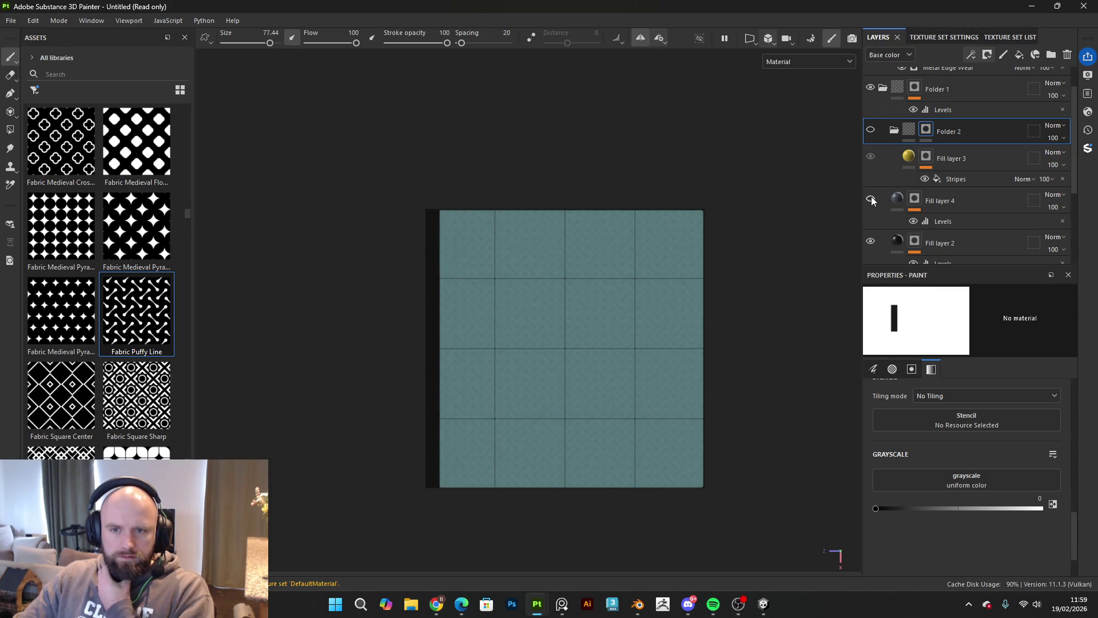
left_click(872, 242)
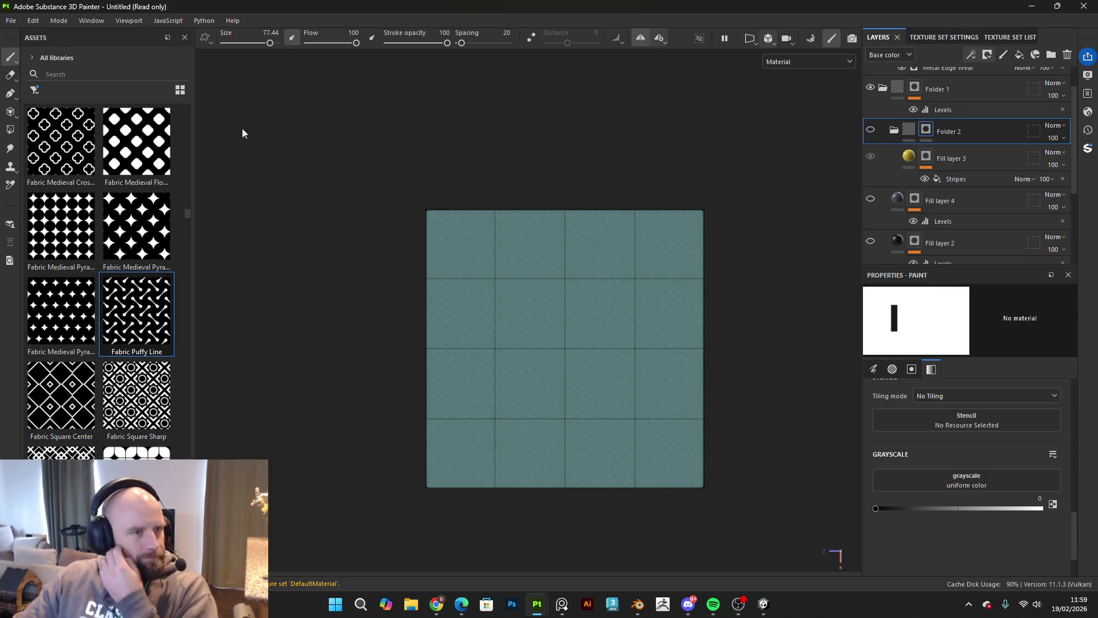
Step: Open File > Export Textures and move the export window to another screen
left_click(11, 20)
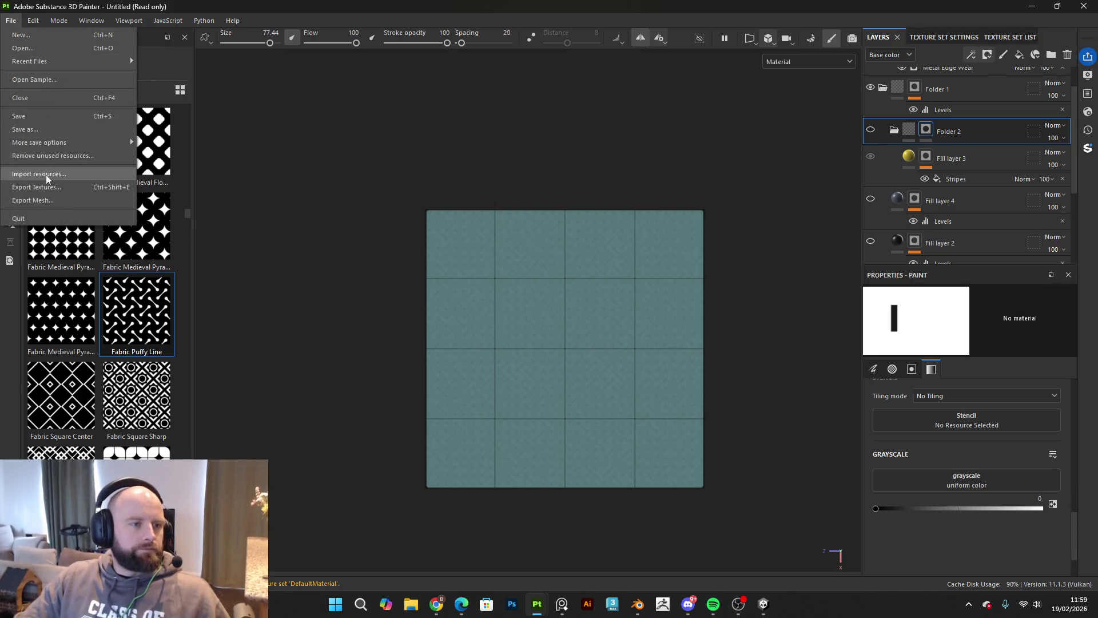
left_click(62, 189)
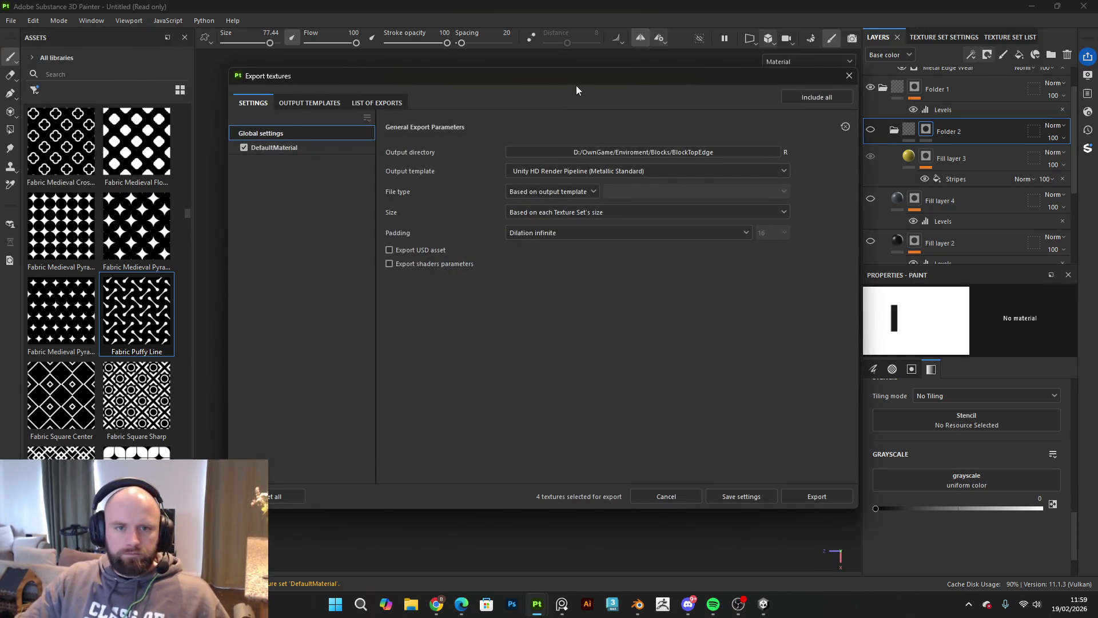
left_click_drag(641, 74, 1097, 77)
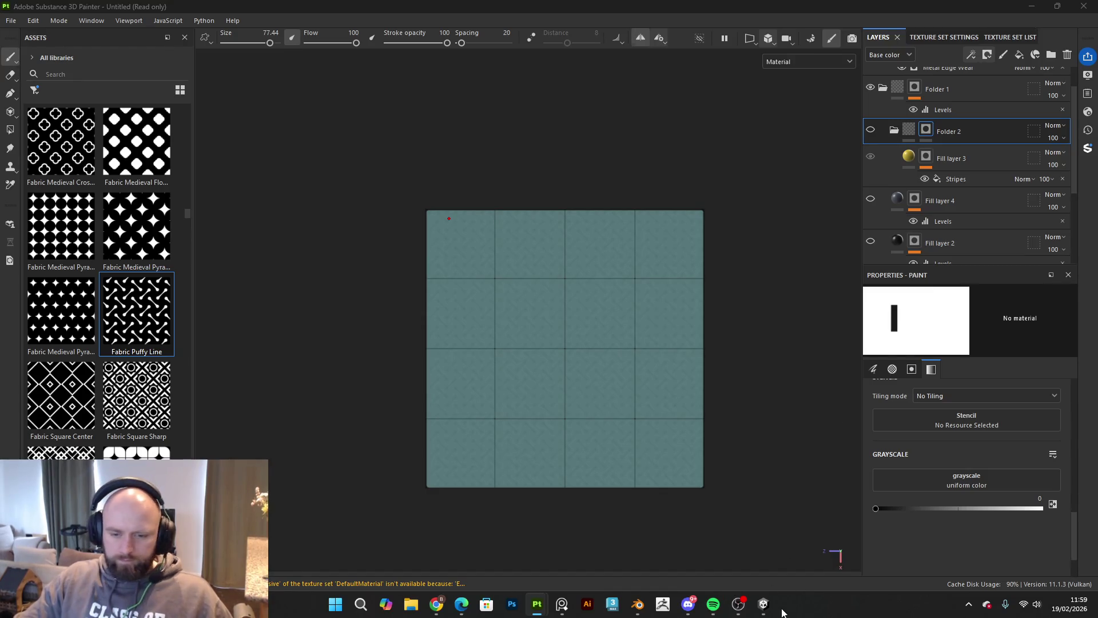
left_click(764, 604)
Step: Place the light-blue BlockTop (6) slab by the road bridge, tilt it around Z and lower it slightly
mouse_move(562, 399)
left_mouse_down()
mouse_move(559, 320)
mouse_move(639, 299)
mouse_move(797, 394)
mouse_move(495, 395)
left_mouse_up()
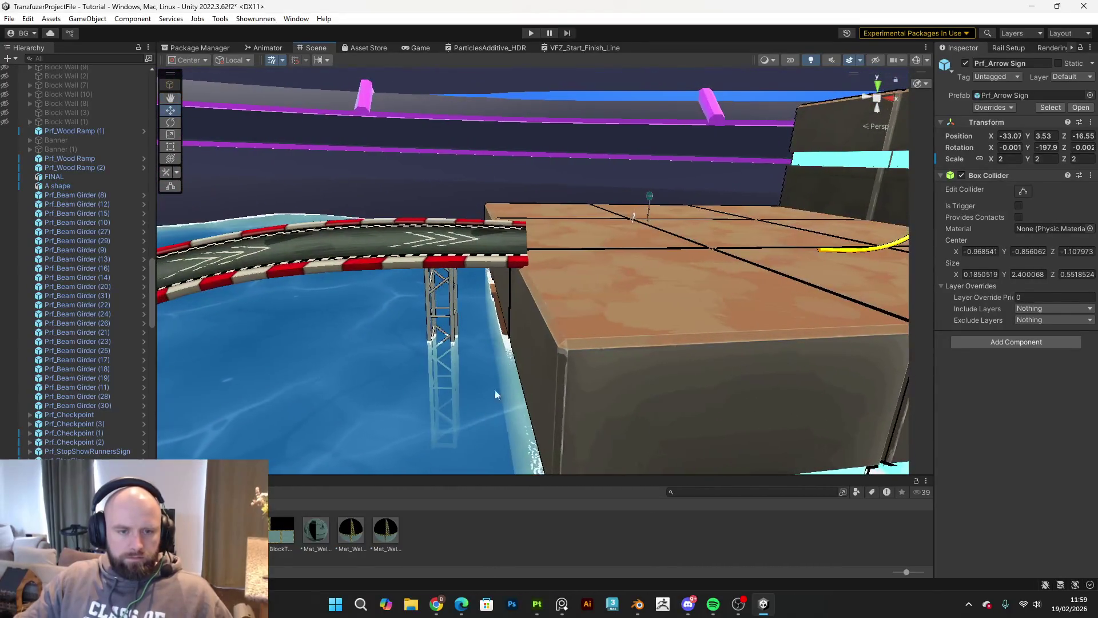
left_click(470, 262)
mouse_move(469, 262)
left_mouse_down()
mouse_move(723, 380)
mouse_move(747, 412)
mouse_move(734, 442)
mouse_move(724, 269)
mouse_move(447, 270)
left_mouse_up()
key("e")
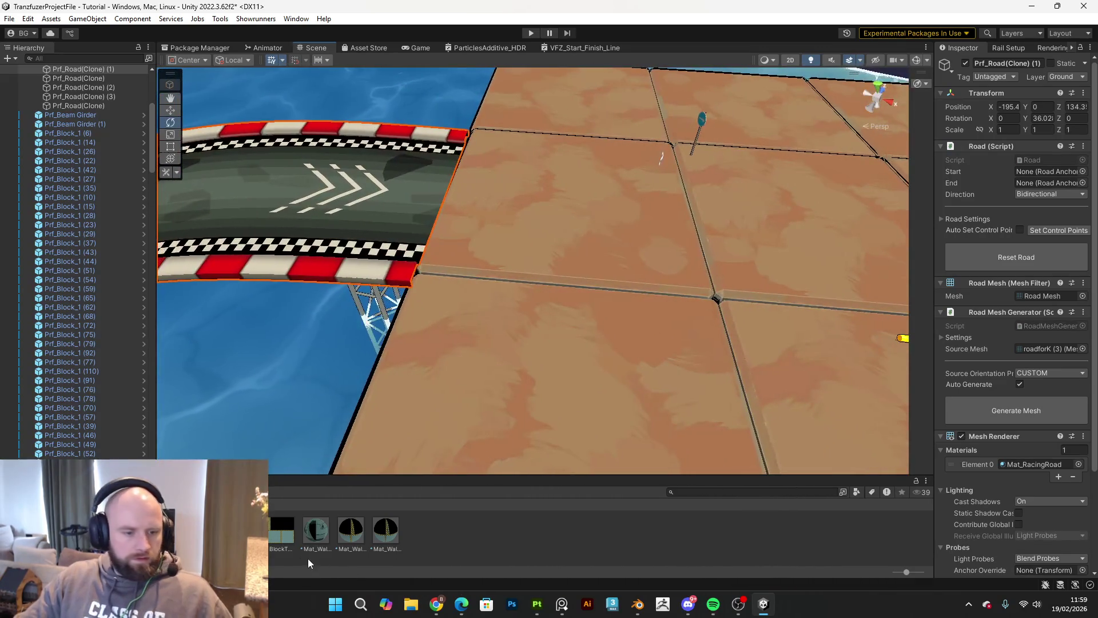
mouse_move(281, 532)
left_mouse_down()
mouse_move(581, 273)
mouse_move(595, 217)
mouse_move(614, 242)
left_mouse_up()
key("f")
key("w")
mouse_move(686, 159)
left_mouse_down()
mouse_move(699, 197)
mouse_move(753, 229)
mouse_move(687, 206)
mouse_move(658, 173)
mouse_move(450, 168)
left_mouse_up()
Step: Select the brown Prf_Block_1 block tops beside the road and delete them
left_click(451, 168)
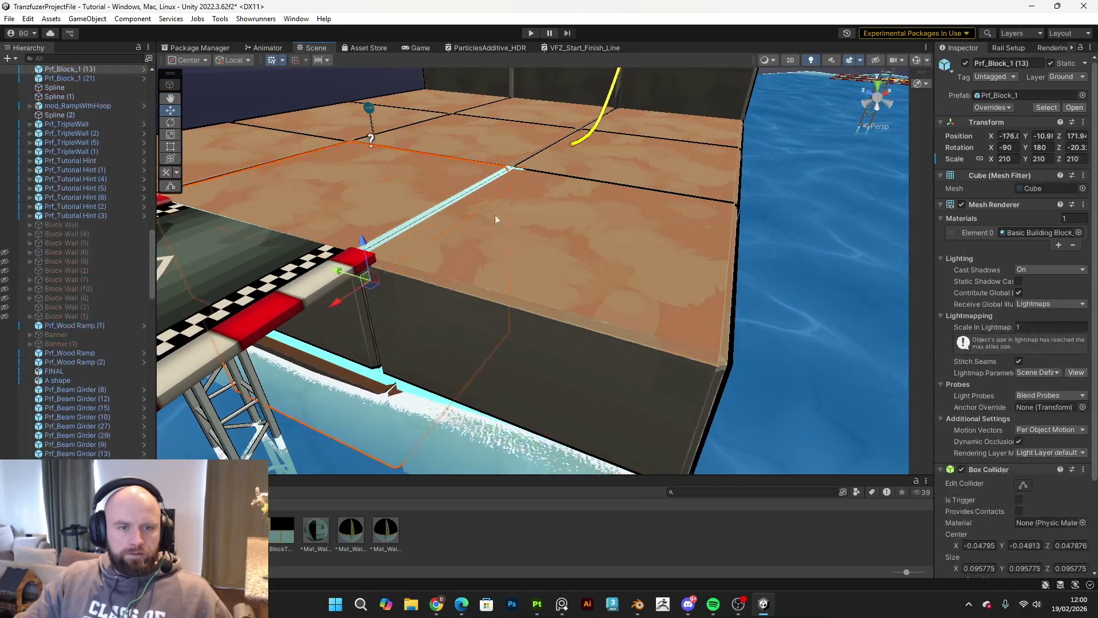
left_click(692, 135, "shift")
left_click(601, 118, "shift")
left_click(504, 138, "shift")
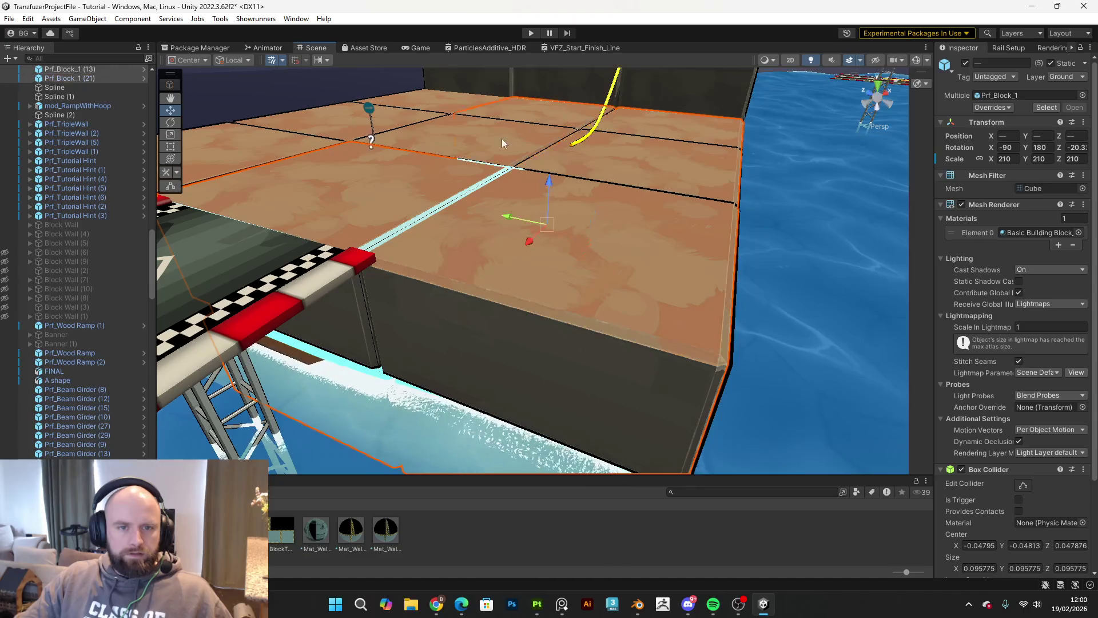
left_click(452, 111, "shift")
left_click(394, 111, "shift")
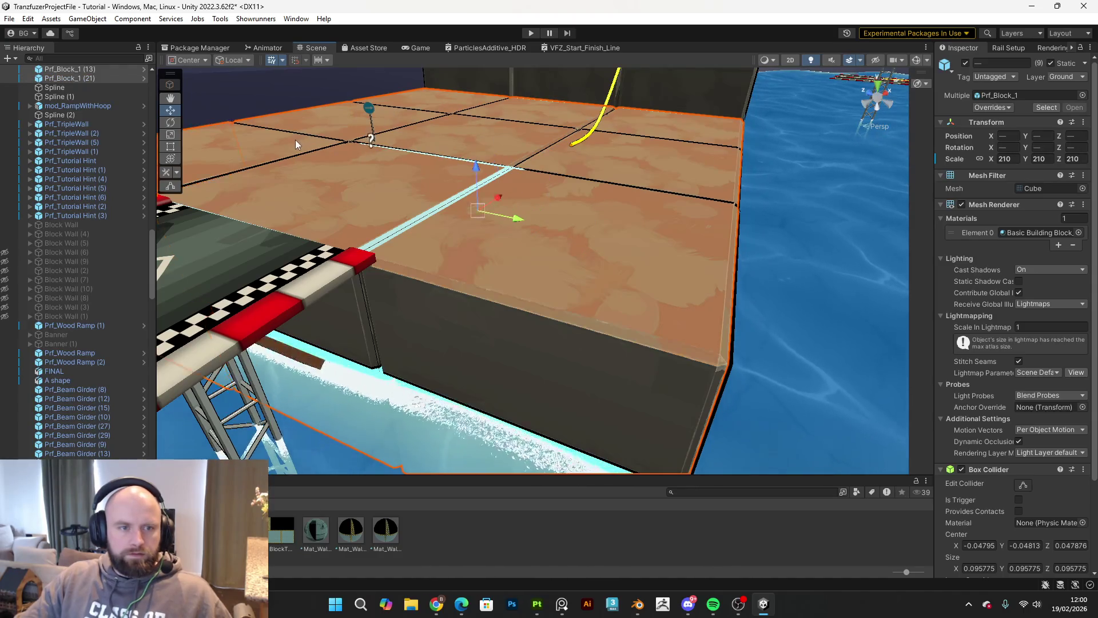
key("Delete")
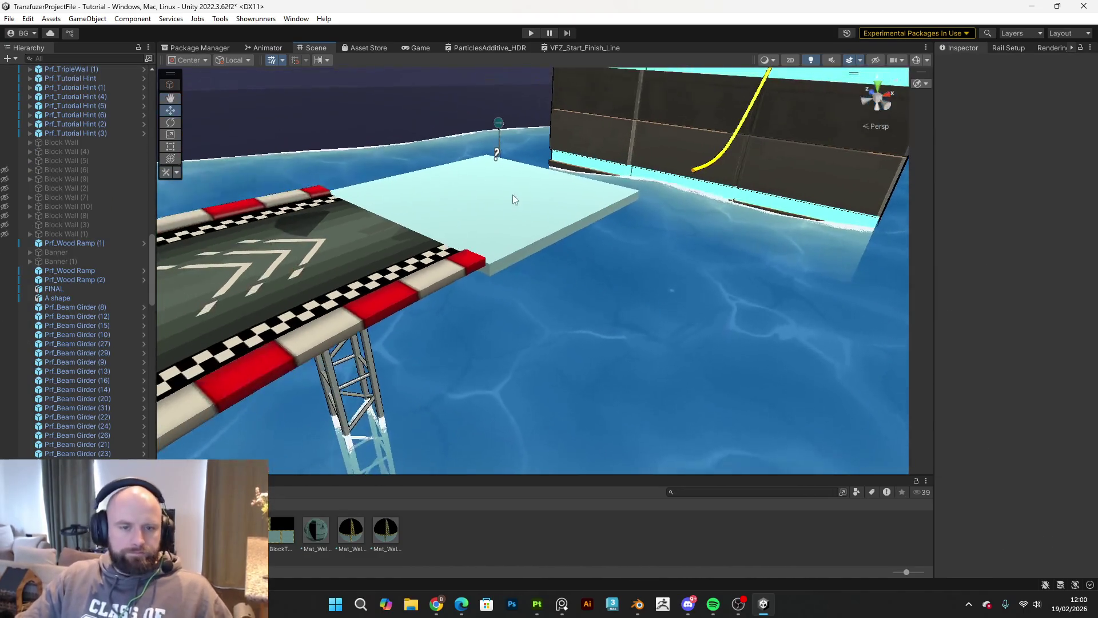
left_click(512, 194)
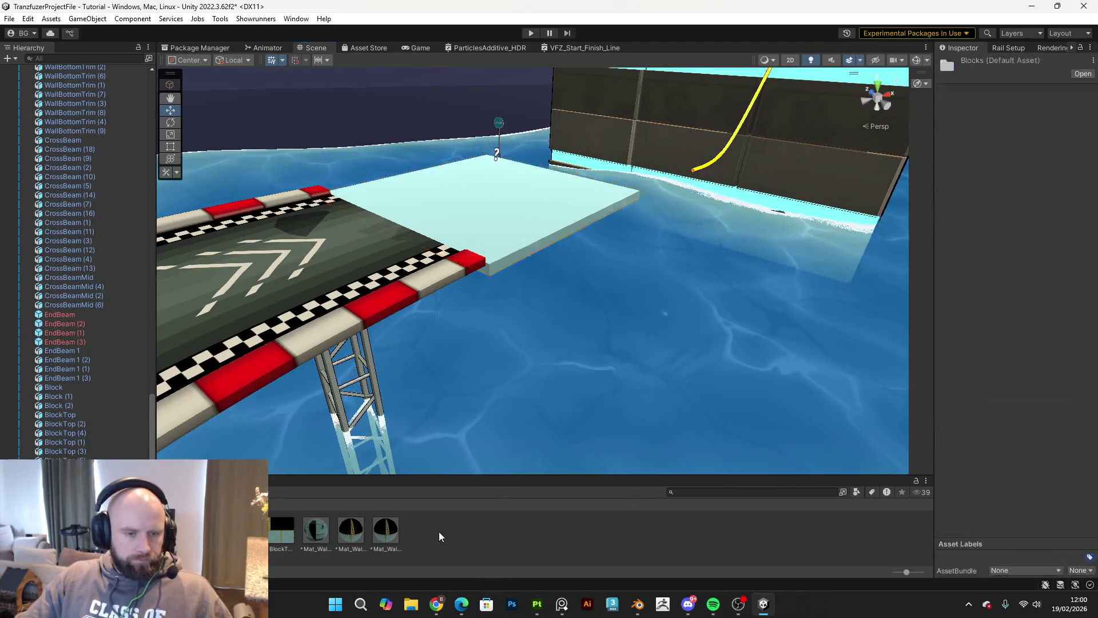
Step: Import the updated block BaseMap texture into the project with Import New Asset
right_click(440, 535)
left_click(509, 304)
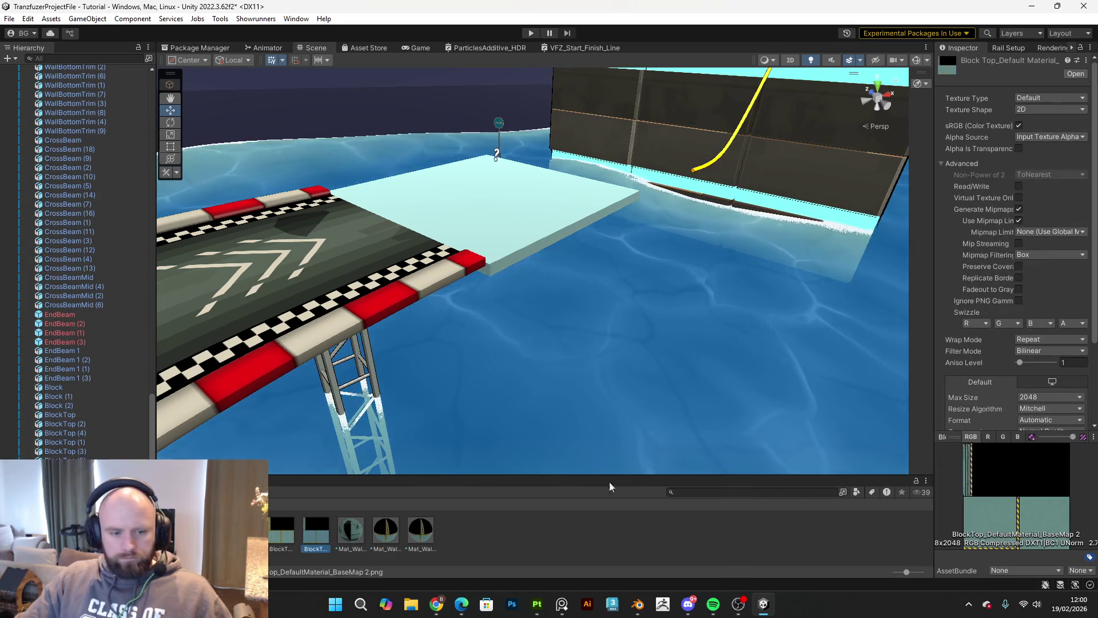
right_click(561, 532)
left_click(661, 306)
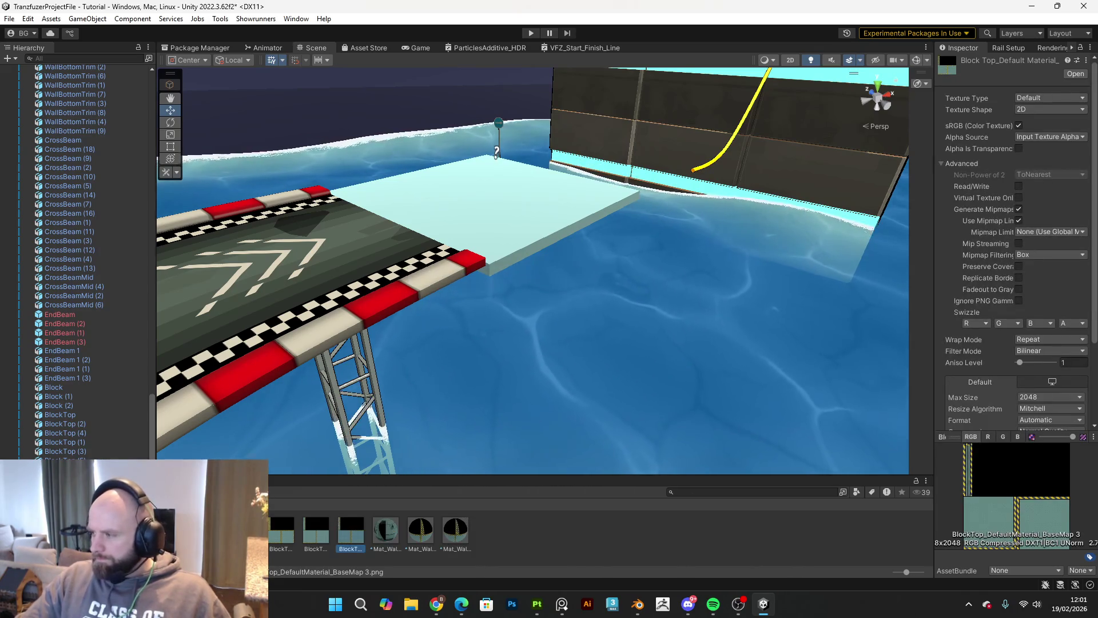
key("alt+Tab")
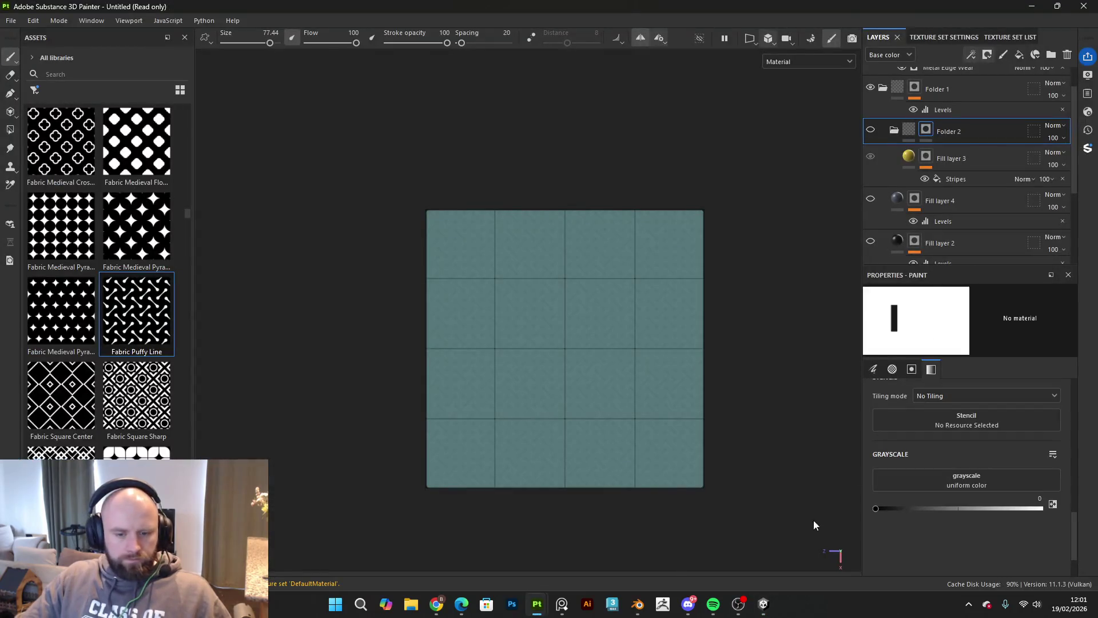
left_click(764, 604)
Step: Duplicate the wall-test material as Mat_WallTest 9
right_click(572, 546)
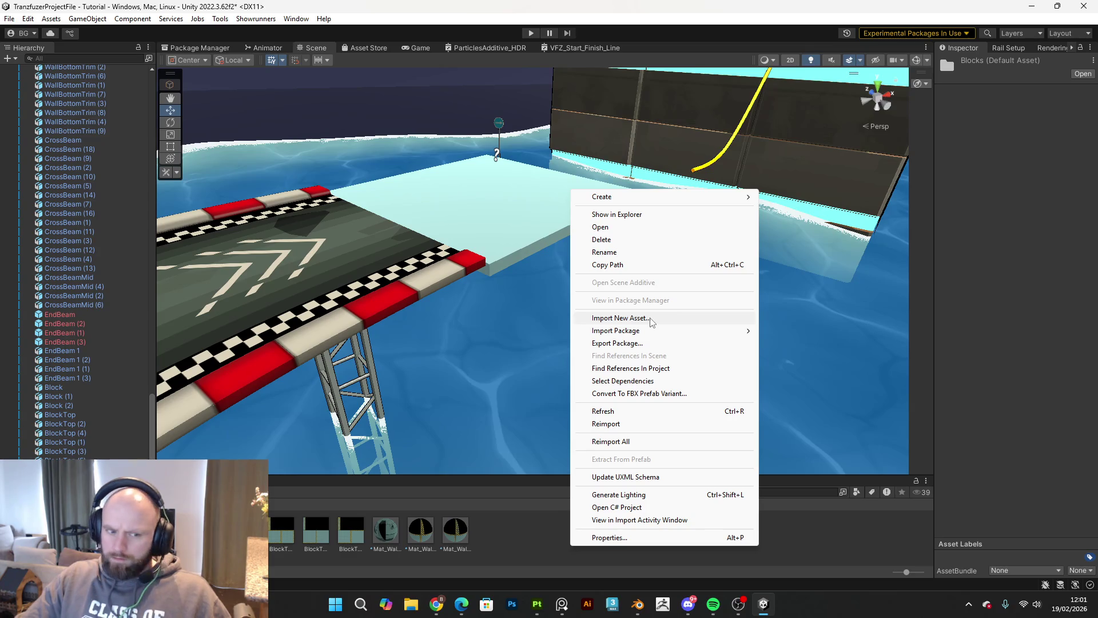
left_click(542, 547)
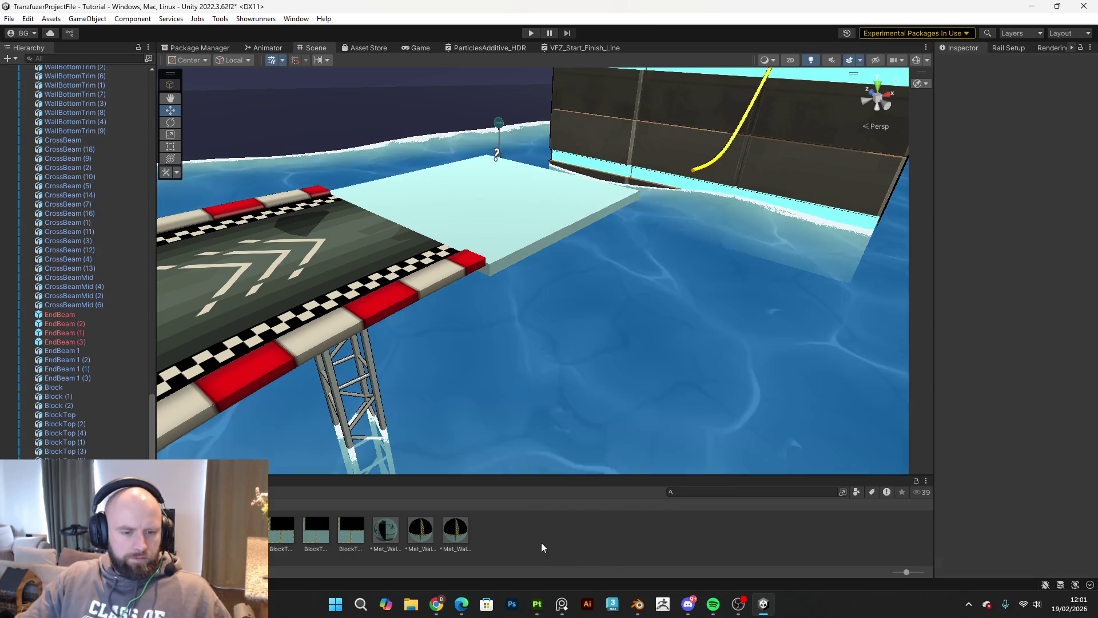
left_click(468, 534)
key("ctrl+d")
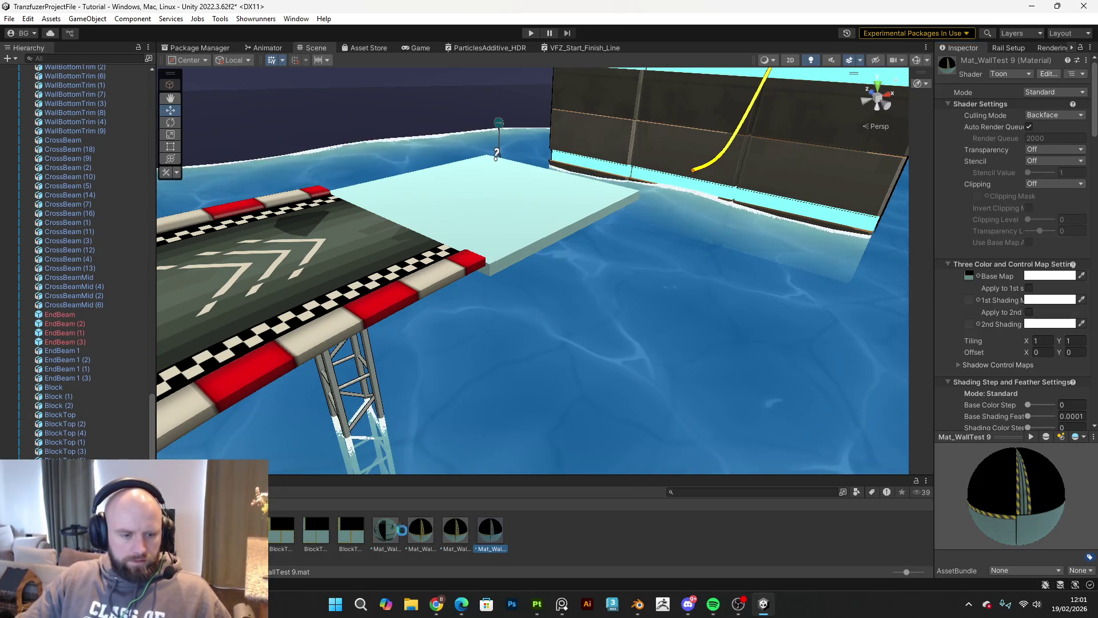
Step: Duplicate the material as Mat_WallTest 10 and apply it to the pale platform block
key("ctrl+d")
scroll(1006, 263, "down", 4)
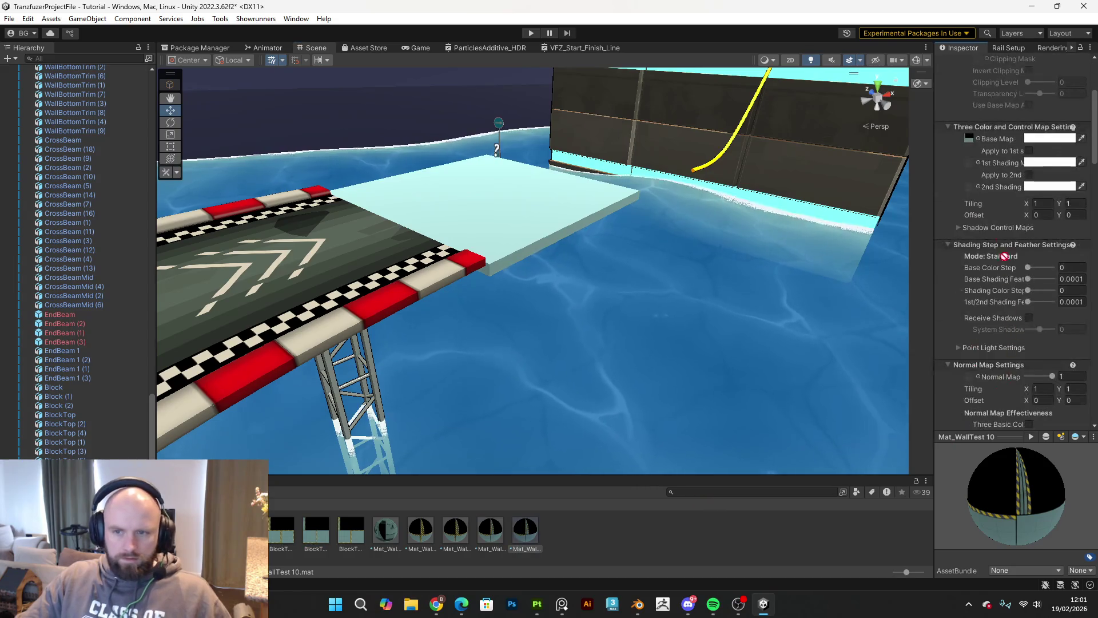
mouse_move(532, 537)
left_mouse_down()
mouse_move(492, 321)
mouse_move(496, 227)
mouse_move(541, 214)
mouse_move(662, 214)
mouse_move(644, 228)
mouse_move(586, 240)
mouse_move(688, 174)
mouse_move(715, 275)
mouse_move(715, 265)
mouse_move(662, 265)
left_mouse_up()
left_click(497, 195)
key("e")
key("w")
Step: Copy the block to its right, give it the striped material and rotate its stripe outward
key("ctrl+d")
mouse_move(427, 259)
left_mouse_down()
mouse_move(648, 279)
mouse_move(634, 287)
left_mouse_up()
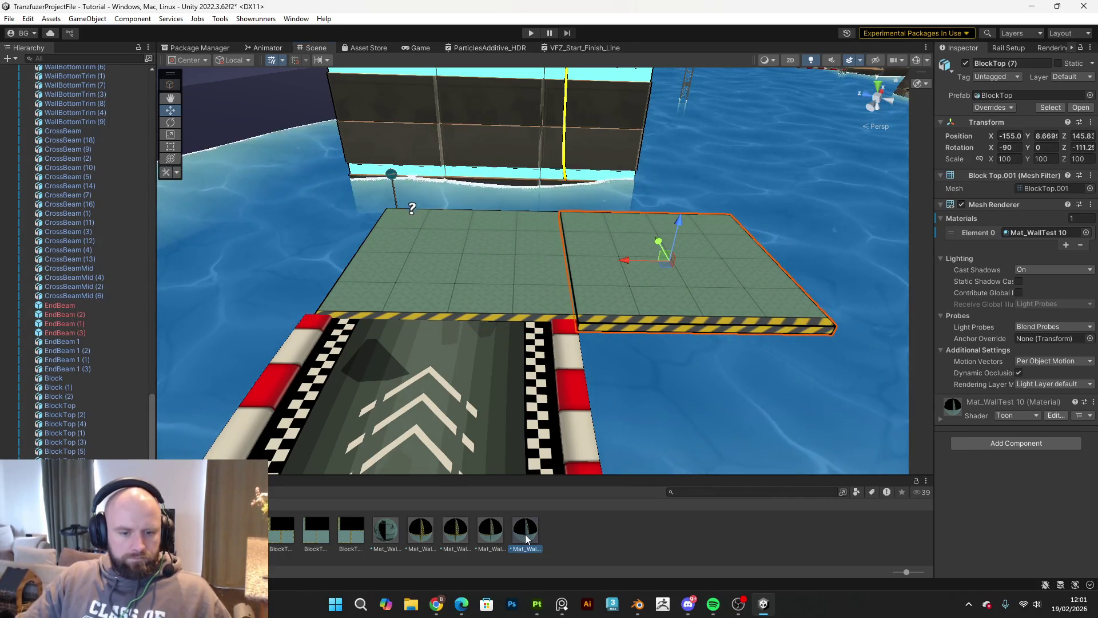
mouse_move(526, 538)
left_mouse_down()
mouse_move(629, 354)
mouse_move(713, 258)
mouse_move(685, 290)
mouse_move(832, 297)
left_mouse_up()
key("e")
left_click(688, 277)
Step: Add a third block copy on the left, rotated to line up with the platform
key("ctrl+d")
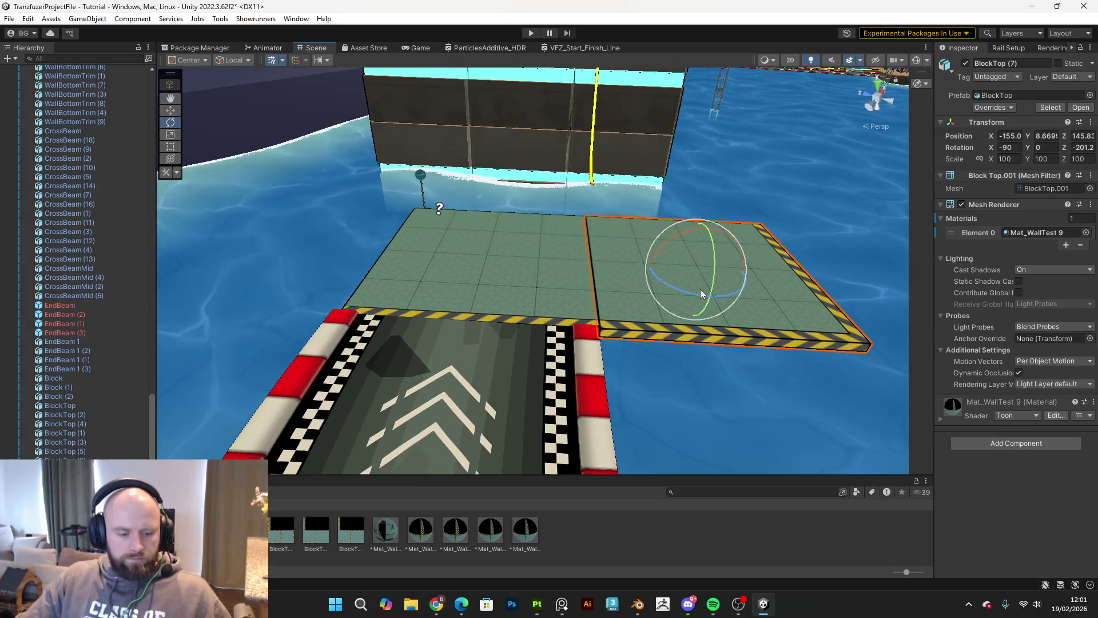
key("w")
mouse_move(647, 268)
left_mouse_down()
mouse_move(339, 274)
mouse_move(242, 289)
left_mouse_up()
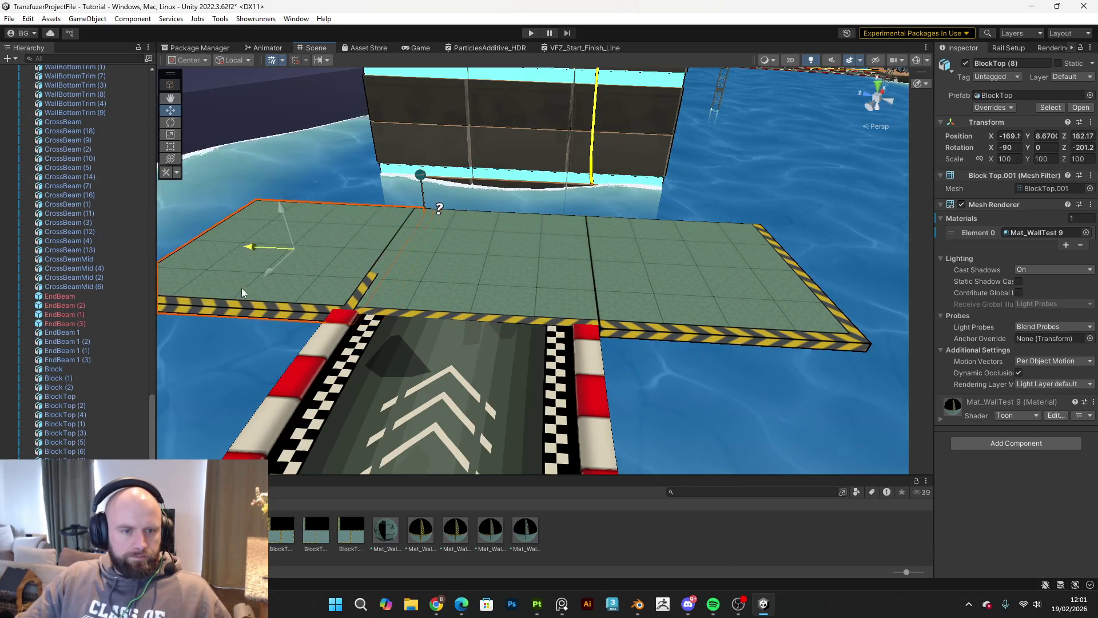
key("e")
mouse_move(303, 269)
left_mouse_down()
mouse_move(159, 293)
mouse_move(490, 269)
mouse_move(166, 304)
mouse_move(380, 223)
mouse_move(211, 284)
mouse_move(393, 241)
left_mouse_up()
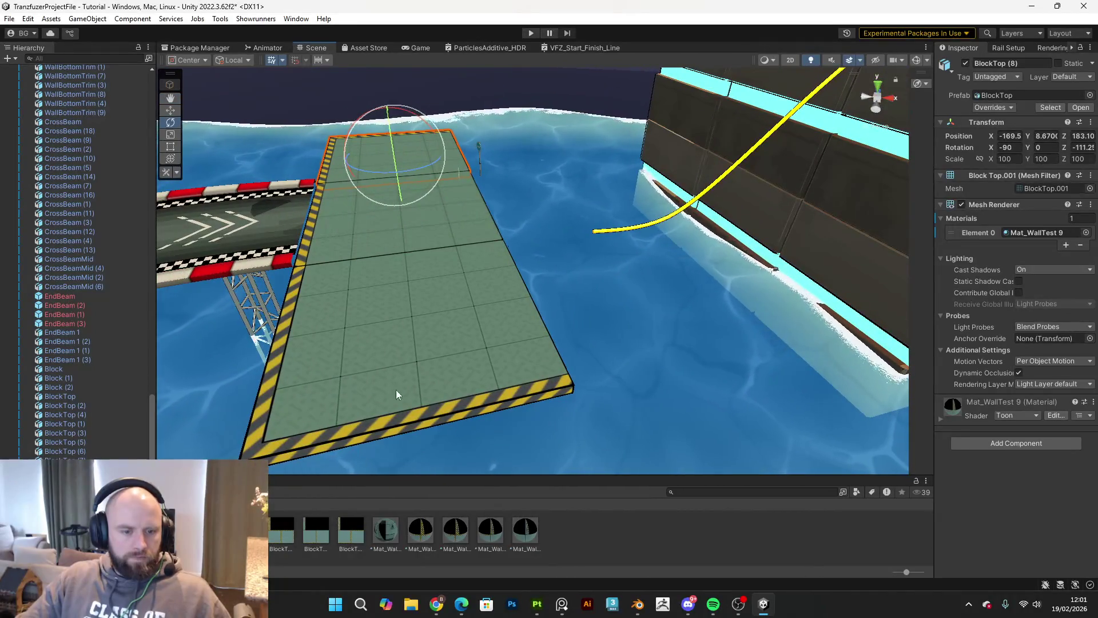
right_click(573, 549)
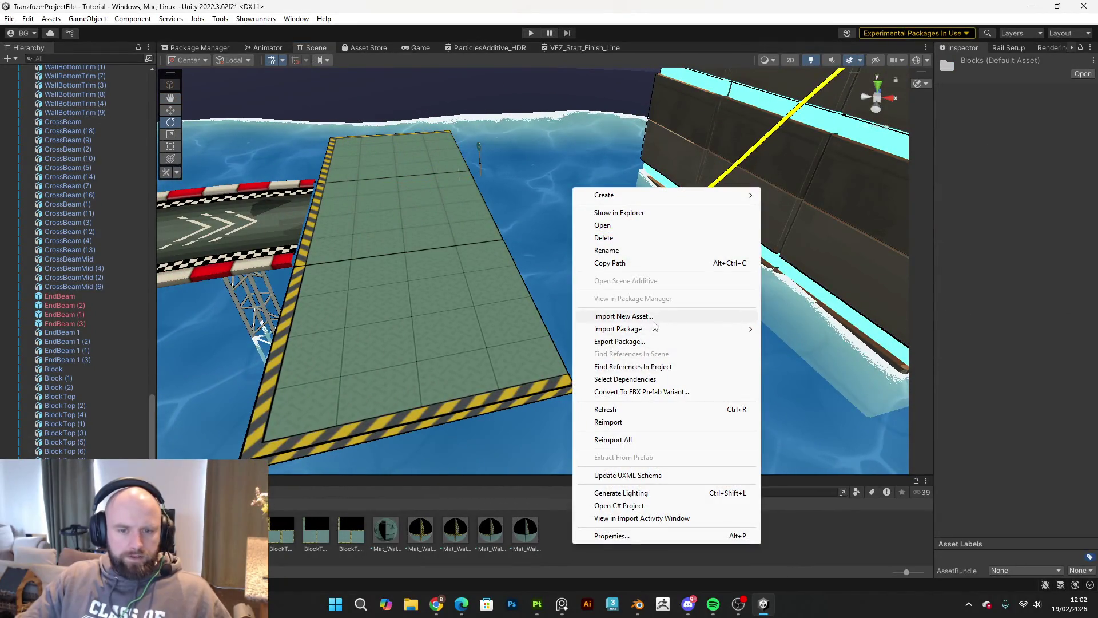
Step: Import the updated block texture and duplicate a green platform block
left_click(794, 306)
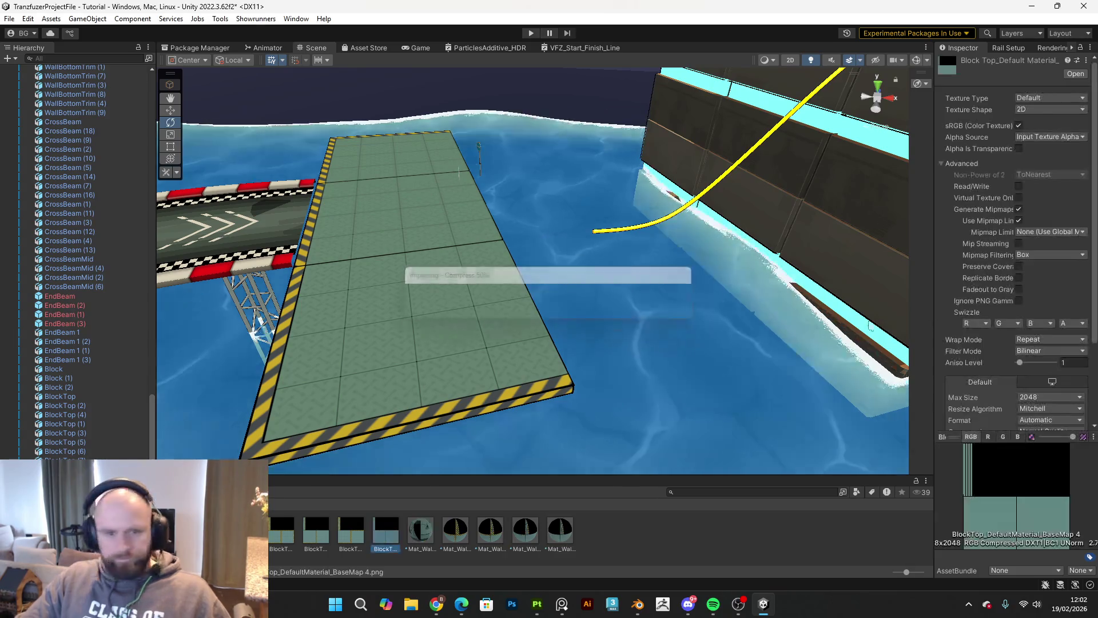
left_click(503, 253)
key("ctrl+d")
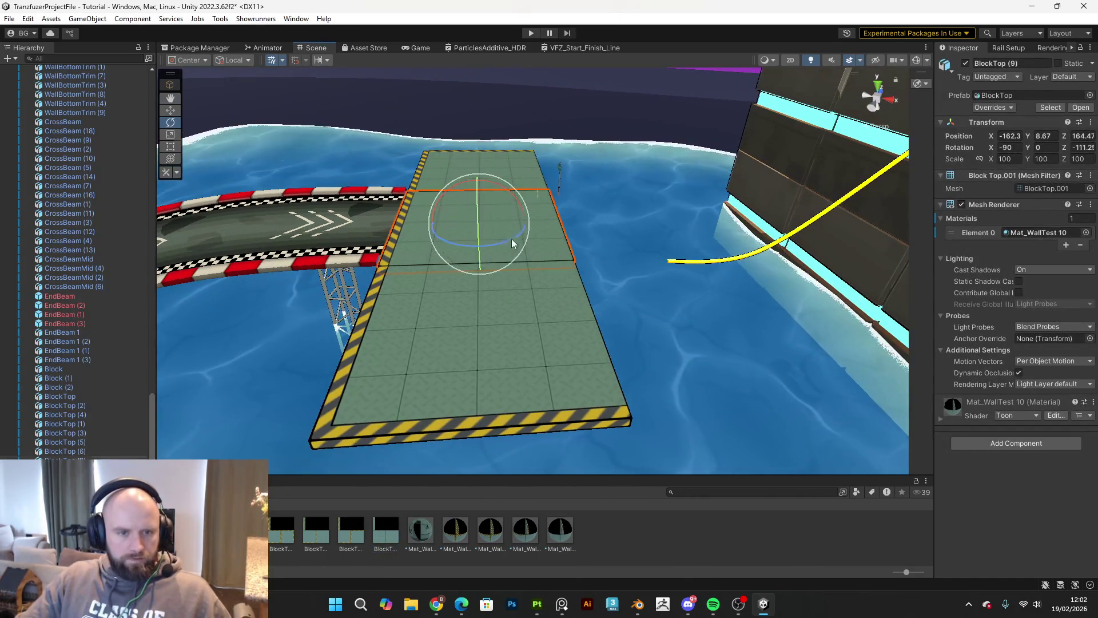
key("w")
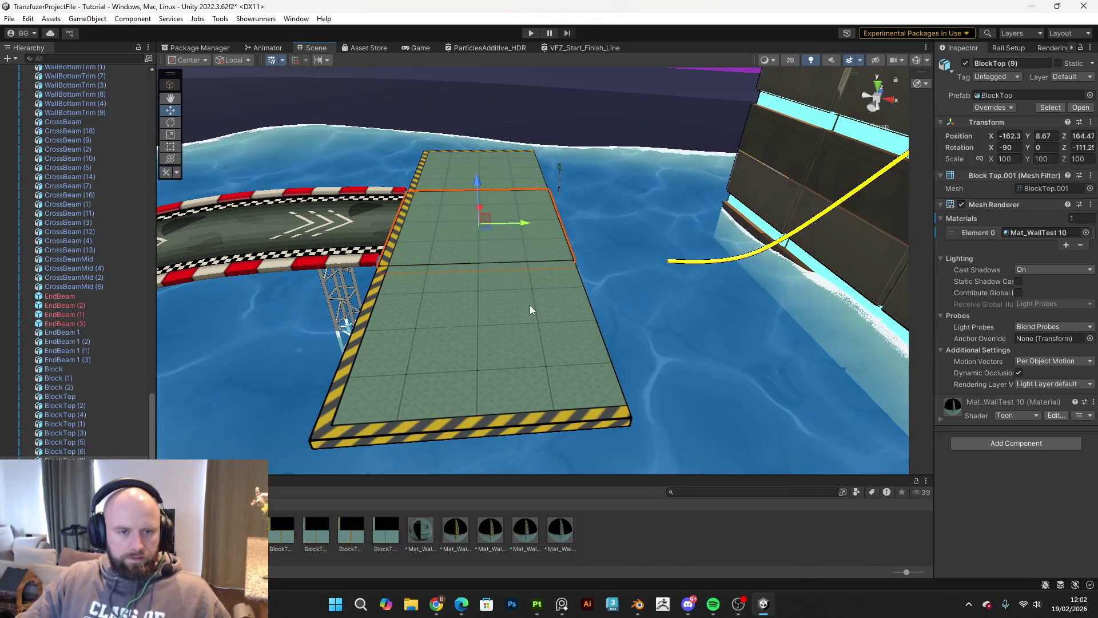
left_click(531, 311)
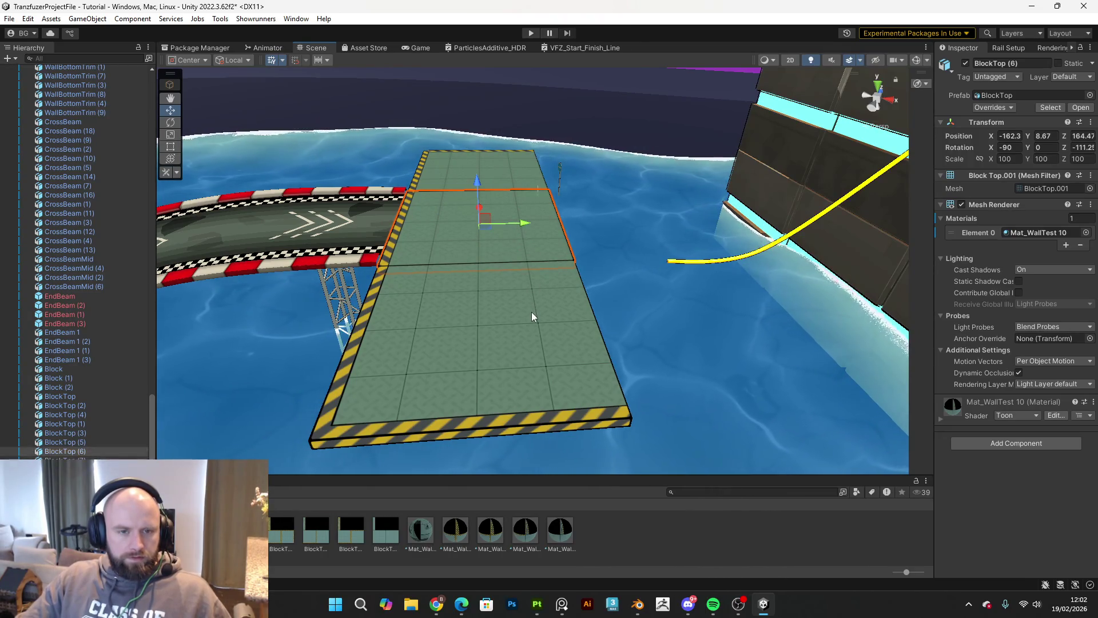
mouse_move(517, 229)
left_mouse_down()
mouse_move(555, 222)
mouse_move(518, 290)
left_mouse_up()
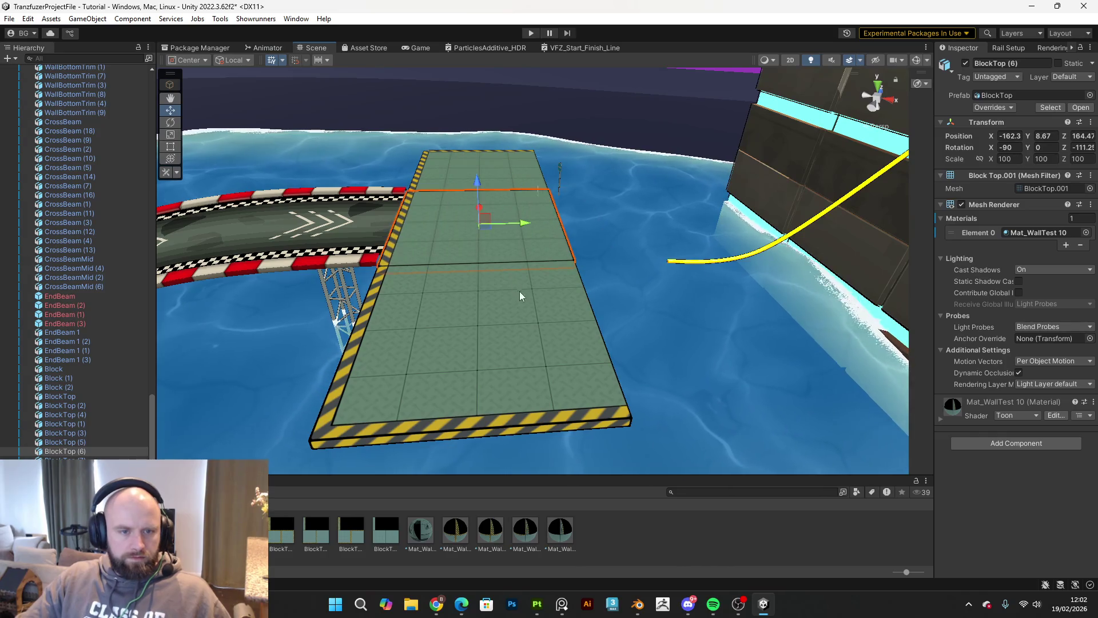
Step: Duplicate three platform pieces and slide the copies right to extend the platform
left_click(524, 307, "shift")
left_click(496, 173, "shift")
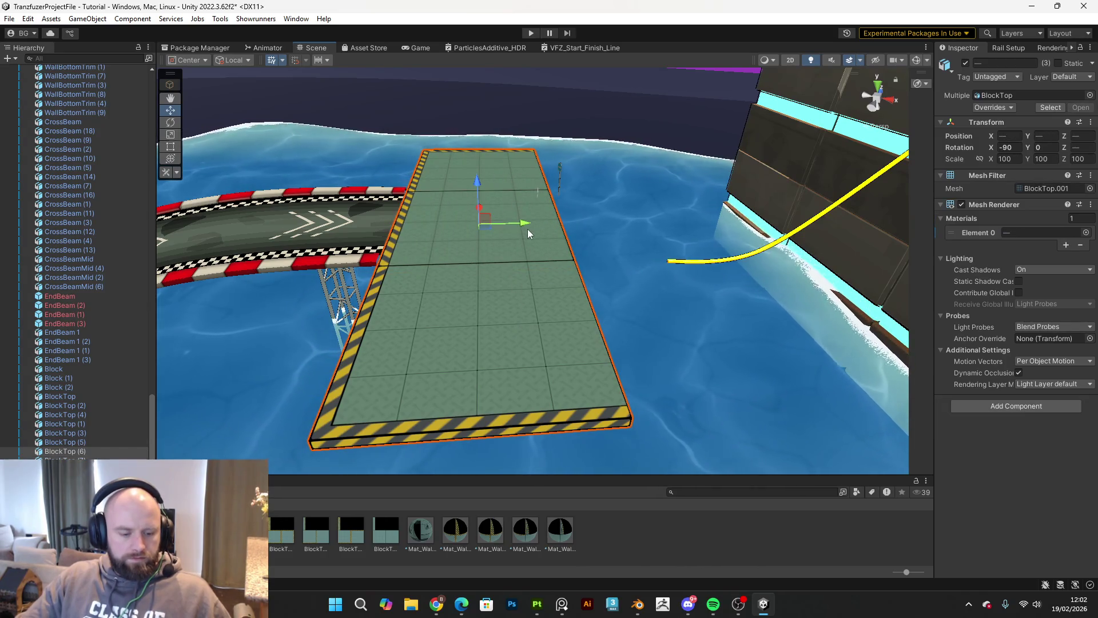
key("ctrl+d")
mouse_move(514, 225)
left_mouse_down()
mouse_move(673, 268)
mouse_move(545, 225)
mouse_move(606, 229)
left_mouse_up()
key("ctrl+z")
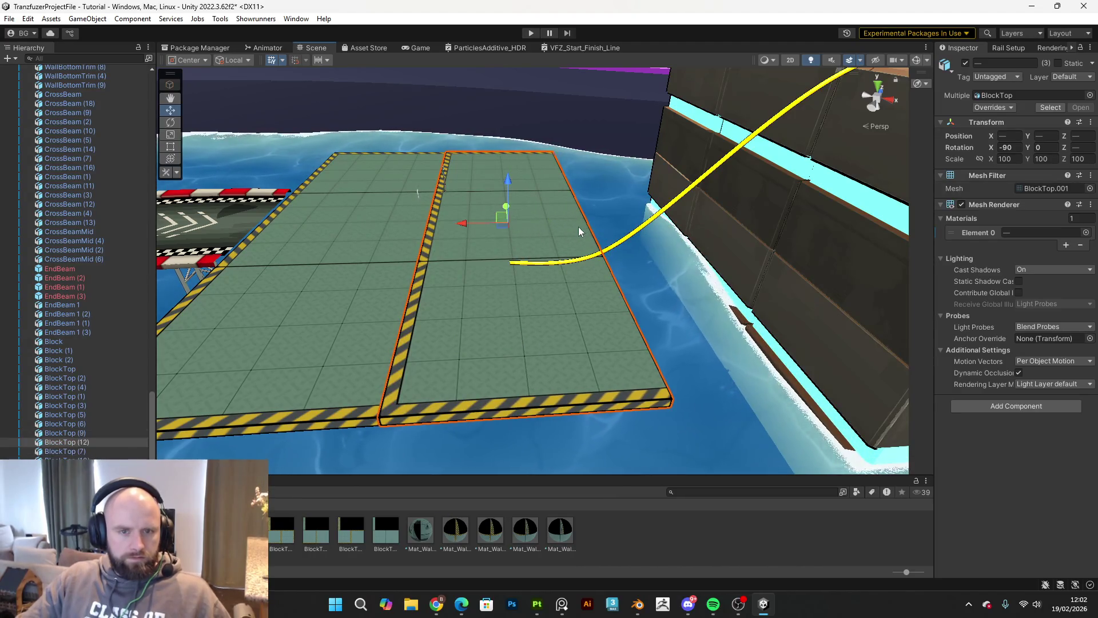
mouse_move(468, 225)
left_mouse_down()
mouse_move(620, 255)
mouse_move(561, 237)
mouse_move(455, 238)
mouse_move(341, 259)
mouse_move(596, 335)
mouse_move(560, 527)
left_mouse_up()
key("e")
left_click(548, 538)
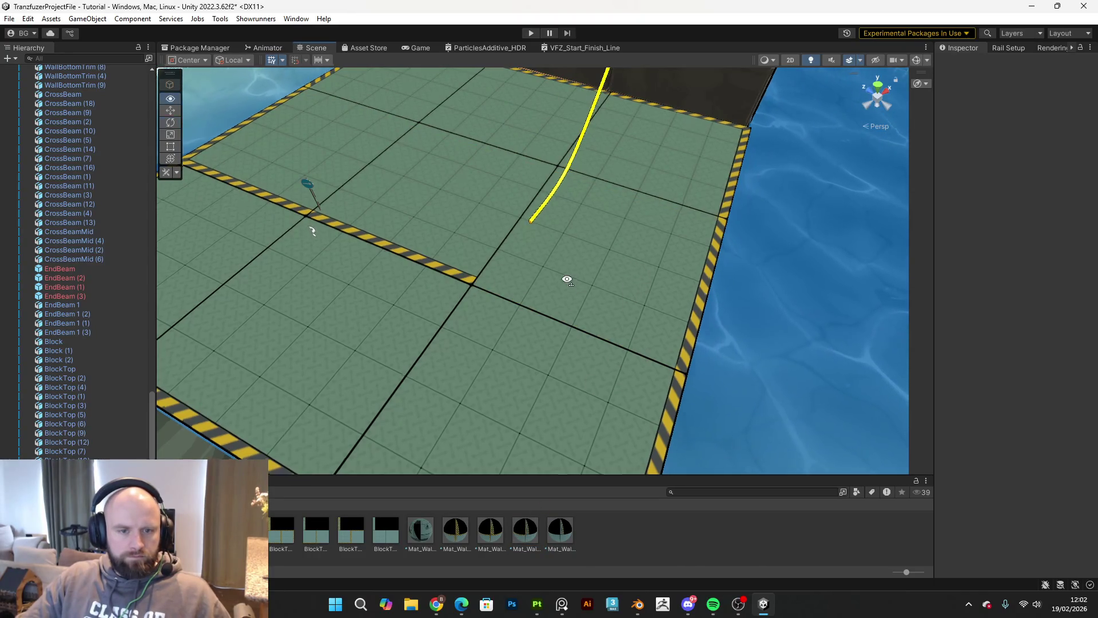
Step: Rotate BlockTop (11) so its stripes face outward and drag Mat_WallTest 10 onto the platform
left_click_drag(569, 276, 559, 520)
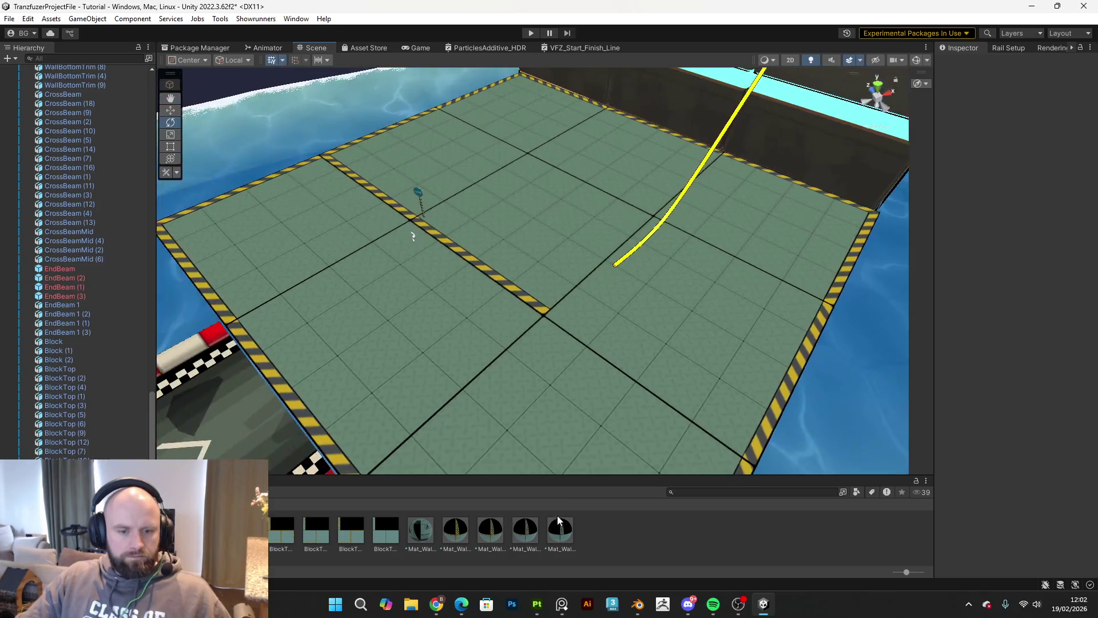
left_click(455, 163)
left_click_drag(434, 184, 339, 202)
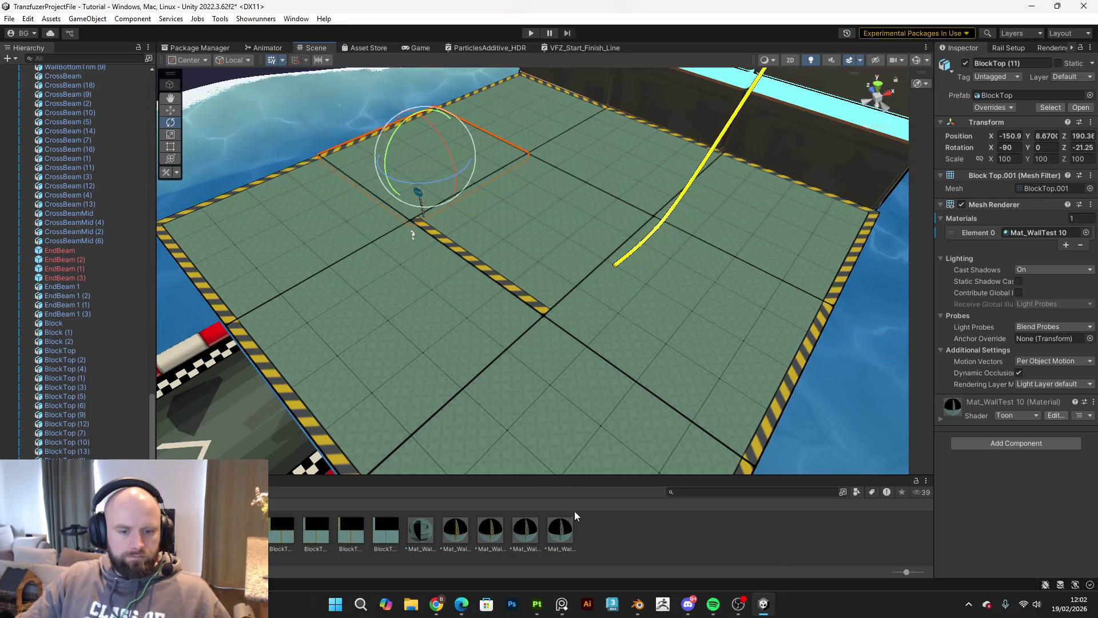
left_click(567, 533)
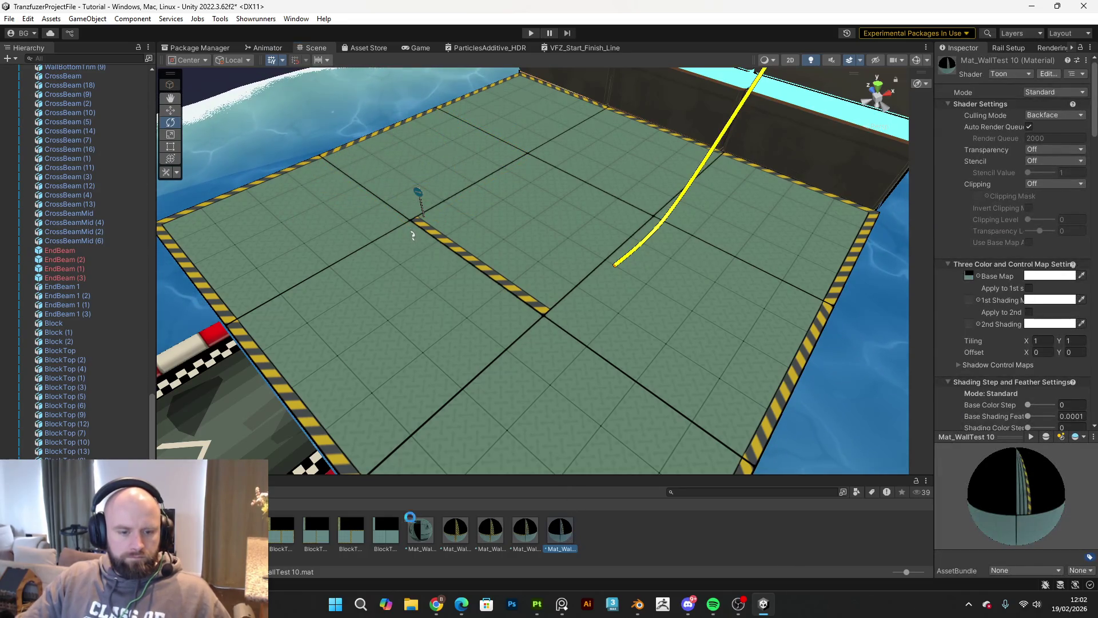
left_click_drag(399, 536, 1005, 305)
scroll(1005, 305, "down", 3)
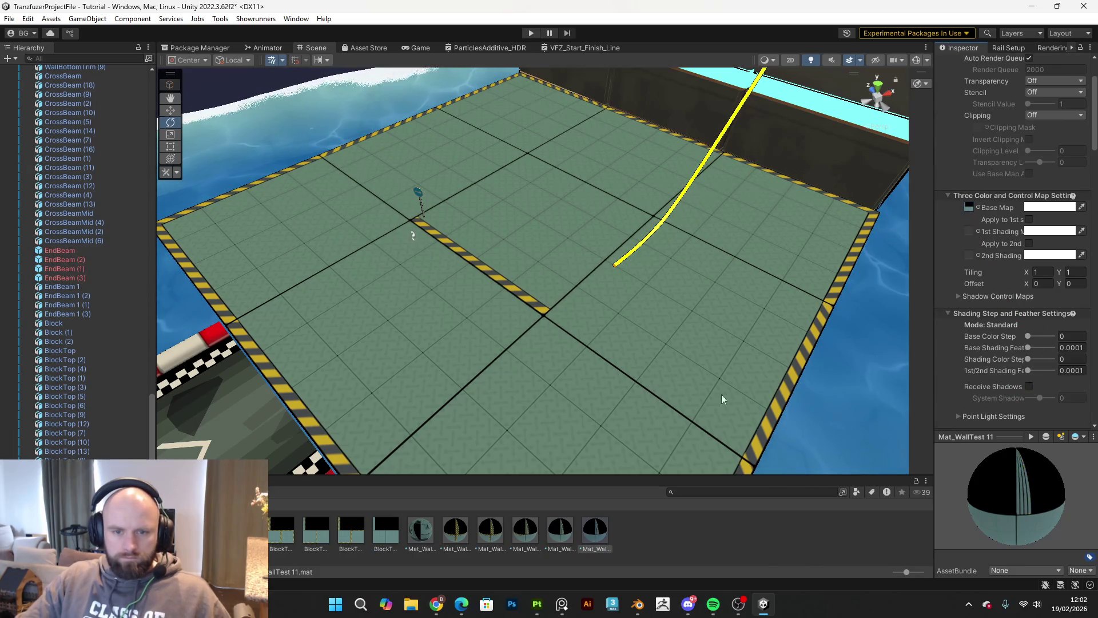
mouse_move(559, 194)
left_mouse_down()
mouse_move(829, 287)
mouse_move(534, 273)
mouse_move(513, 240)
mouse_move(591, 245)
mouse_move(731, 319)
mouse_move(702, 214)
mouse_move(846, 225)
mouse_move(812, 240)
mouse_move(458, 225)
mouse_move(519, 200)
mouse_move(530, 459)
left_mouse_up()
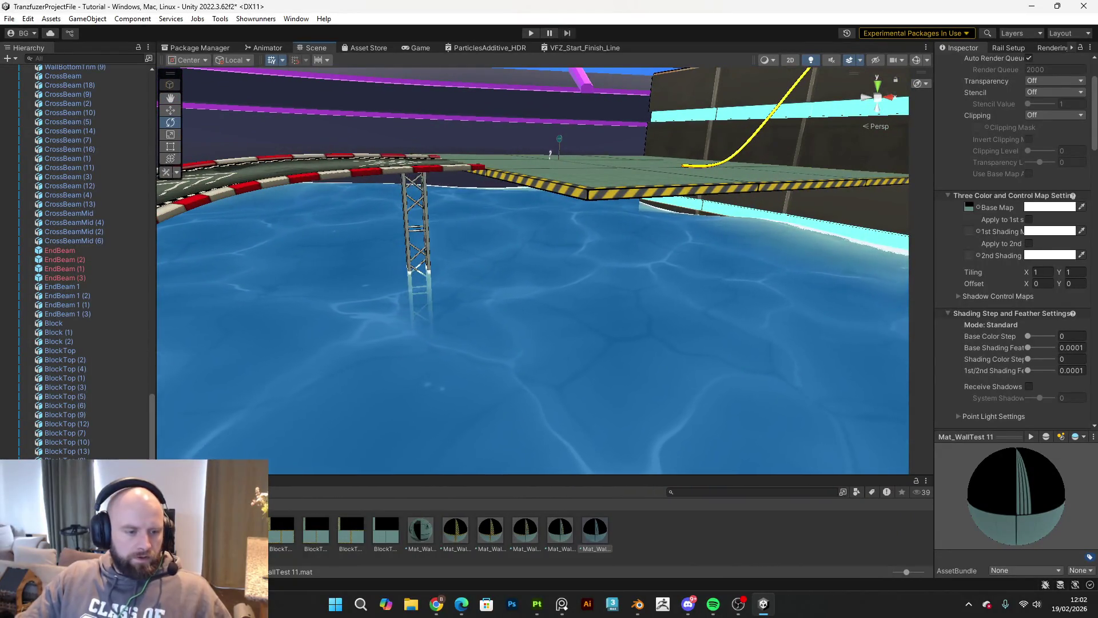
left_click_drag(399, 416, 629, 343)
Step: Duplicate a support block, then move and rotate the copy under the platform's edge
left_click(801, 338)
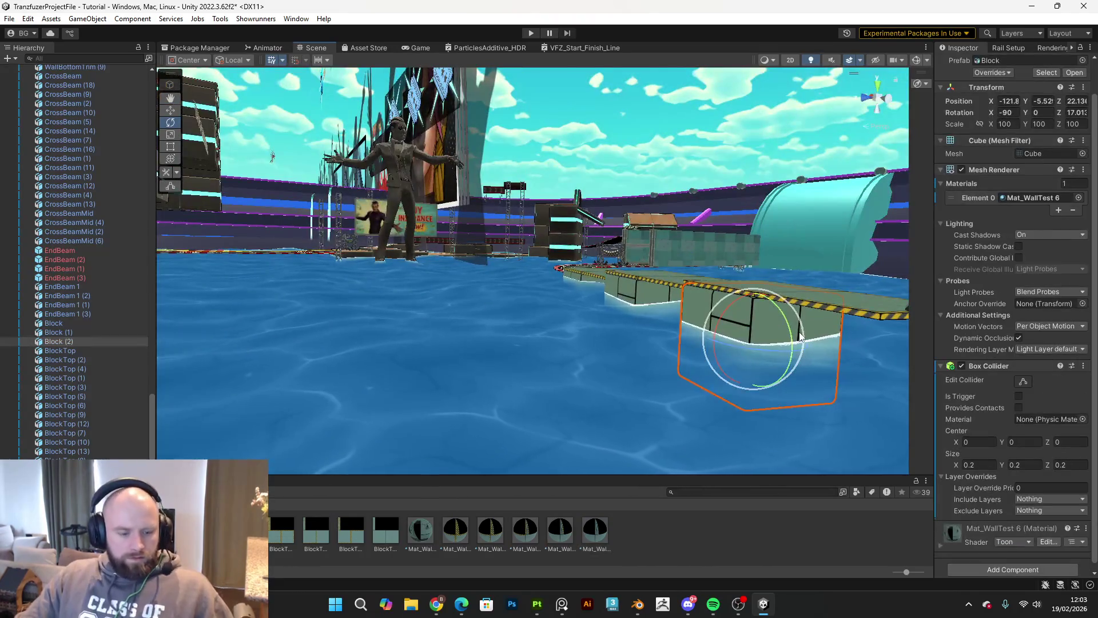
key("ctrl+d")
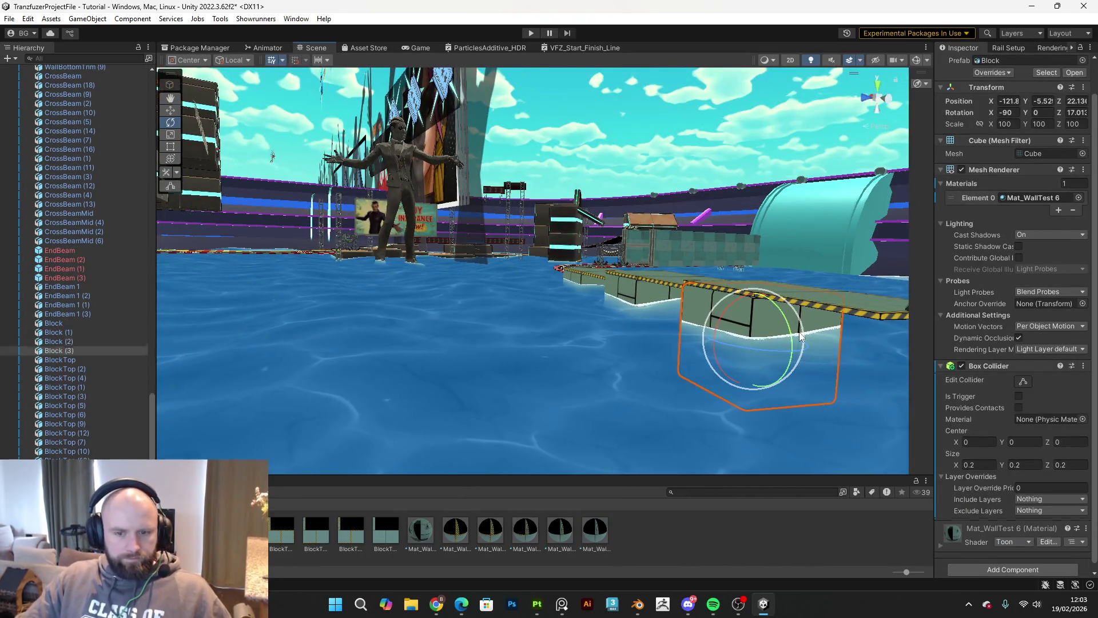
mouse_move(759, 339)
left_mouse_down()
mouse_move(537, 379)
mouse_move(561, 351)
mouse_move(405, 383)
mouse_move(321, 377)
mouse_move(410, 372)
left_mouse_up()
mouse_move(733, 302)
left_mouse_down()
mouse_move(396, 328)
mouse_move(350, 316)
mouse_move(423, 318)
mouse_move(325, 314)
mouse_move(463, 392)
mouse_move(496, 437)
mouse_move(527, 438)
left_mouse_up()
key("e")
key("f")
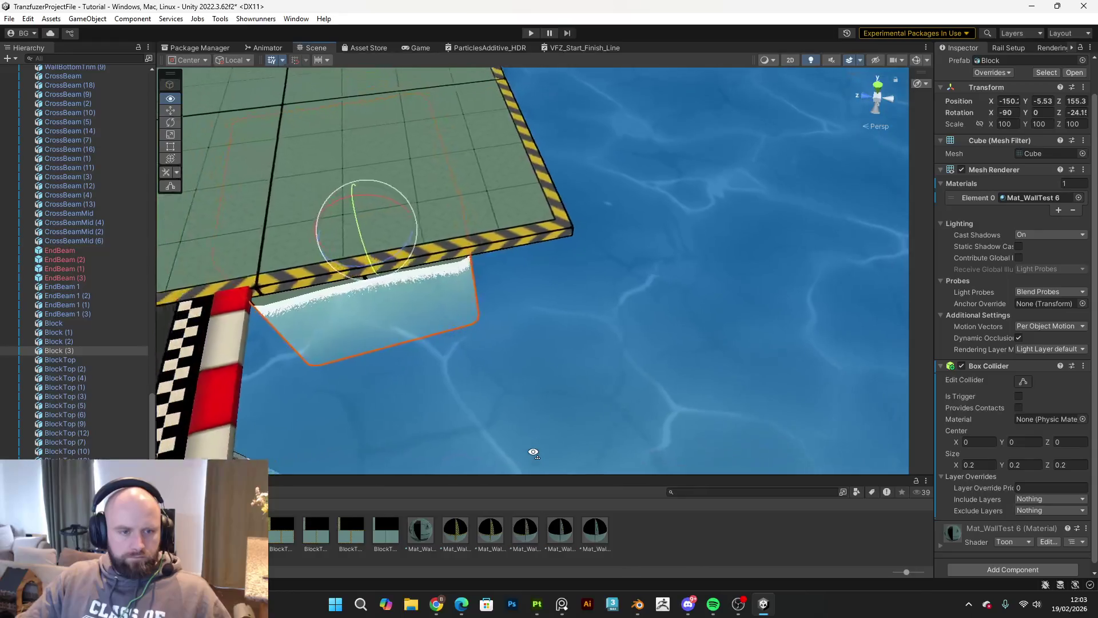
mouse_move(407, 241)
left_mouse_down()
mouse_move(458, 257)
mouse_move(475, 313)
mouse_move(595, 357)
mouse_move(567, 317)
mouse_move(302, 335)
mouse_move(269, 297)
mouse_move(440, 230)
mouse_move(435, 213)
mouse_move(501, 308)
mouse_move(503, 289)
mouse_move(534, 320)
mouse_move(561, 307)
mouse_move(551, 336)
mouse_move(572, 298)
mouse_move(563, 315)
left_mouse_up()
key("e")
key("w")
key("e")
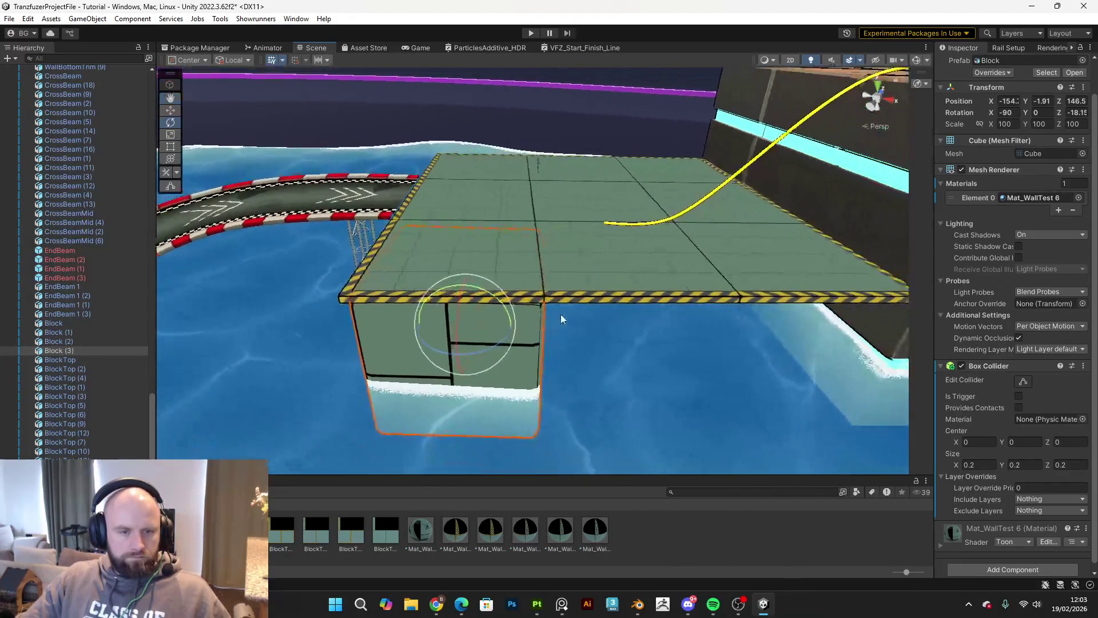
left_click_drag(492, 338, 507, 340)
key("w")
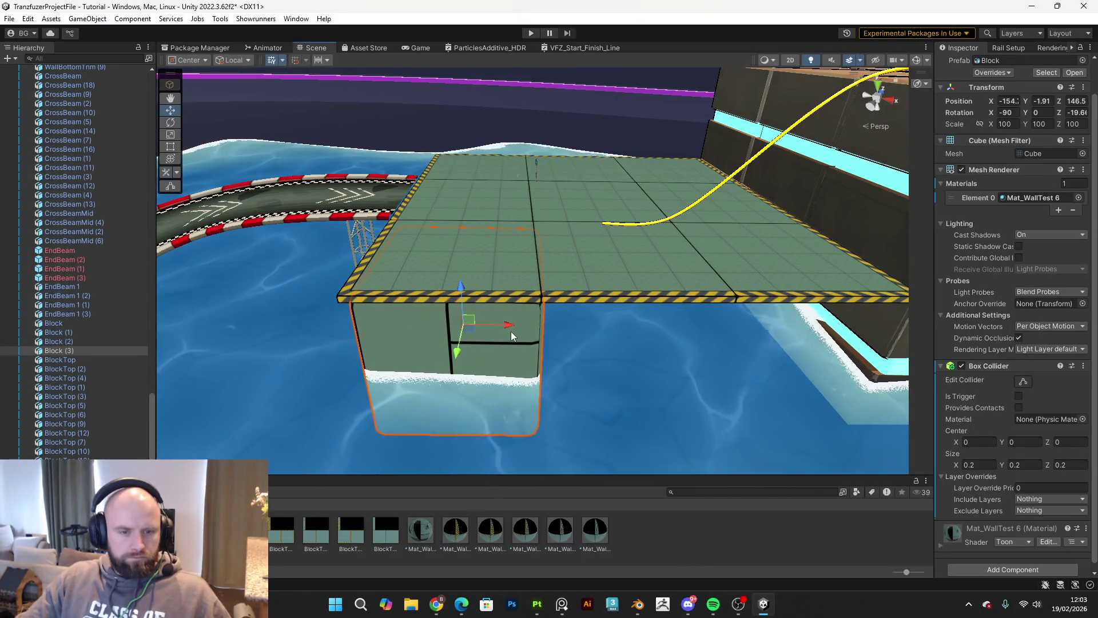
Step: Duplicate the block again, then duplicate it with Block (3) and slide both copies sideways
key("ctrl+d")
mouse_move(511, 331)
left_mouse_down()
mouse_move(792, 317)
mouse_move(510, 326)
mouse_move(755, 353)
mouse_move(802, 344)
mouse_move(805, 365)
left_mouse_up()
left_click(511, 331, "shift")
key("ctrl+d")
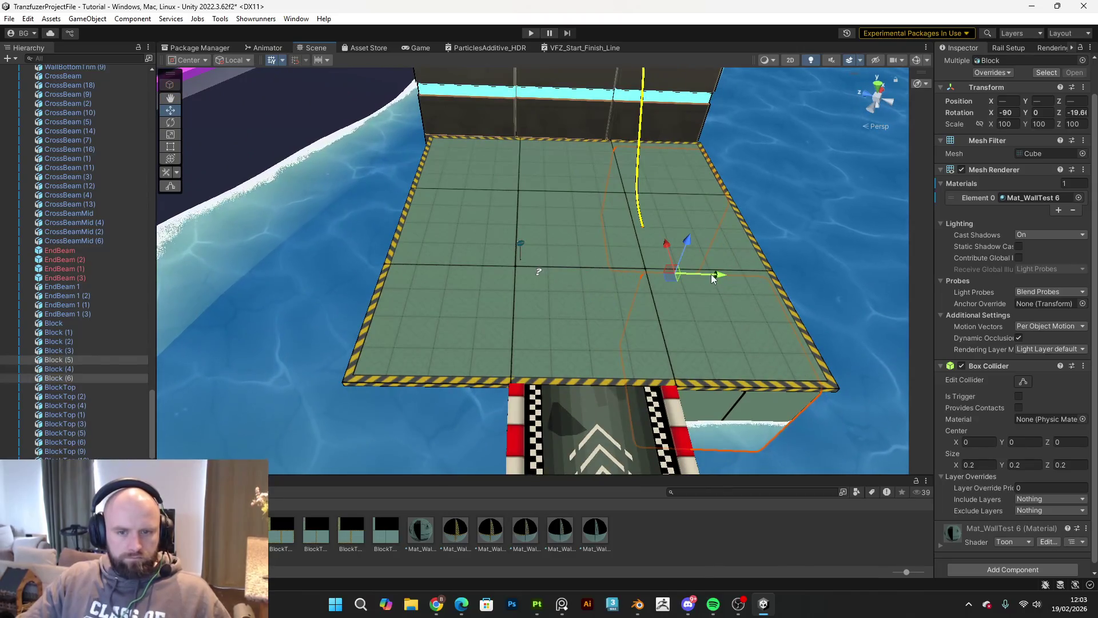
mouse_move(644, 279)
left_mouse_down()
mouse_move(501, 291)
mouse_move(711, 259)
mouse_move(695, 217)
left_mouse_up()
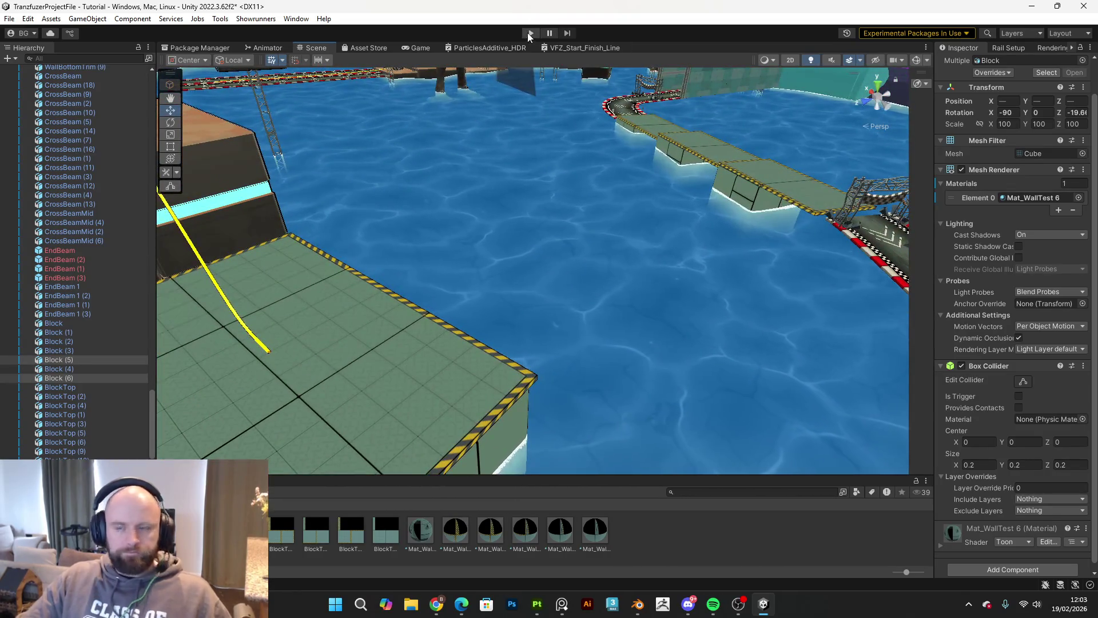
Step: Playtest in a maximized Game view to the SHOWS OVER! screen, stop, and select a platform top tile
left_click(530, 33)
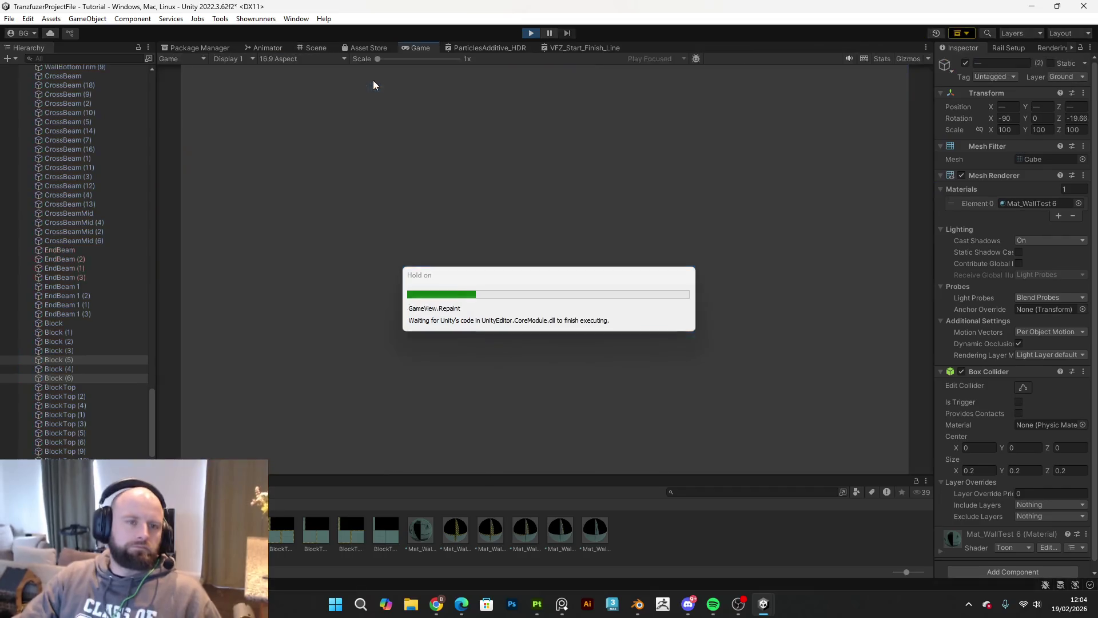
double_click(417, 49)
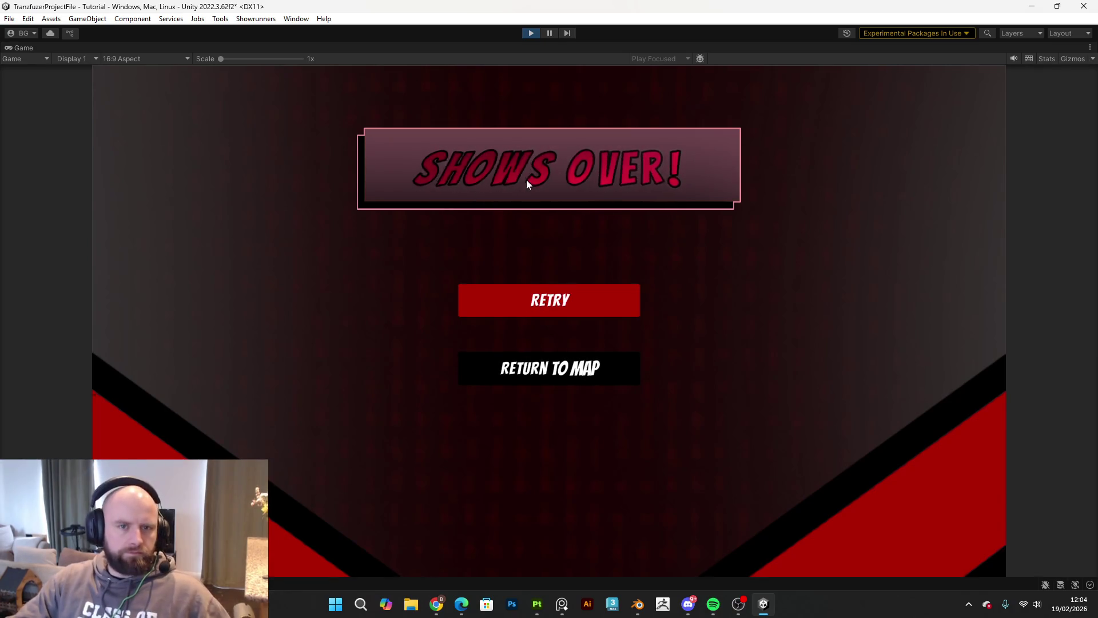
left_click(531, 34)
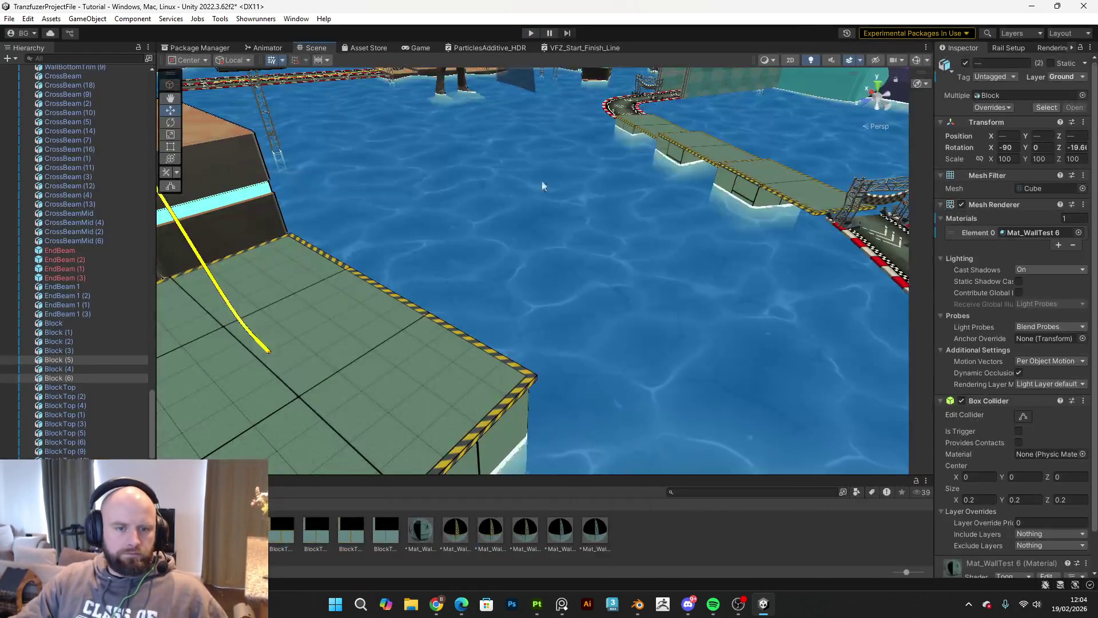
scroll(542, 184, "up", 3)
left_click(462, 258)
Step: Put the selected platform top tiles on the Ground layer and give them Box Colliders
left_click(320, 202, "shift")
left_click(320, 202, "shift")
left_click(322, 276, "shift")
left_click_drag(369, 354, 298, 344)
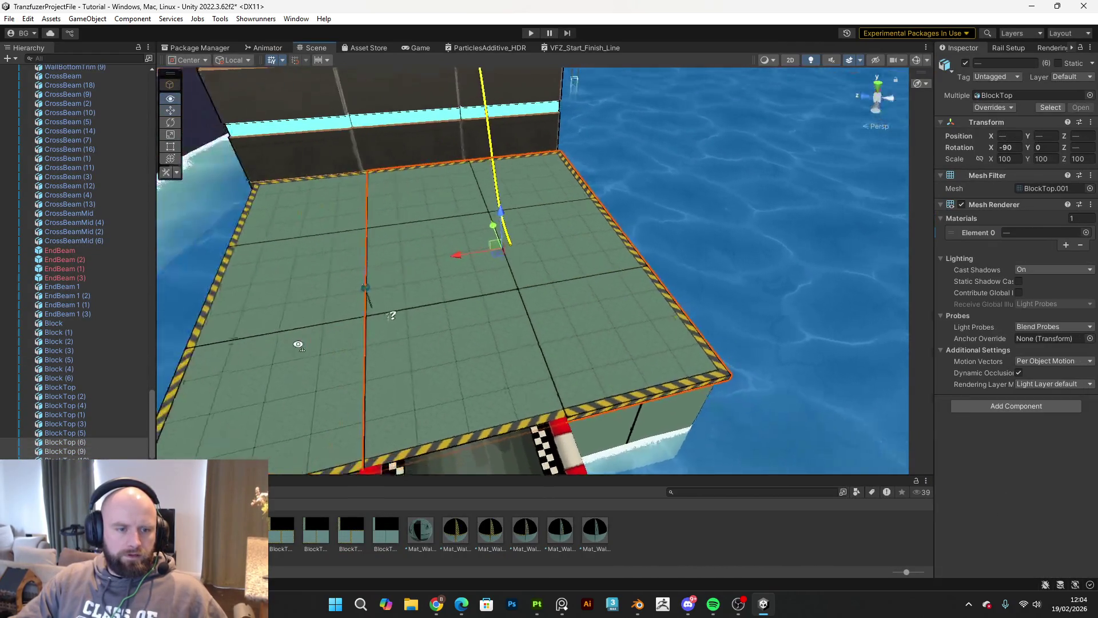
left_click(313, 204, "shift")
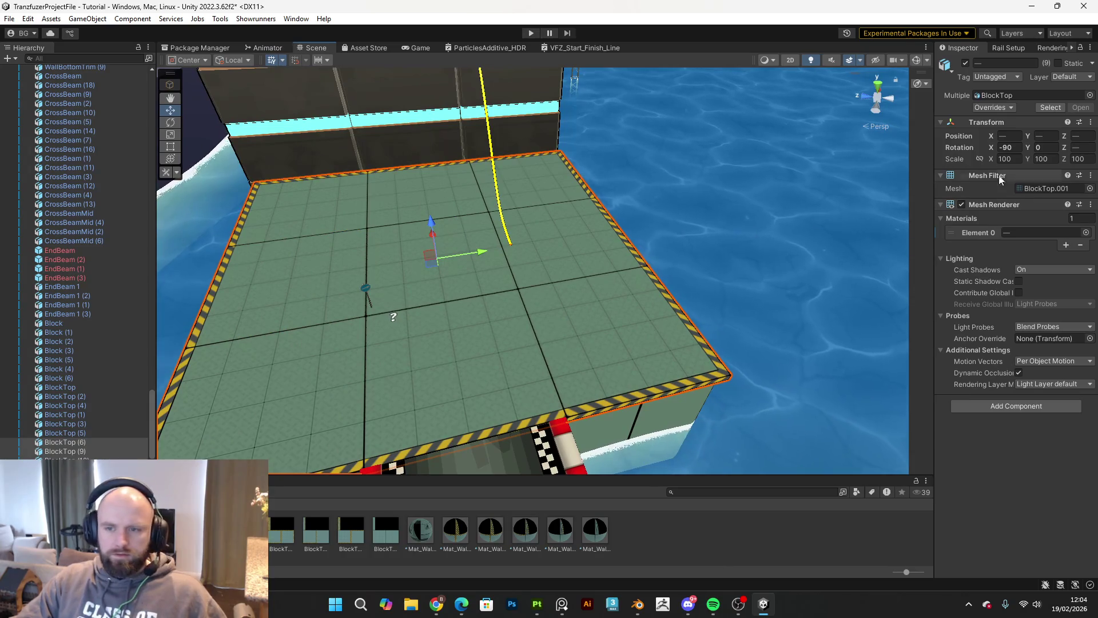
left_click(1052, 75)
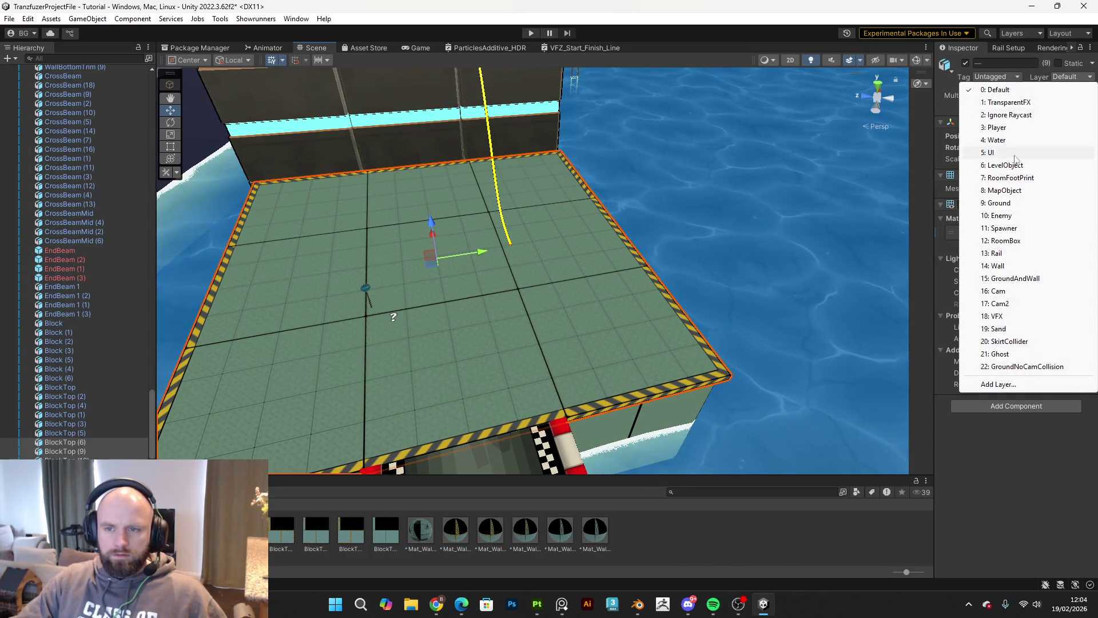
left_click(1010, 203)
left_click(998, 406)
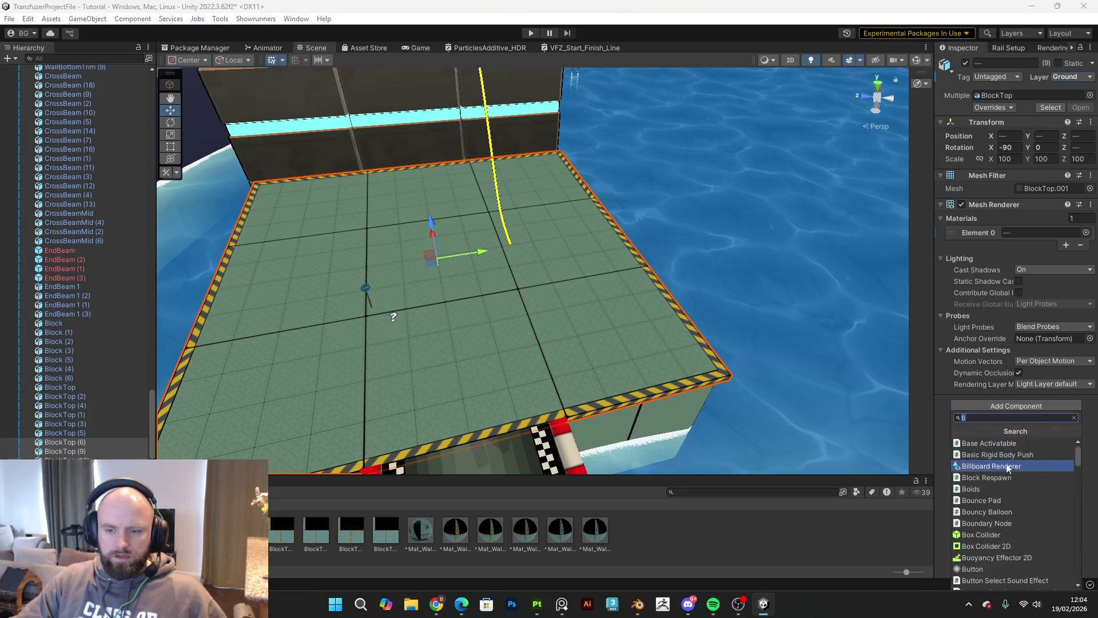
left_click(1000, 534)
Step: Select a single top tile and start a new playtest
left_click(635, 351)
left_click(564, 248)
left_click(529, 32)
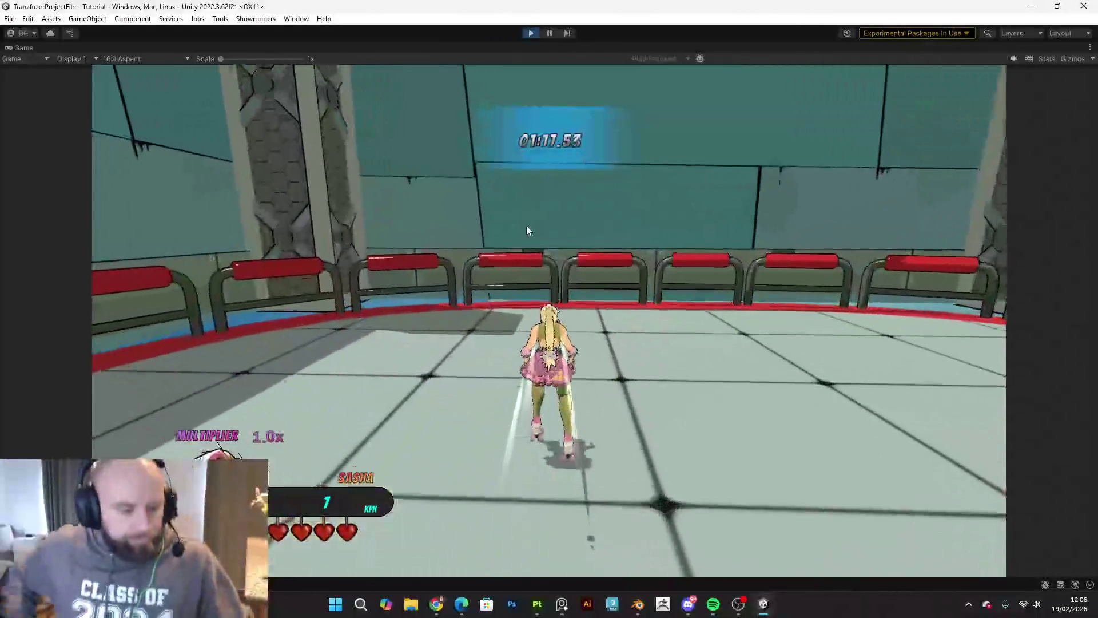
Step: Open the in-game pause menu with Escape, then stop play mode
key("Escape")
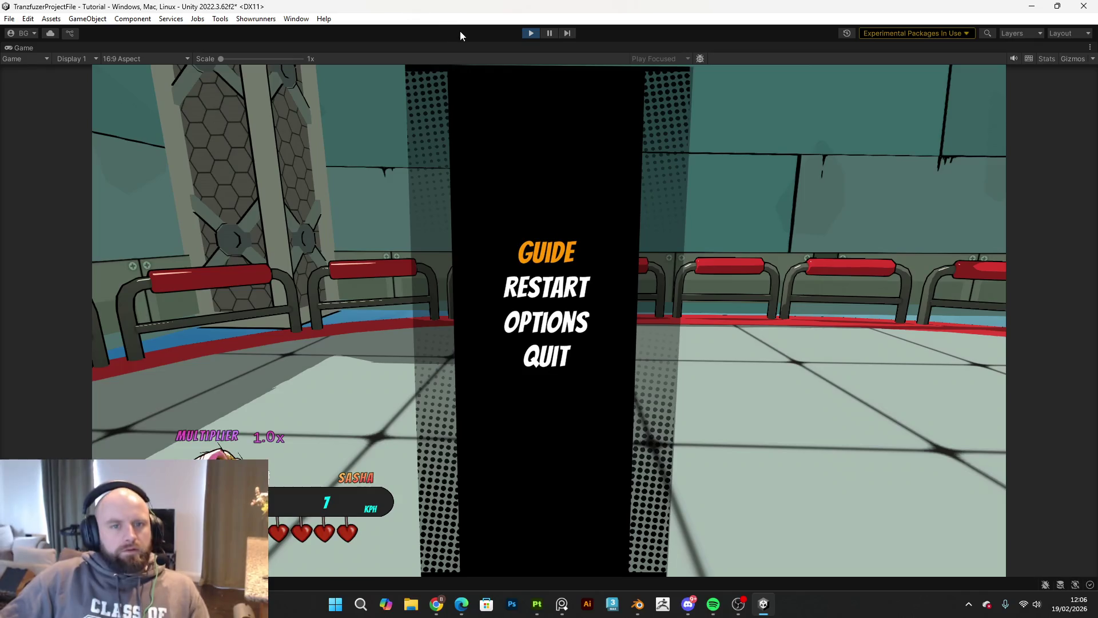
left_click(531, 33)
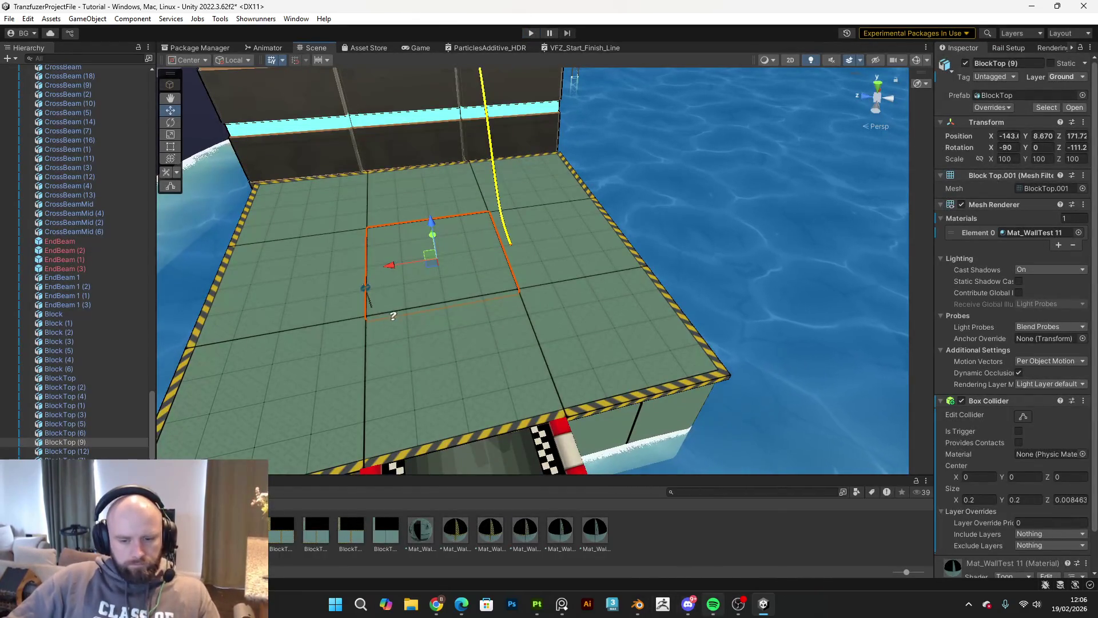
Step: Bring up Substance Painter and orbit the pale green cube to view its other faces
mouse_move(713, 603)
mouse_move(544, 611)
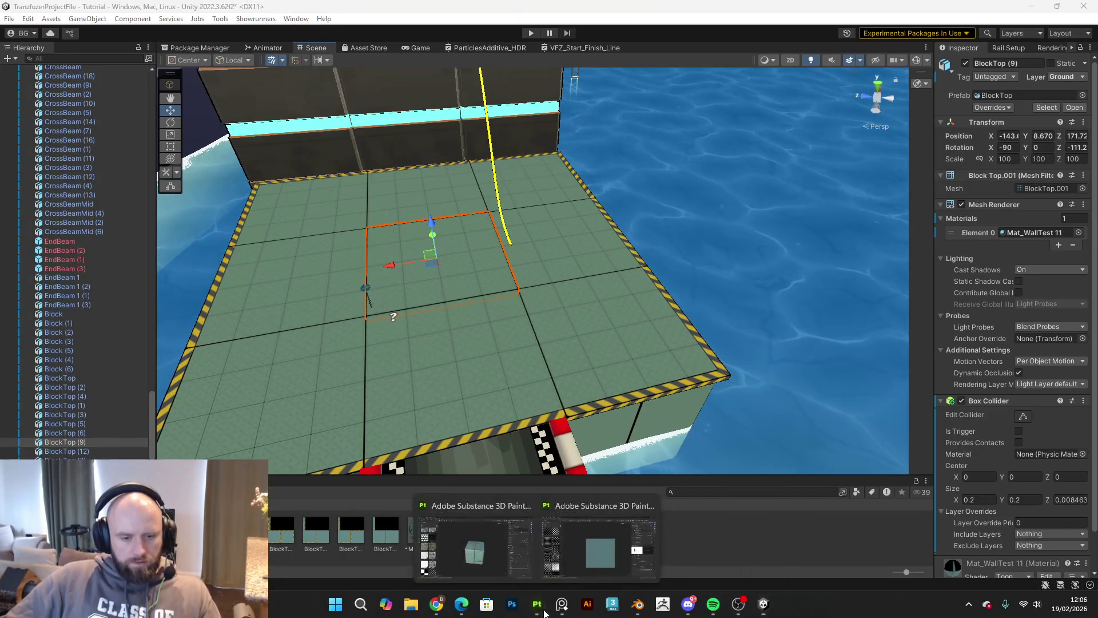
left_click(494, 558)
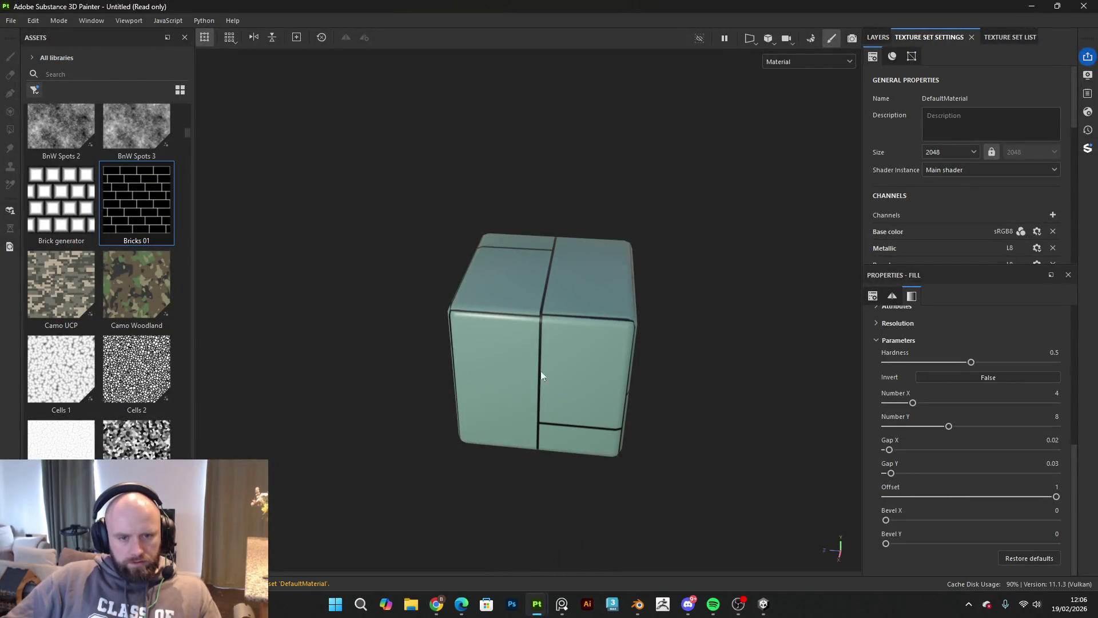
mouse_move(586, 361)
left_mouse_down()
mouse_move(682, 341)
mouse_move(706, 270)
mouse_move(586, 400)
mouse_move(520, 365)
mouse_move(633, 329)
left_mouse_up()
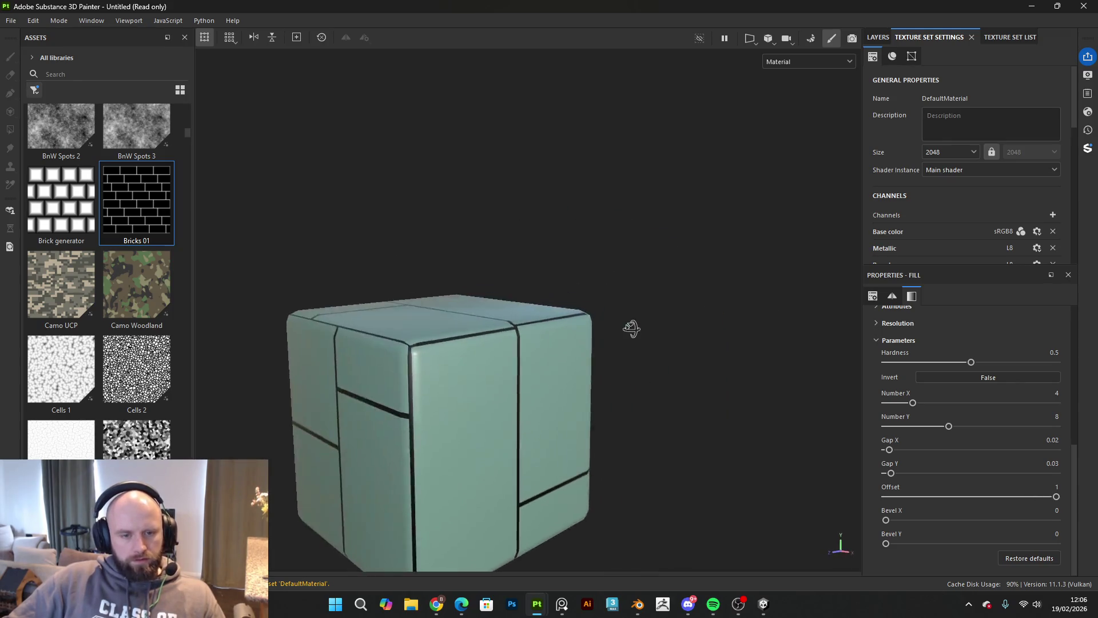
Step: Return to Unity, orbit toward the platform, and select a support block beneath it
left_click(766, 607)
mouse_move(744, 400)
left_mouse_down()
mouse_move(865, 342)
mouse_move(728, 360)
mouse_move(578, 358)
mouse_move(391, 311)
mouse_move(517, 324)
left_mouse_up()
left_click(391, 312)
key("ctrl+d")
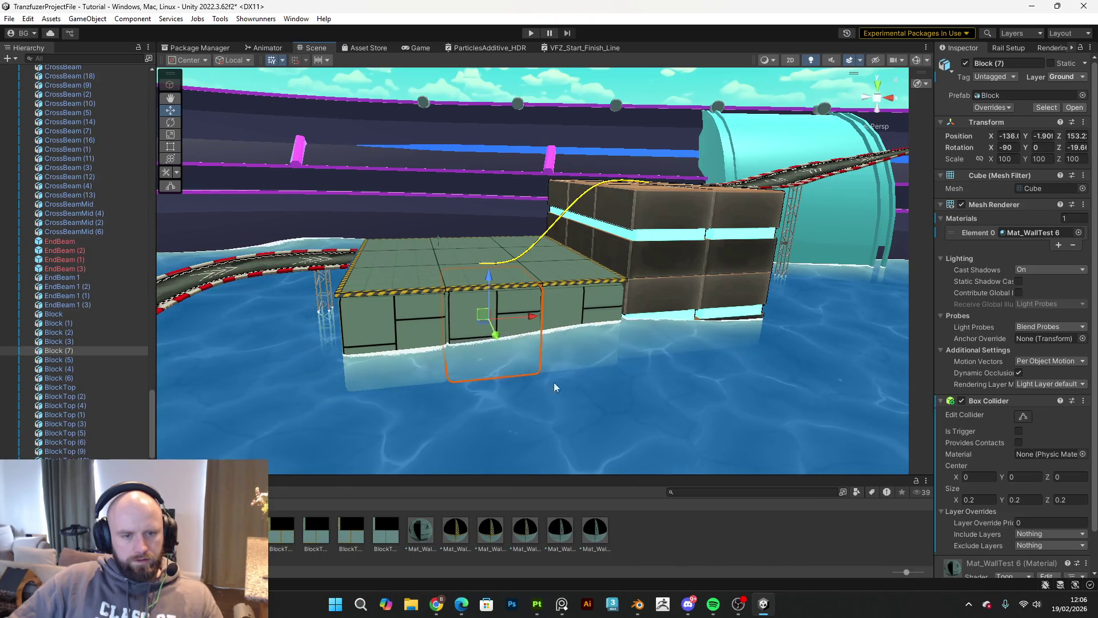
mouse_move(738, 376)
left_mouse_down()
mouse_move(572, 355)
mouse_move(620, 342)
left_mouse_up()
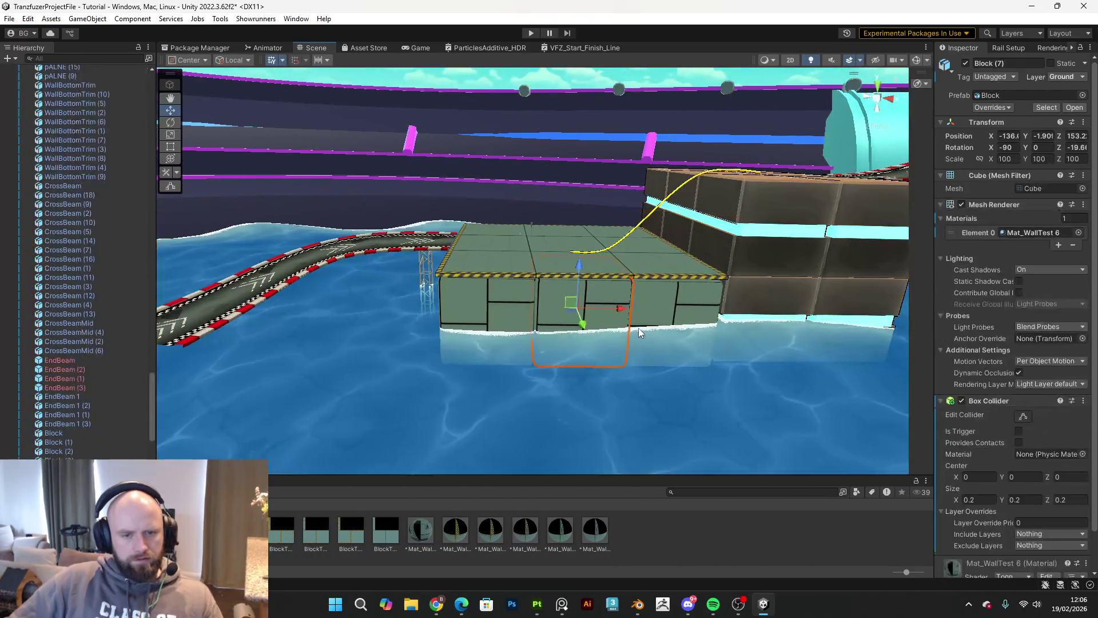
key("ctrl+z")
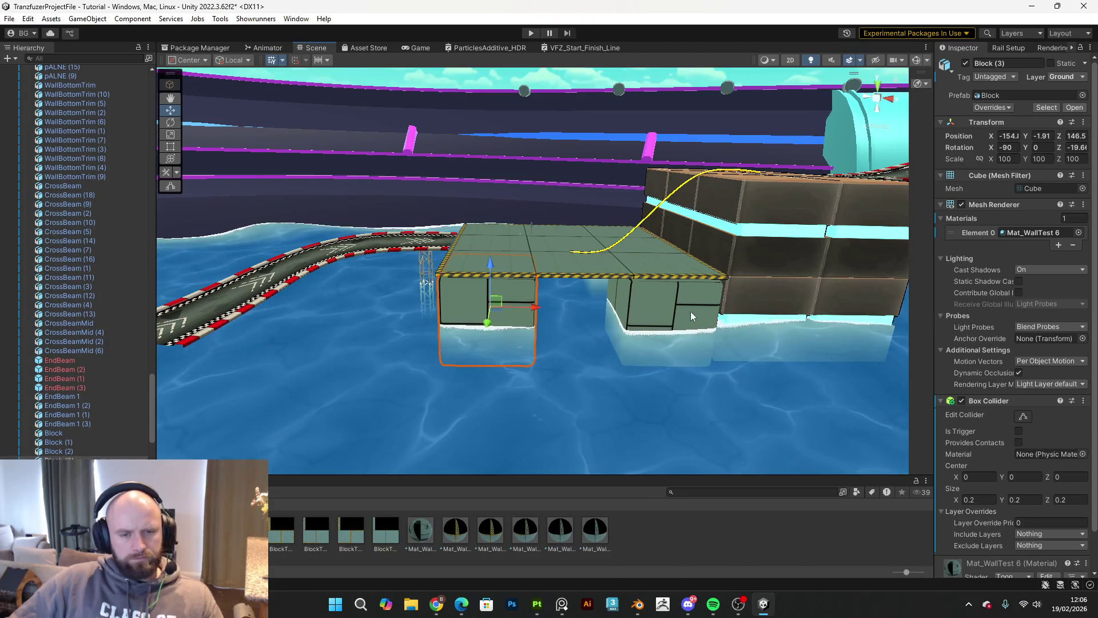
left_click_drag(690, 310, 709, 314)
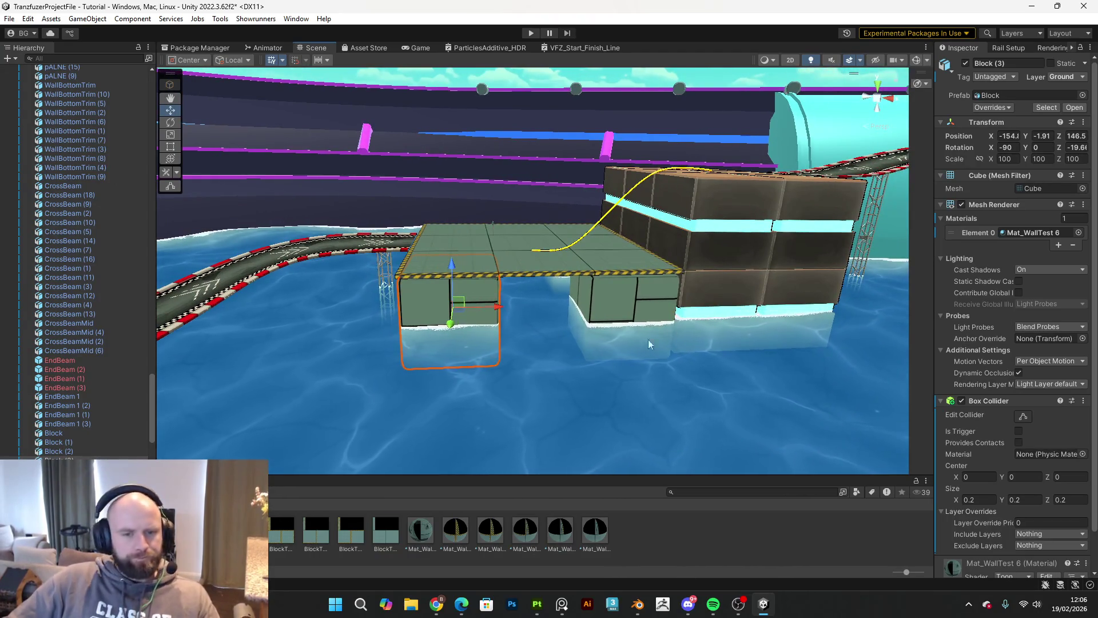
left_click_drag(565, 350, 556, 344)
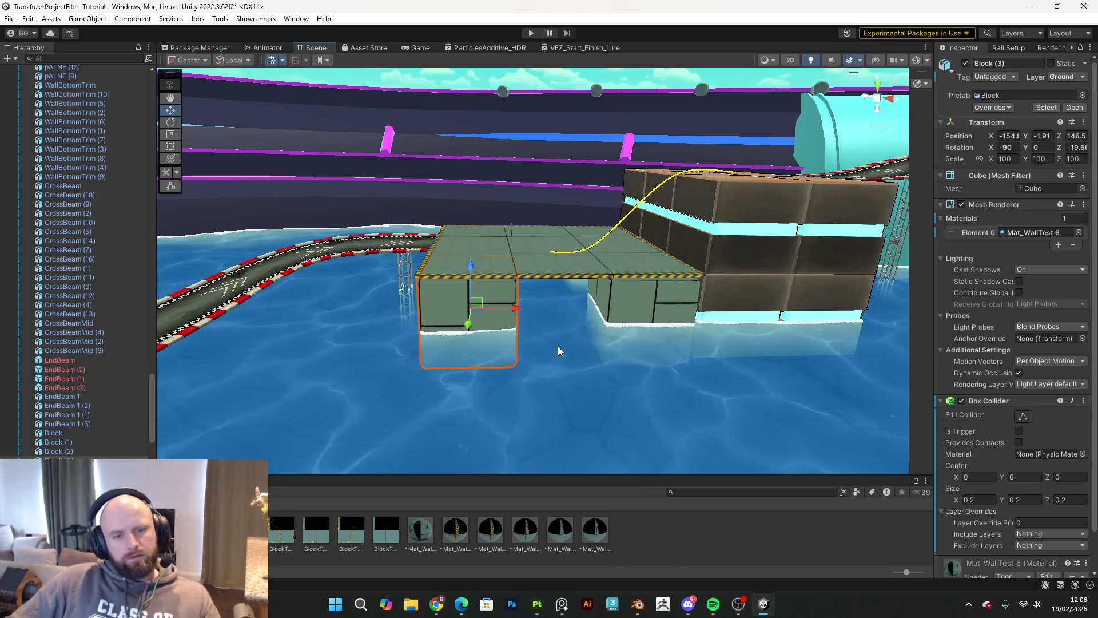
mouse_move(558, 346)
left_mouse_down()
mouse_move(667, 348)
mouse_move(498, 266)
mouse_move(472, 268)
left_mouse_up()
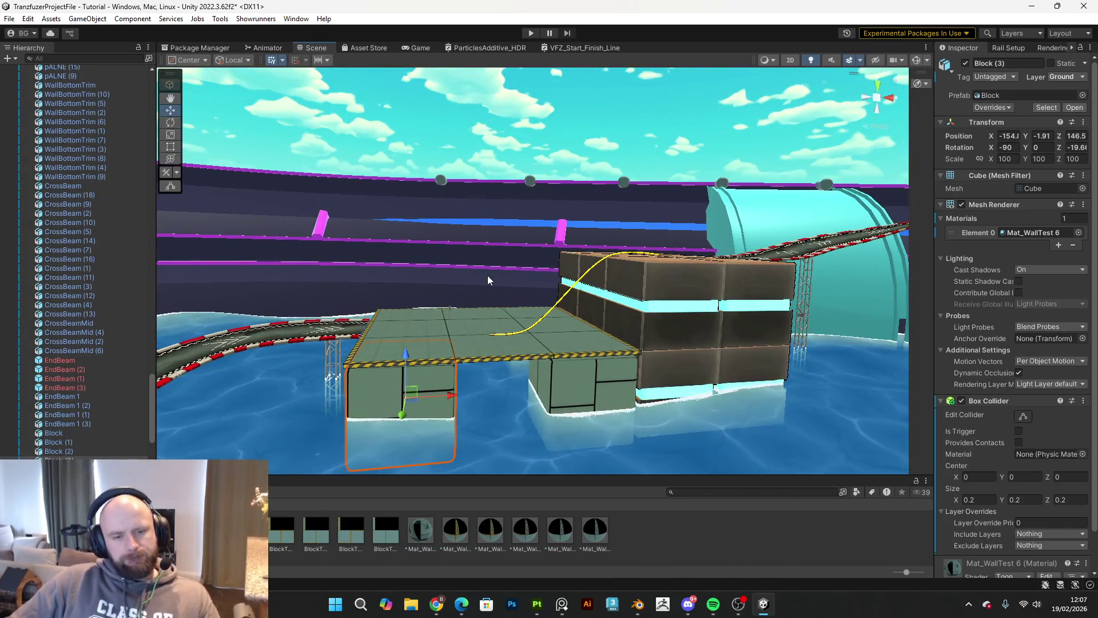
mouse_move(523, 341)
left_mouse_down()
mouse_move(528, 359)
mouse_move(915, 341)
left_mouse_up()
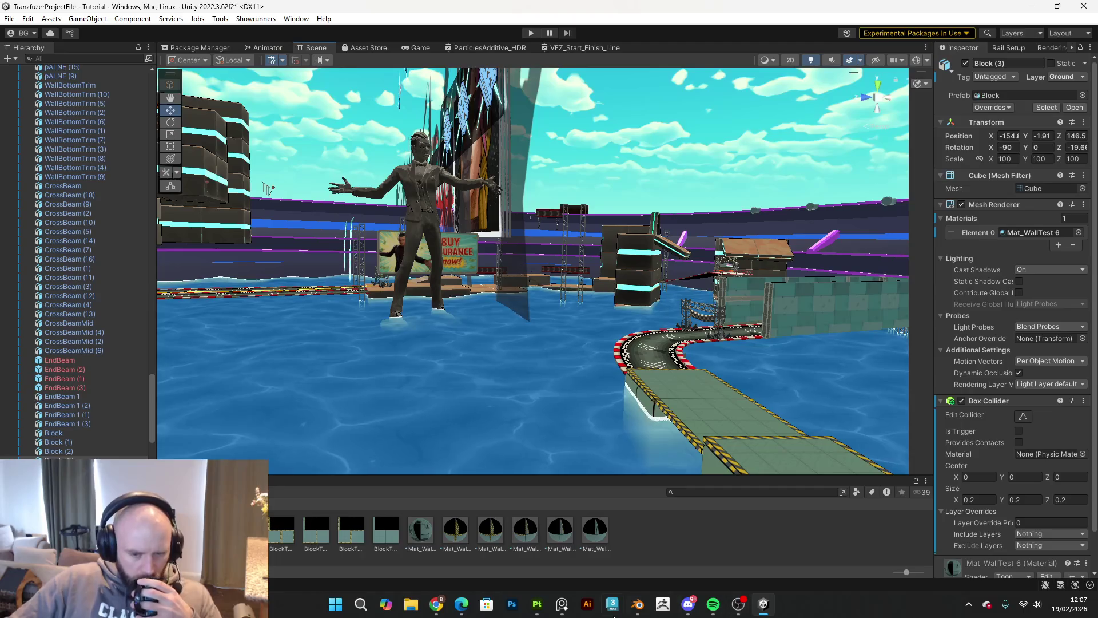
left_click(562, 607)
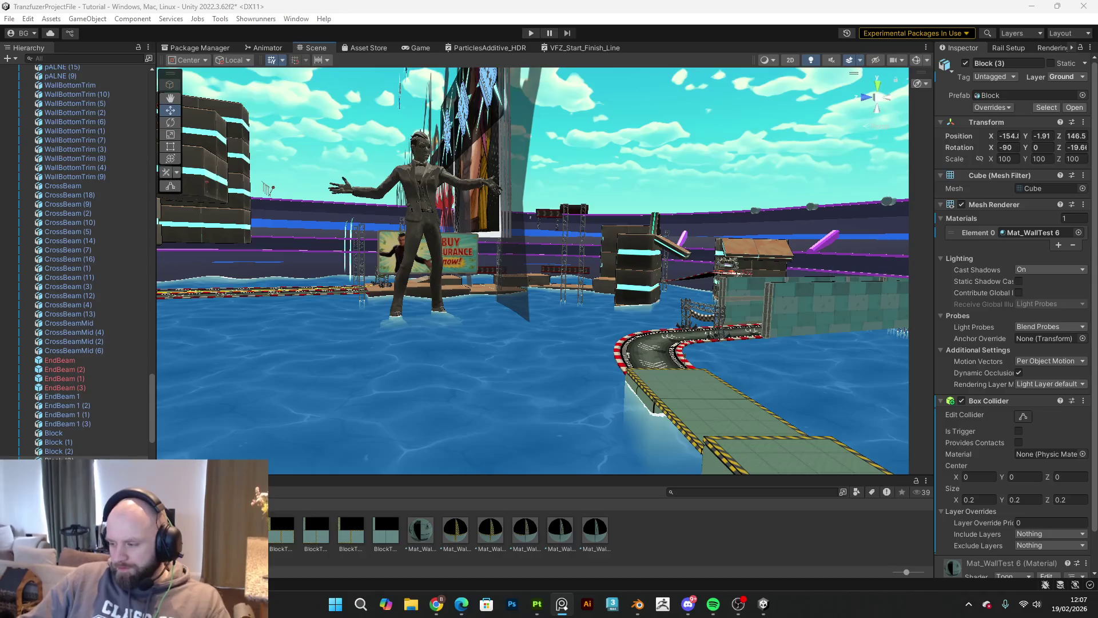
mouse_move(268, 189)
left_mouse_down()
mouse_move(296, 371)
mouse_move(367, 362)
mouse_move(394, 372)
left_mouse_up()
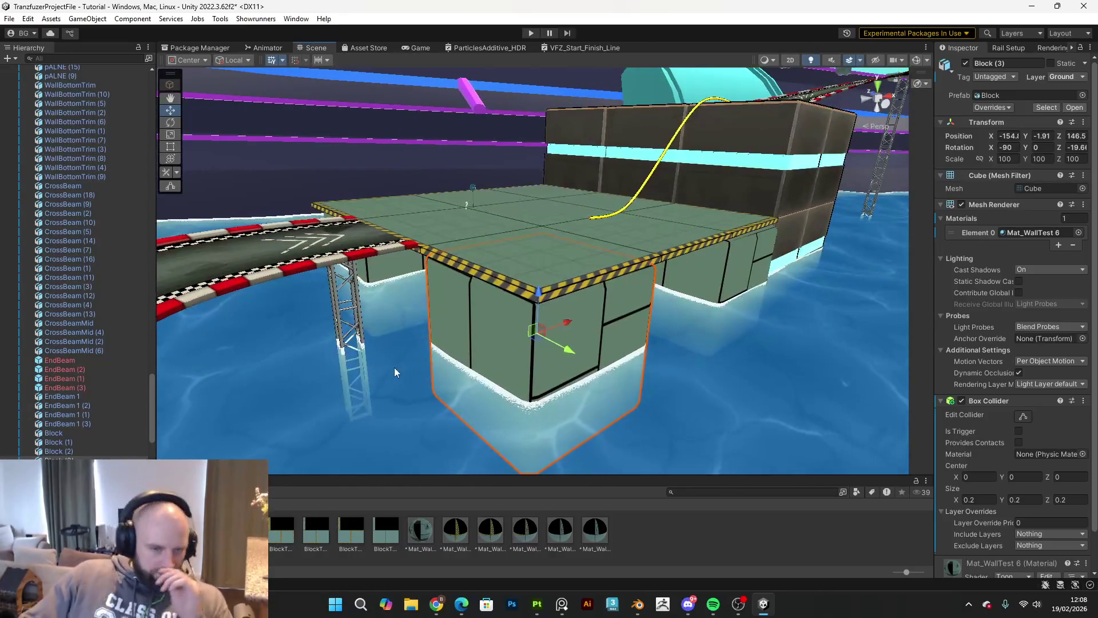
left_click(658, 271)
left_click(496, 321, "shift")
mouse_move(495, 322)
left_mouse_down()
mouse_move(749, 329)
mouse_move(527, 319)
mouse_move(493, 261)
left_mouse_up()
left_click(494, 260, "shift")
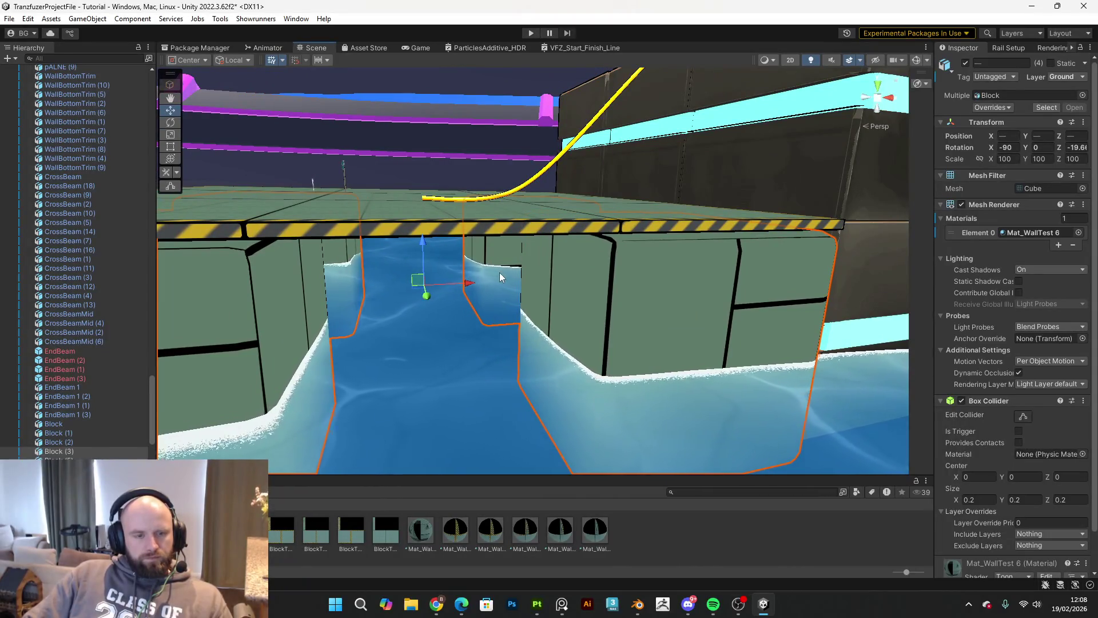
mouse_move(423, 253)
left_mouse_down()
mouse_move(464, 387)
mouse_move(461, 422)
mouse_move(434, 448)
mouse_move(409, 432)
mouse_move(495, 304)
mouse_move(520, 329)
mouse_move(525, 368)
mouse_move(533, 349)
mouse_move(536, 360)
mouse_move(550, 341)
mouse_move(562, 348)
mouse_move(639, 235)
left_mouse_up()
left_click(650, 103)
mouse_move(649, 103)
left_mouse_down()
mouse_move(750, 128)
mouse_move(744, 135)
left_mouse_up()
key("ctrl+z")
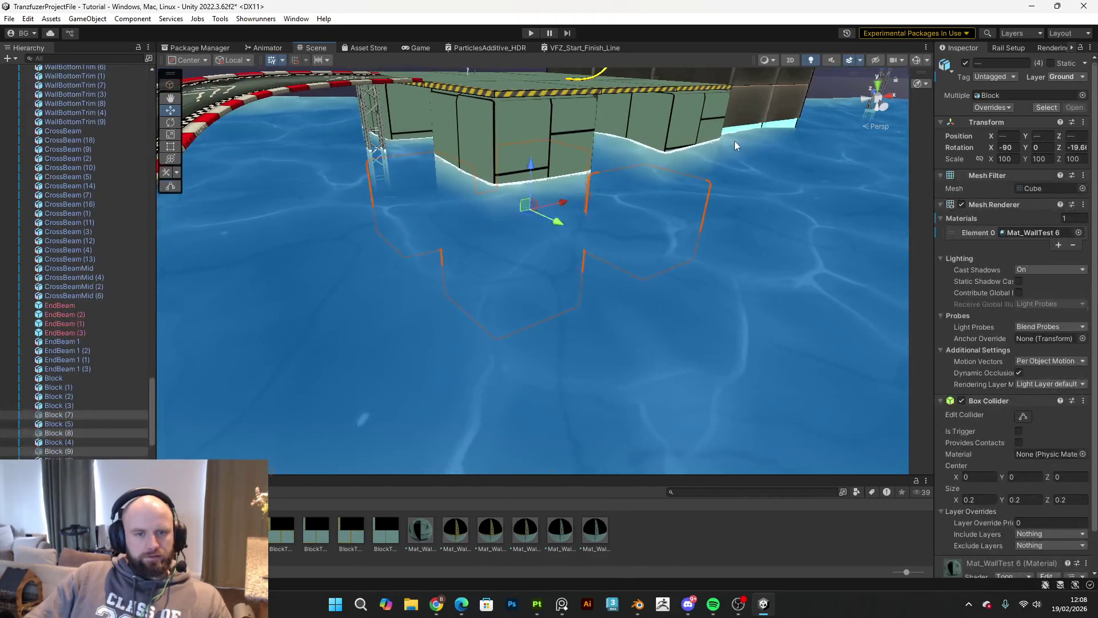
left_click(724, 147)
mouse_move(709, 208)
left_mouse_down()
mouse_move(818, 207)
mouse_move(706, 210)
mouse_move(775, 195)
left_mouse_up()
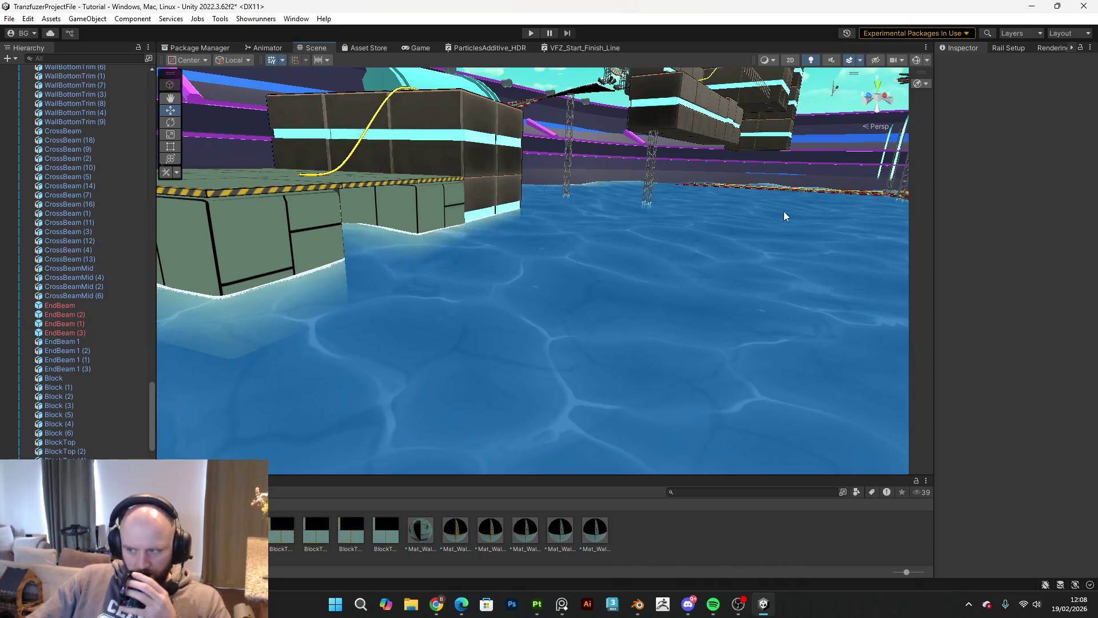
mouse_move(784, 216)
left_mouse_down()
mouse_move(1031, 182)
mouse_move(915, 195)
mouse_move(794, 228)
mouse_move(648, 239)
mouse_move(665, 236)
left_mouse_up()
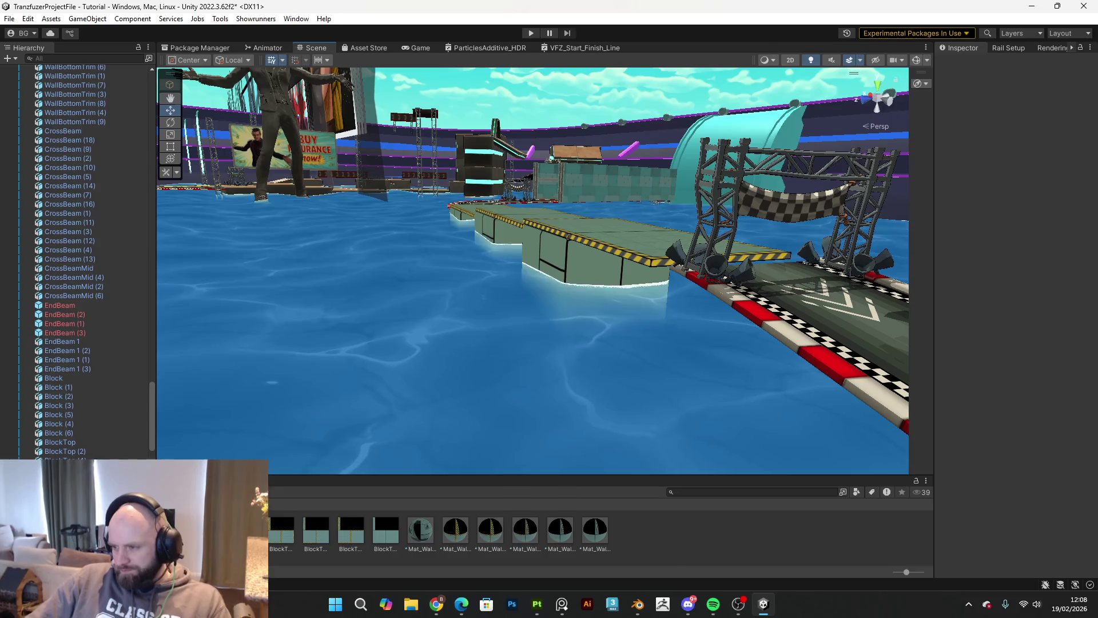
key("alt+Tab")
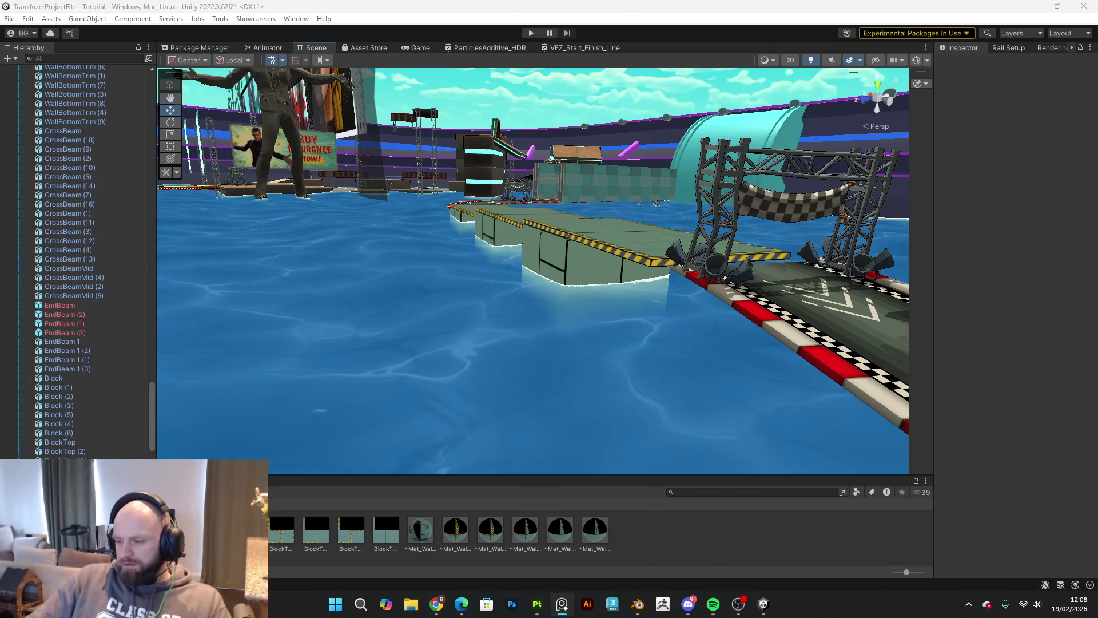
mouse_move(563, 290)
left_mouse_down()
mouse_move(343, 297)
mouse_move(296, 286)
mouse_move(405, 258)
left_mouse_up()
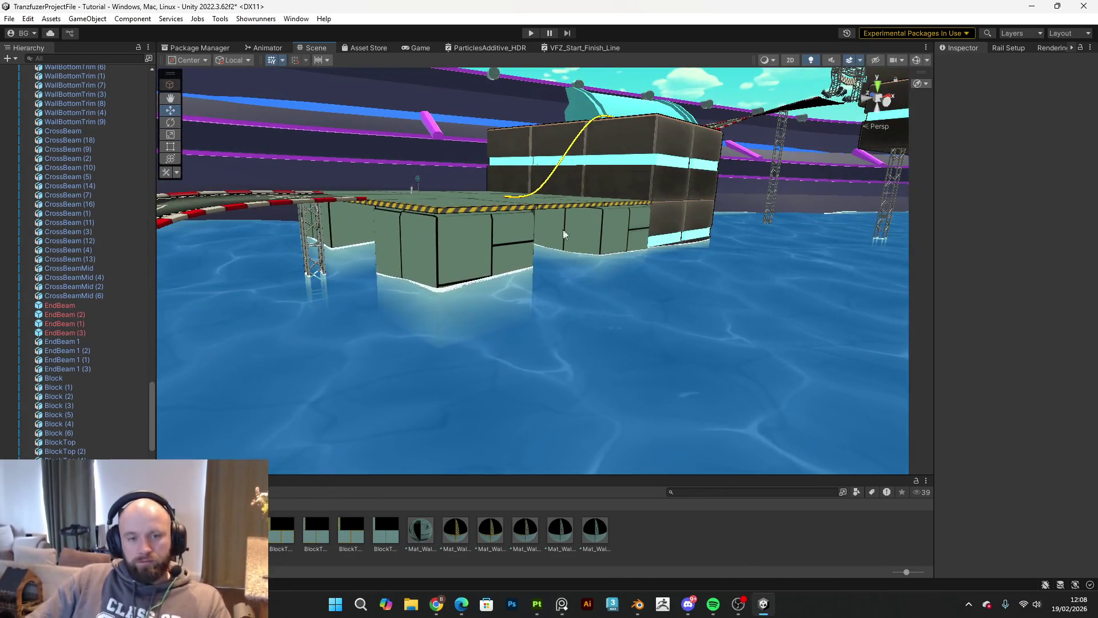
left_click_drag(583, 235, 911, 200)
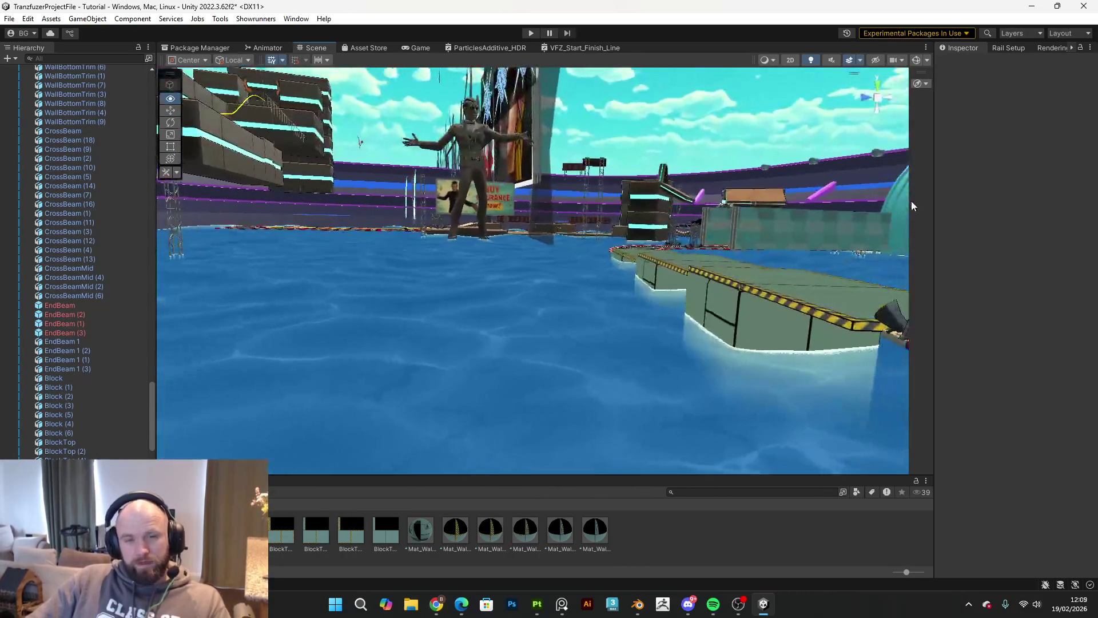
left_click_drag(792, 243, 813, 235)
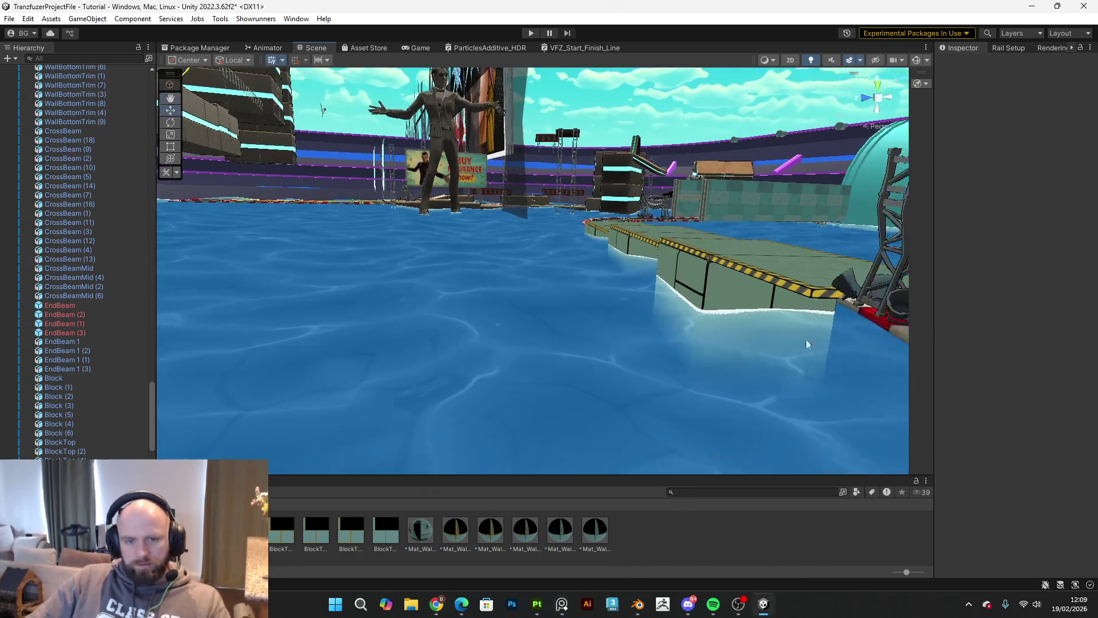
mouse_move(536, 604)
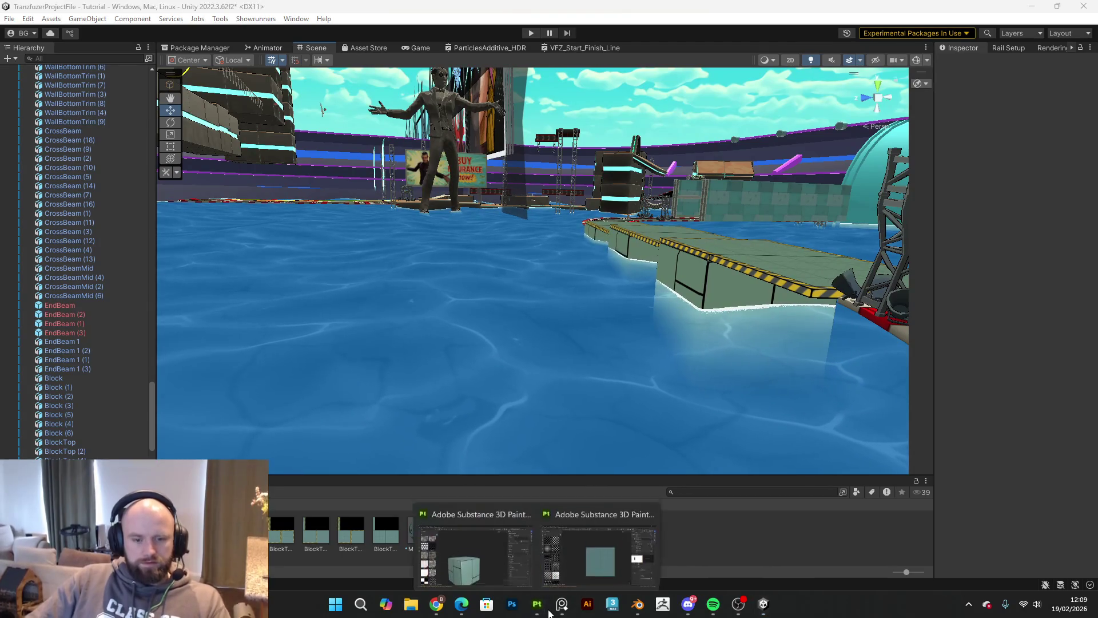
Step: In Substance Painter's layer stack, hide the brick pattern Fill layer 2 and select Fill layer 1
left_click(548, 548)
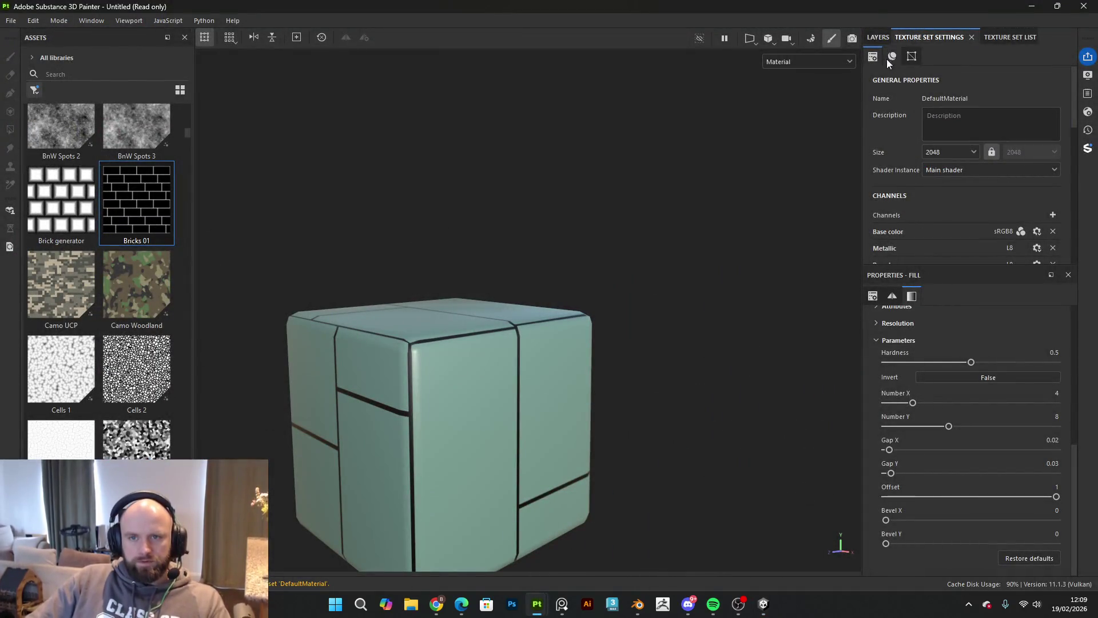
left_click(878, 37)
left_click(870, 81)
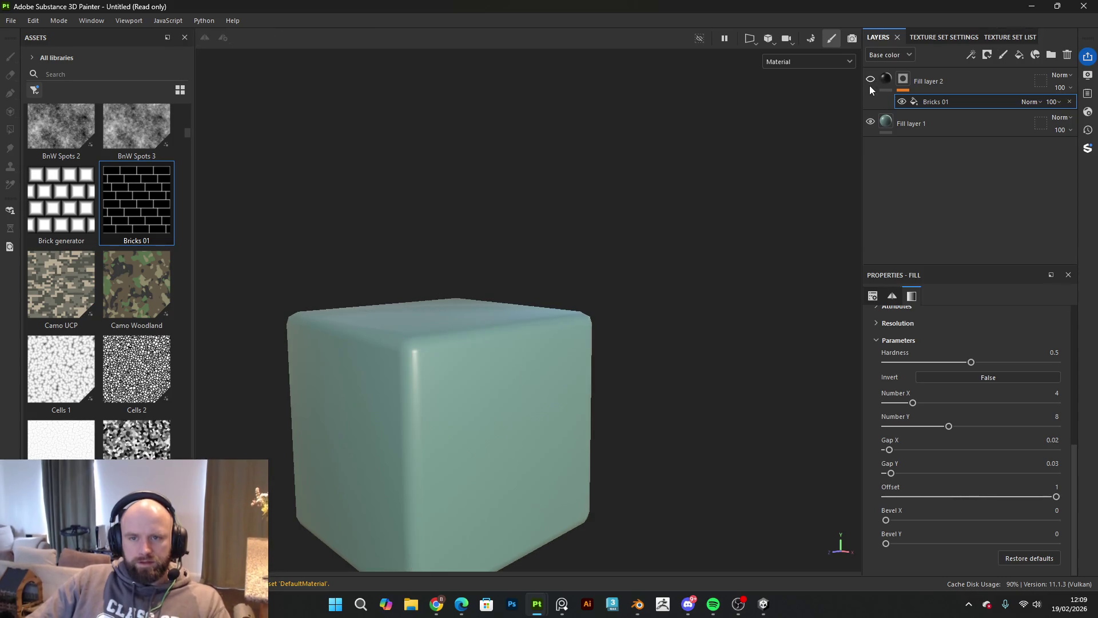
left_click(915, 124)
Step: Desaturate Fill layer 1's base colour to muted sage green 72817C, then return to Unity
left_click(983, 412)
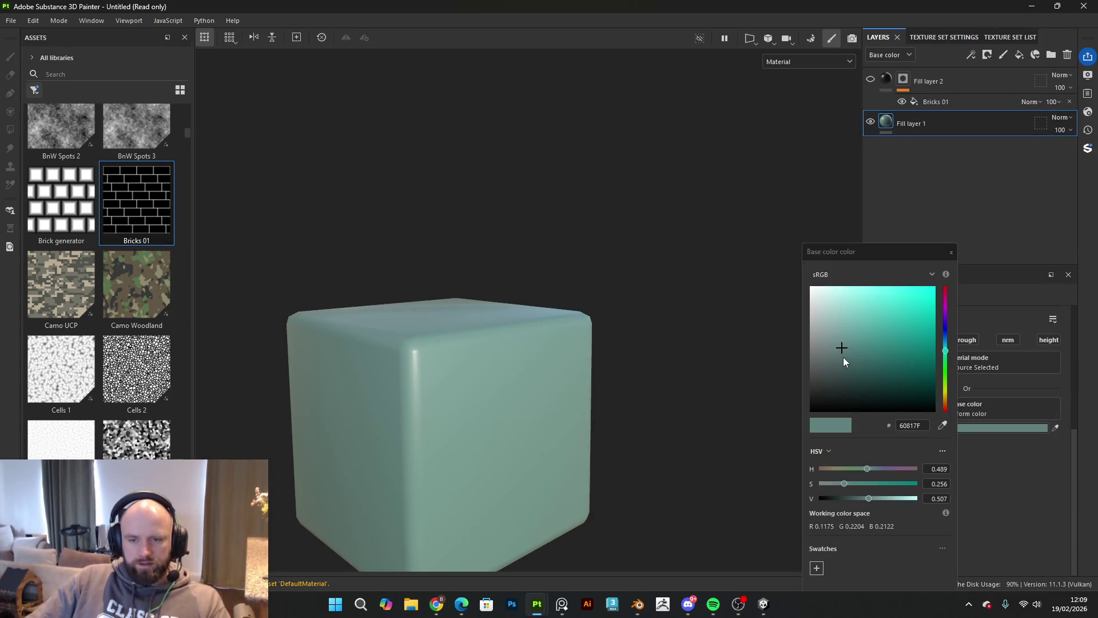
mouse_move(844, 346)
left_mouse_down()
mouse_move(819, 350)
mouse_move(825, 329)
mouse_move(825, 347)
left_mouse_up()
right_click(589, 387)
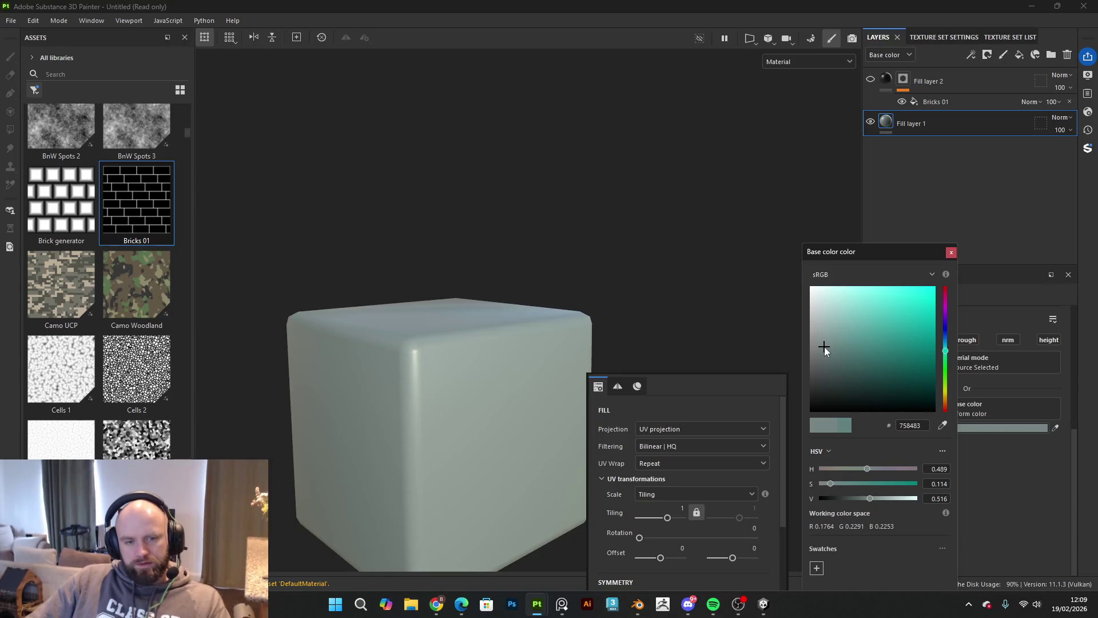
right_click(732, 358)
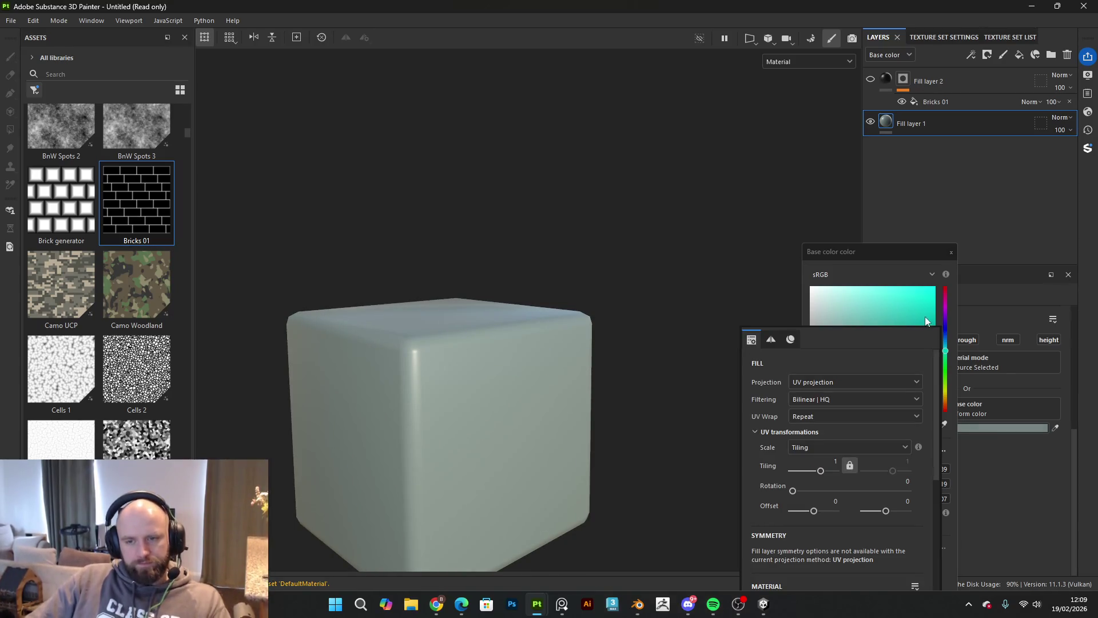
mouse_move(949, 350)
left_mouse_down()
mouse_move(948, 325)
mouse_move(952, 367)
mouse_move(948, 358)
left_mouse_up()
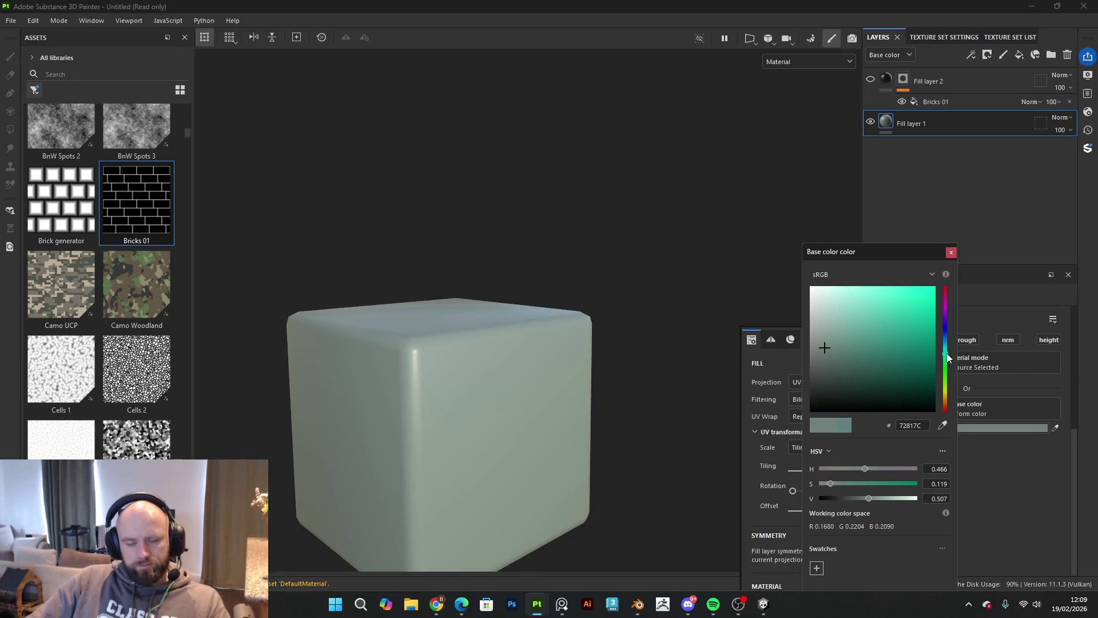
left_click(952, 252)
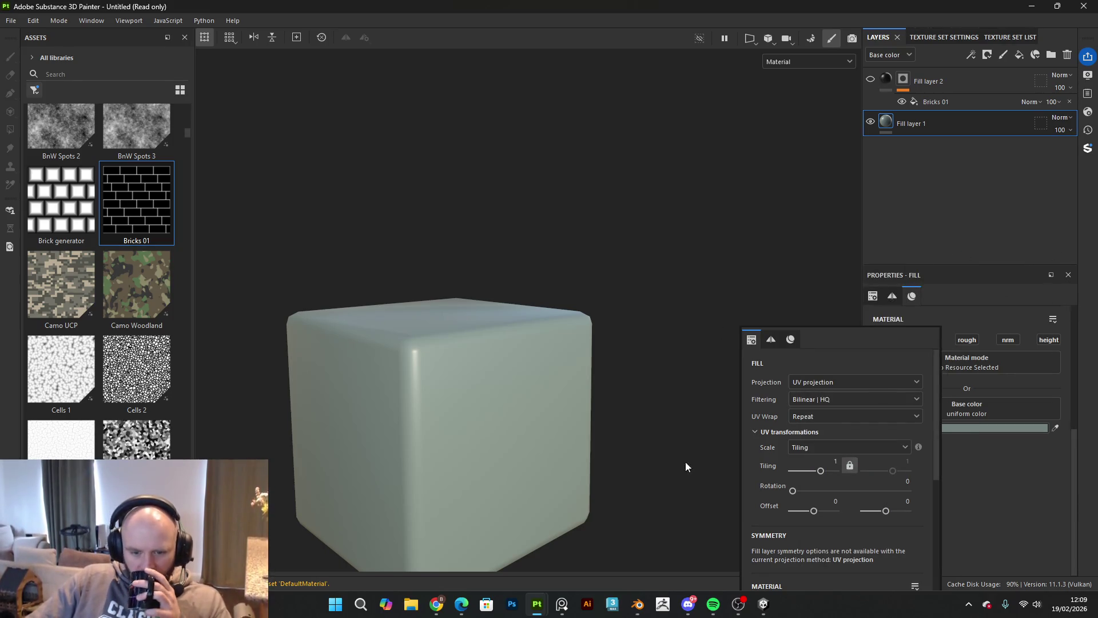
left_click(764, 604)
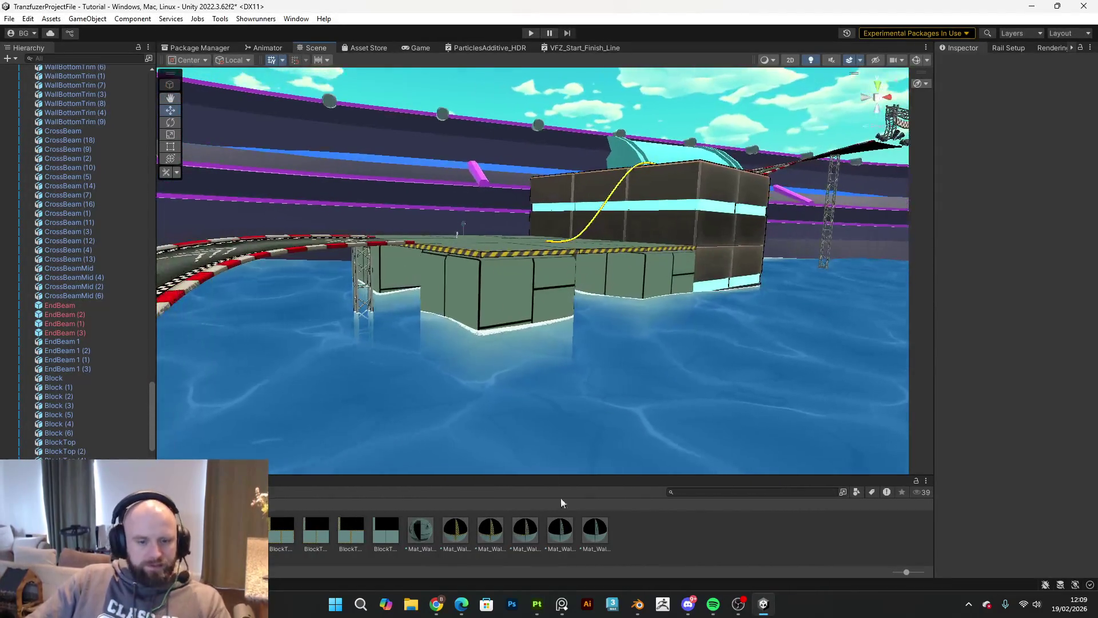
Step: Capture a Snipping Tool screenshot of the Scene view's block platforms
left_click(361, 604)
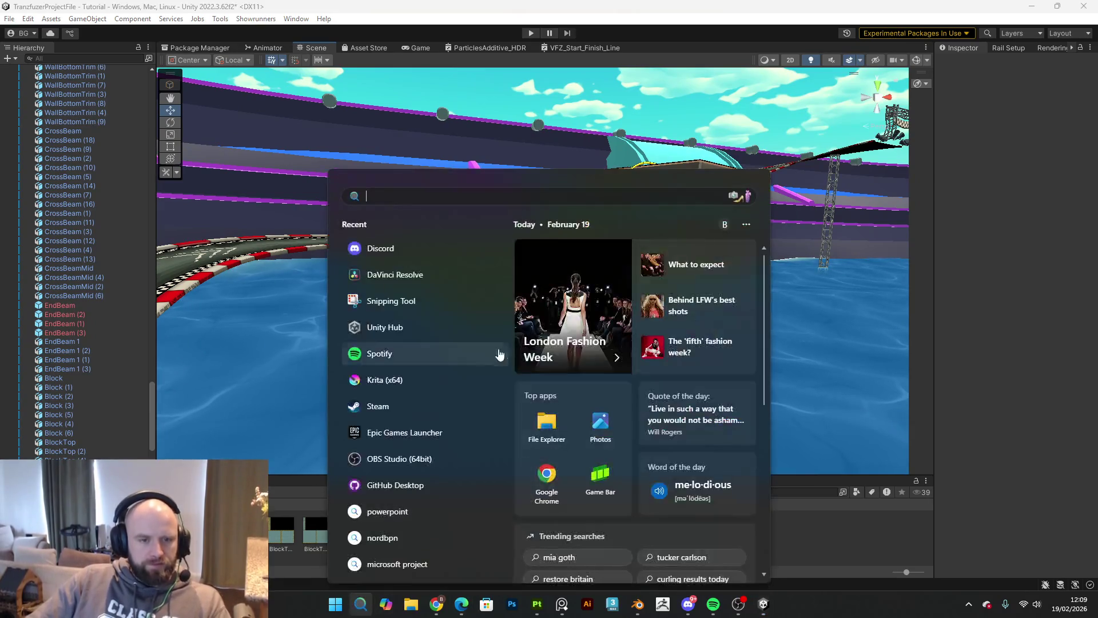
left_click(462, 293)
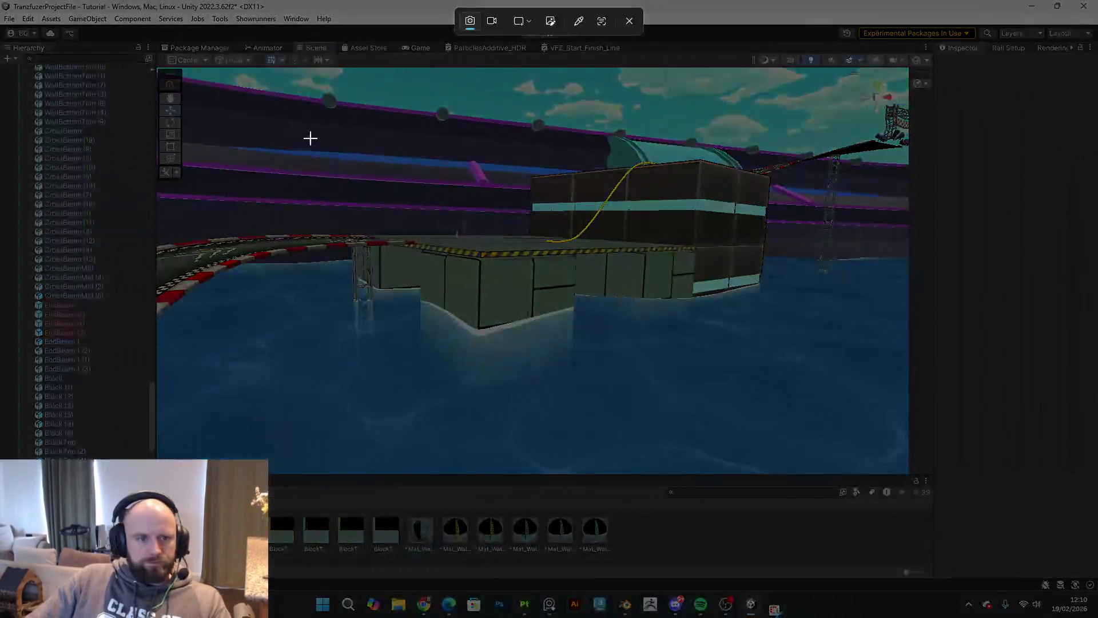
left_click_drag(242, 87, 840, 430)
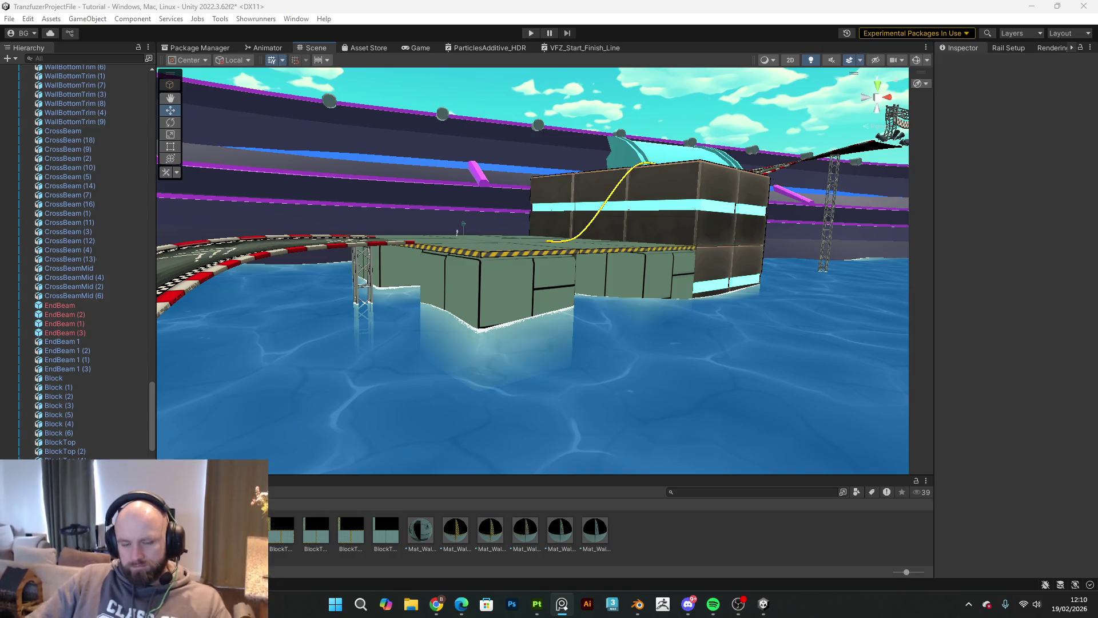
Step: Fly the scene camera around the racetrack and block structures, then Alt+Tab to Blender
left_click_drag(517, 298, 570, 311)
left_click_drag(635, 304, 642, 301)
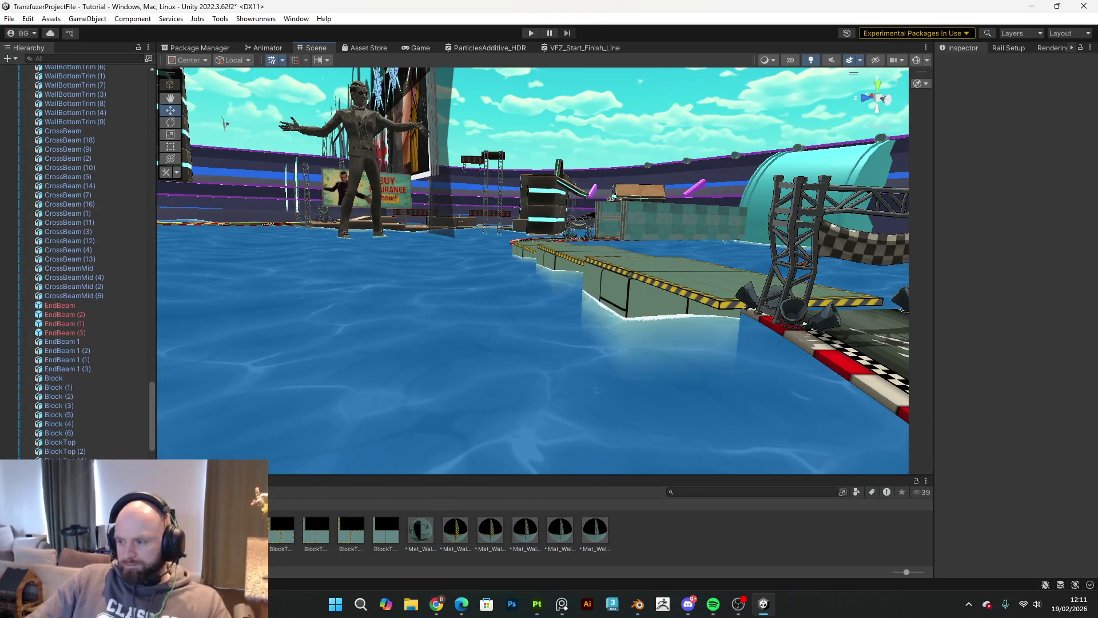
mouse_move(642, 301)
left_mouse_down()
mouse_move(503, 336)
mouse_move(334, 326)
mouse_move(401, 321)
mouse_move(595, 262)
left_mouse_up()
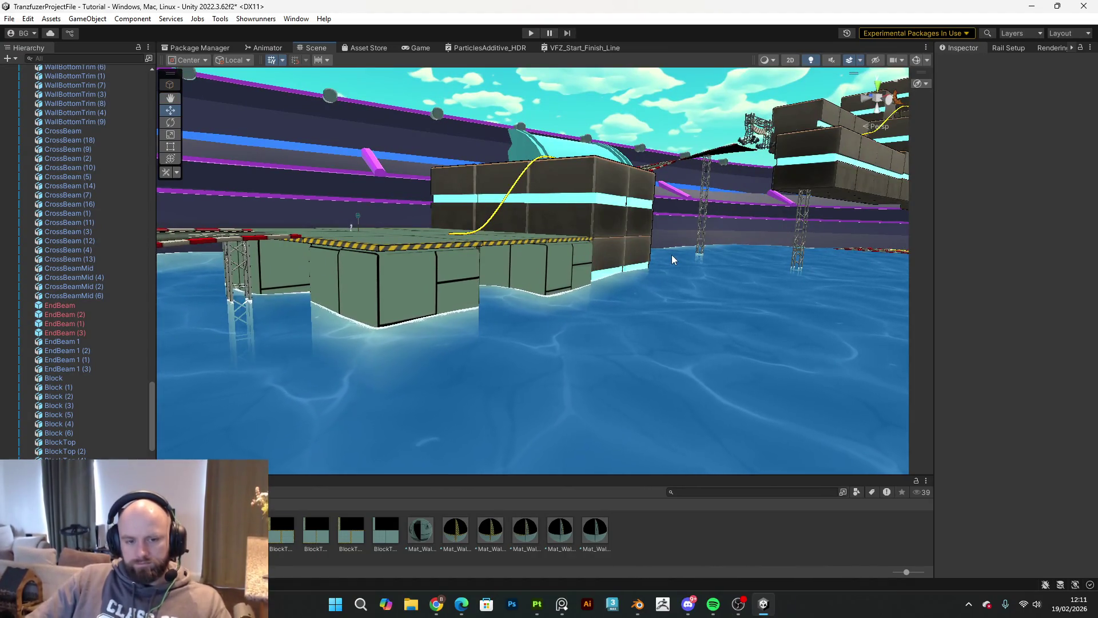
left_click_drag(671, 259, 552, 252)
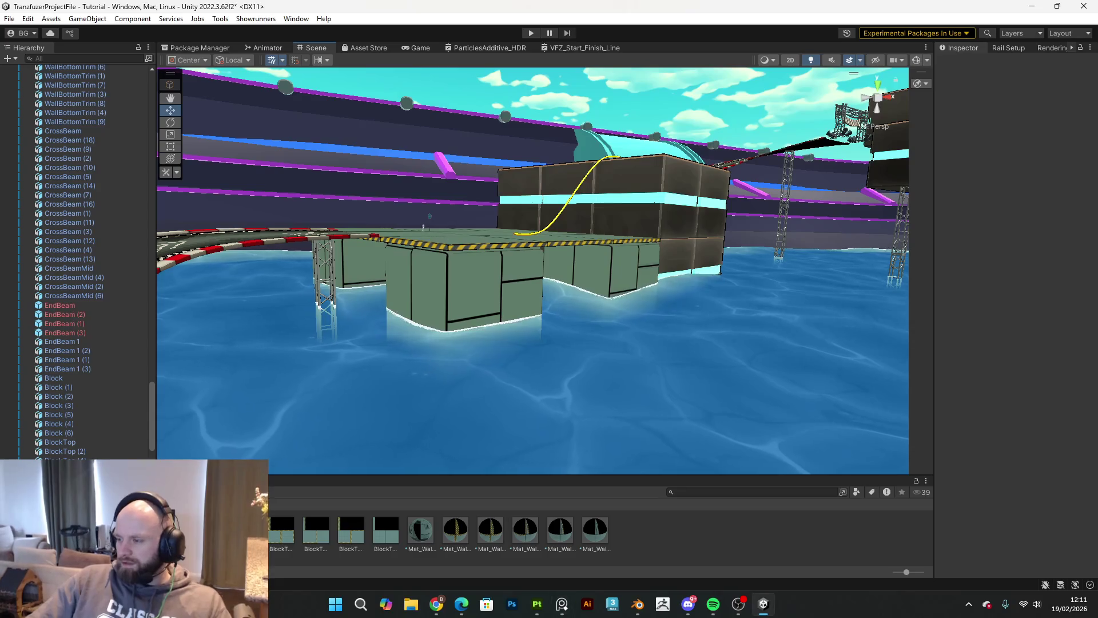
key("alt+Tab")
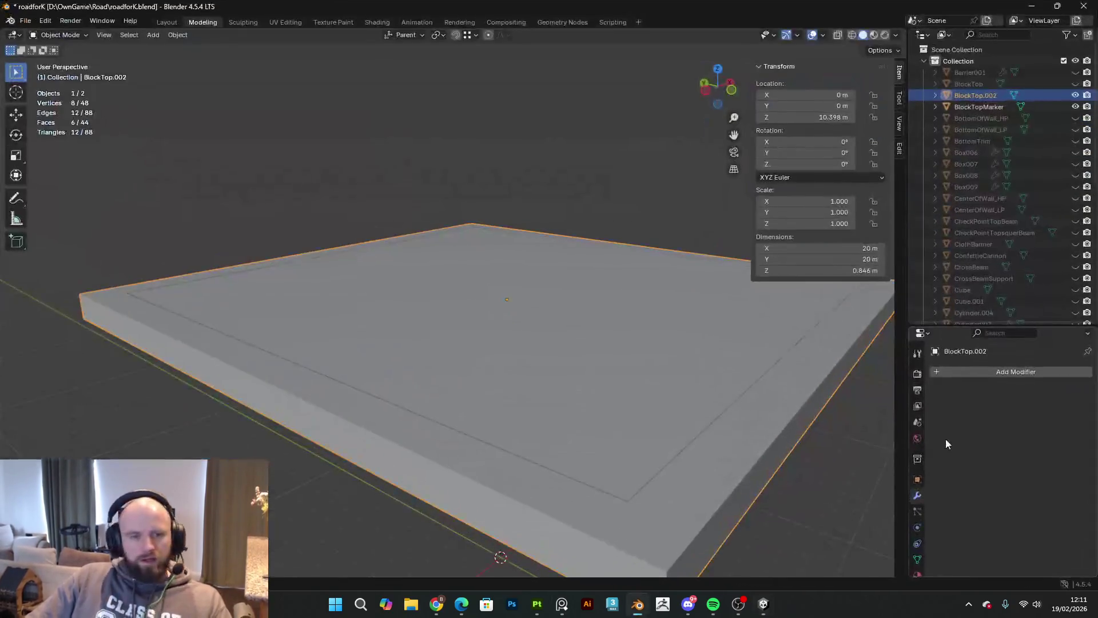
Step: Add a cube mesh and check its UV unwrap in the UV Editing workspace
scroll(654, 337, "down", 4)
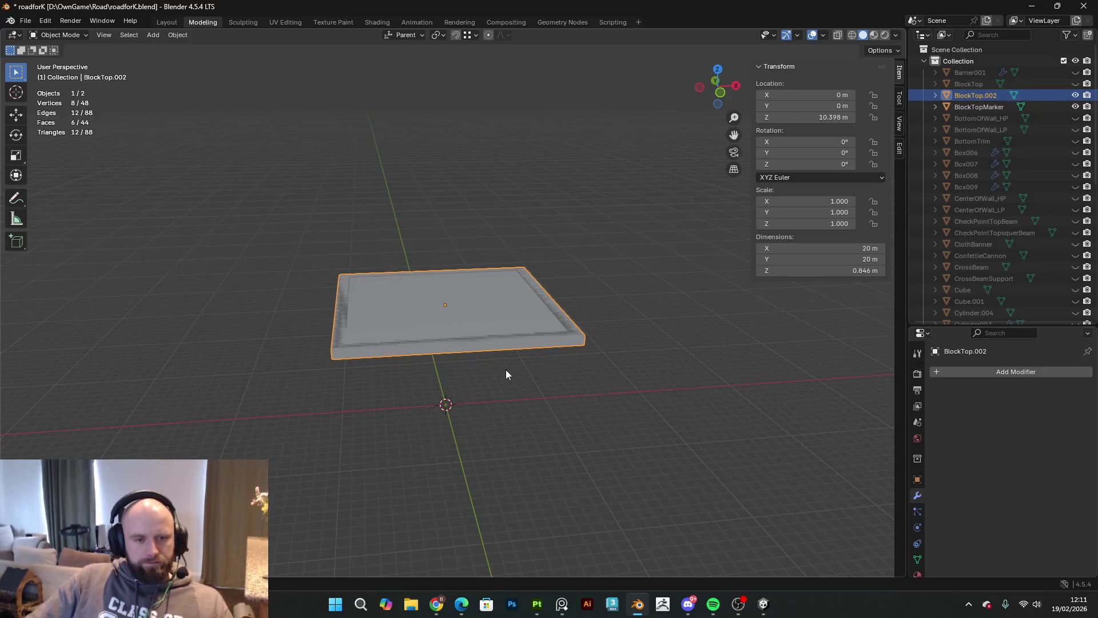
key("shift+a")
mouse_move(517, 365)
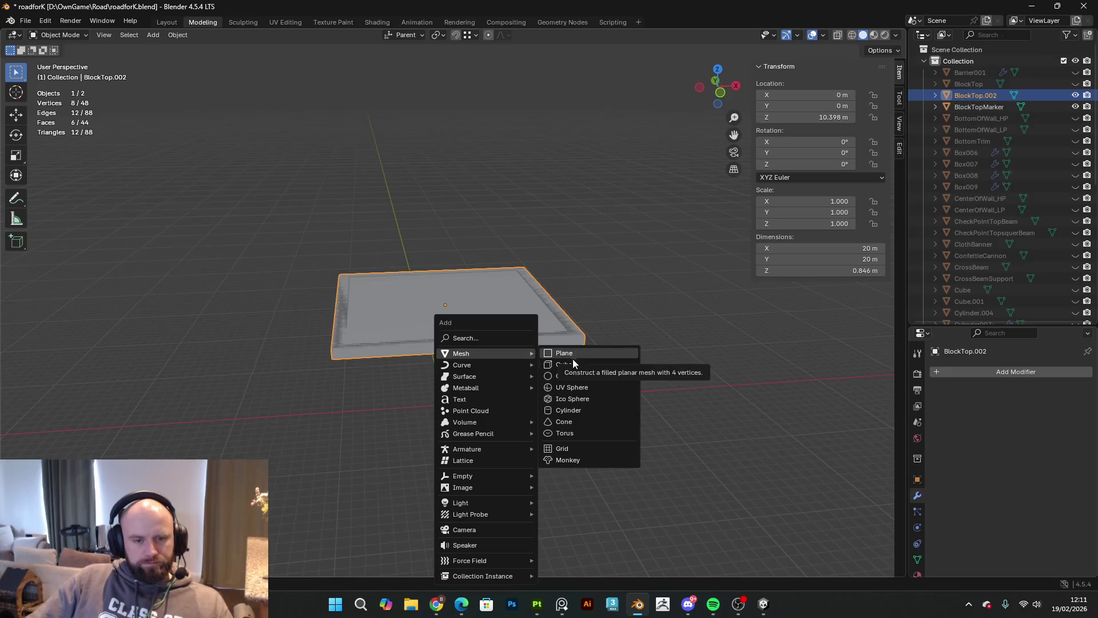
left_click(572, 359)
mouse_move(462, 376)
left_mouse_down()
mouse_move(602, 363)
mouse_move(589, 337)
mouse_move(478, 352)
left_mouse_up()
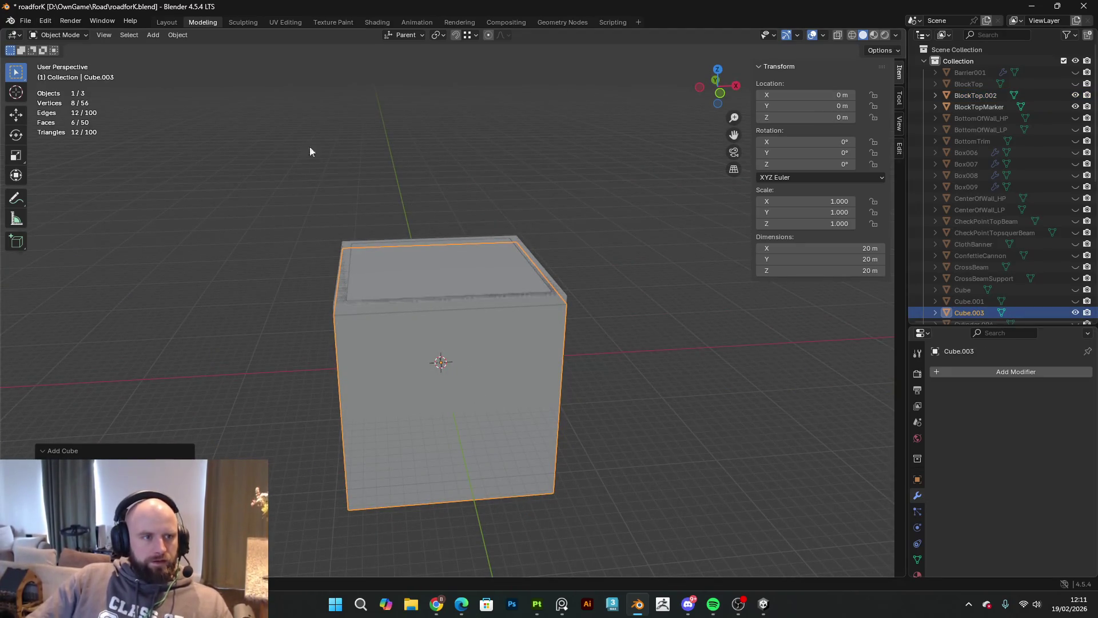
mouse_move(414, 381)
left_mouse_down()
mouse_move(585, 353)
mouse_move(524, 335)
mouse_move(531, 296)
left_mouse_up()
key("Tab")
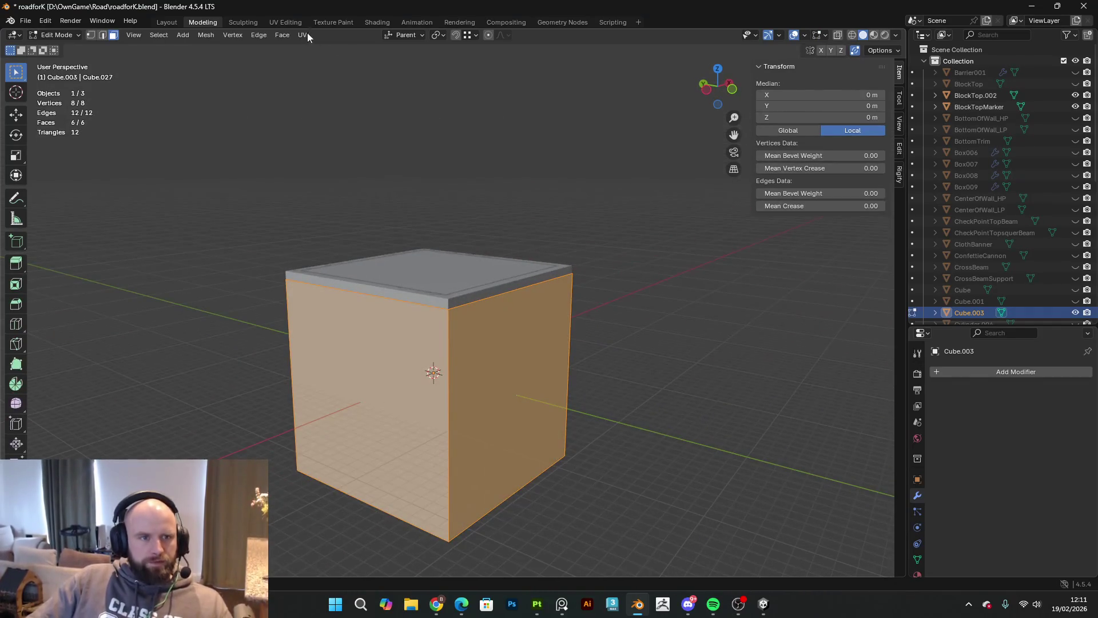
left_click(292, 23)
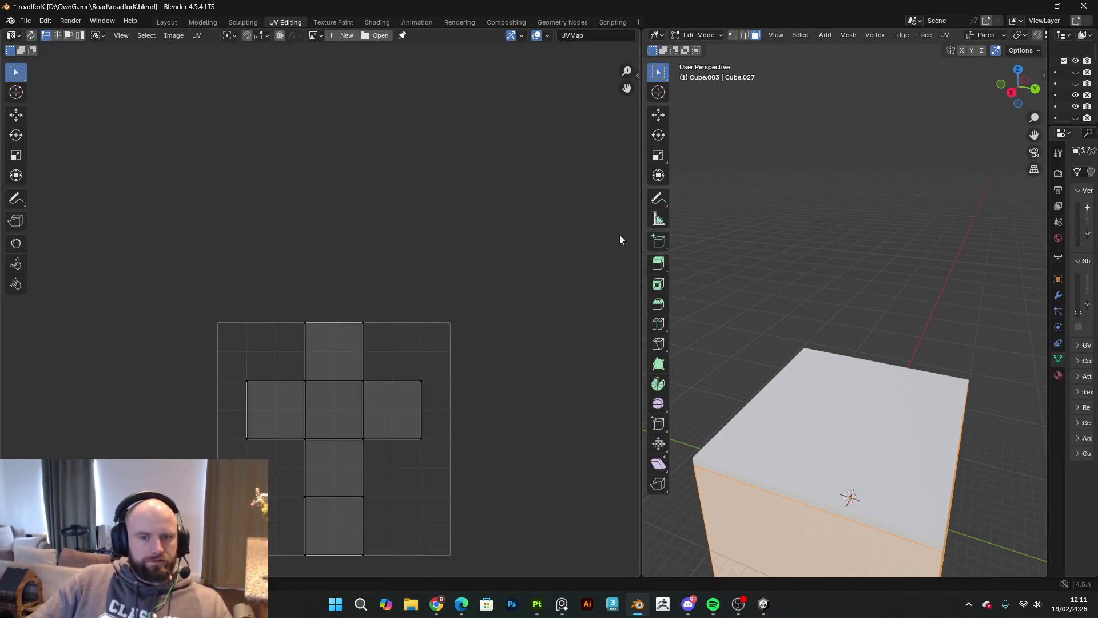
key("Tab")
left_click(203, 22)
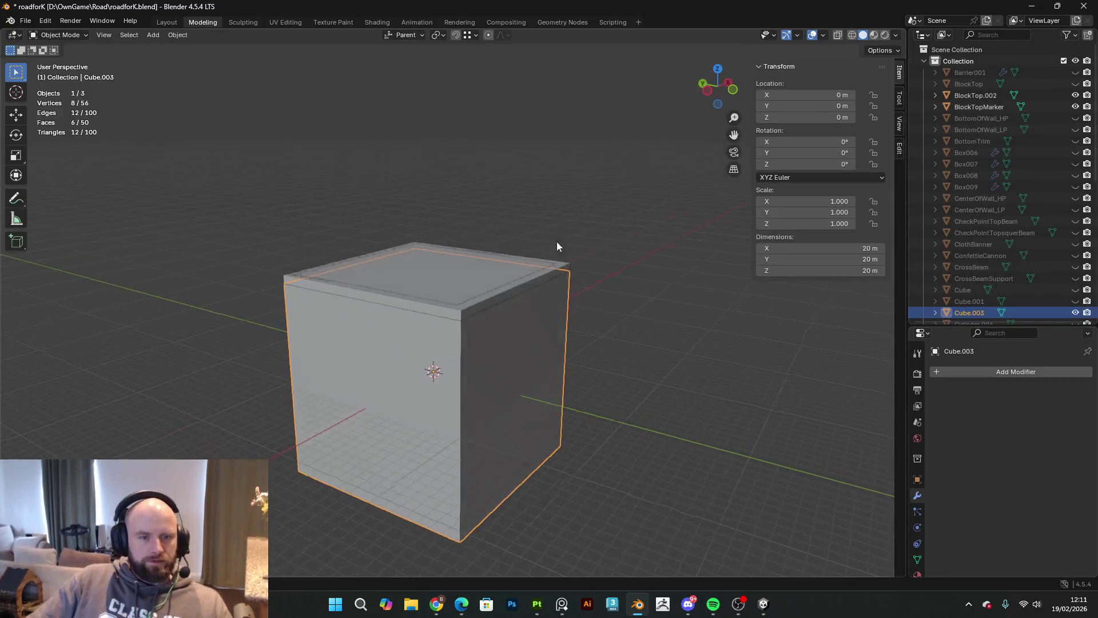
Step: Hide the BlockTop.002 slab and BlockTopMarker, then select the new Cube.003
left_click(417, 271)
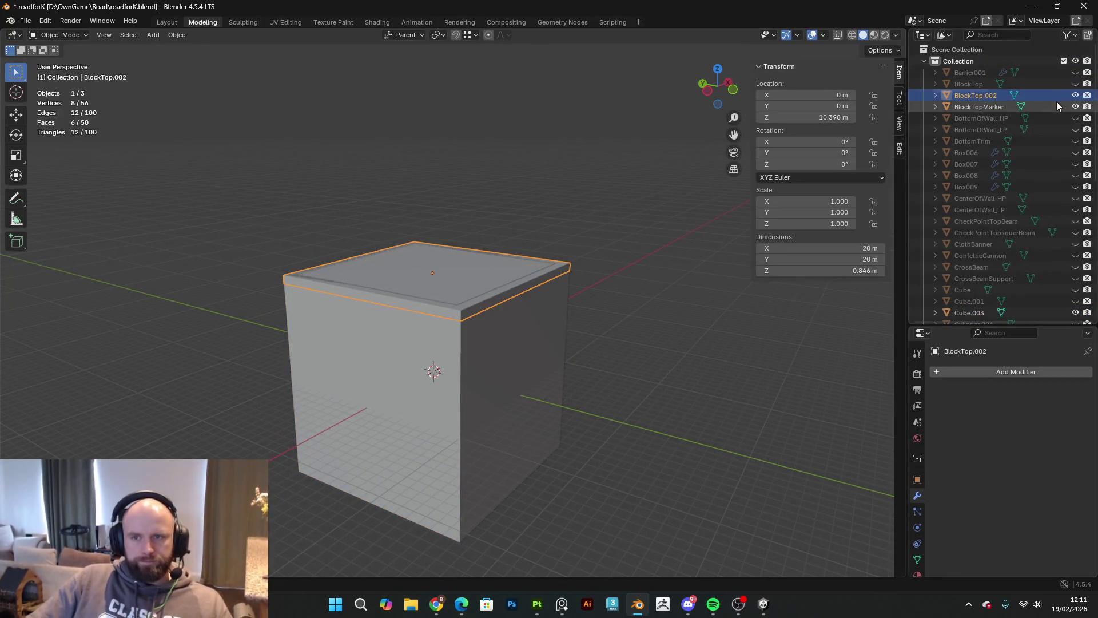
left_click(1075, 95)
left_click(1076, 106)
mouse_move(542, 264)
left_mouse_down()
mouse_move(609, 284)
mouse_move(516, 352)
mouse_move(692, 299)
mouse_move(522, 309)
mouse_move(620, 319)
mouse_move(589, 309)
left_mouse_up()
left_click(516, 353)
Step: Export the cube as FBX, overwriting Block.fbx
left_click(25, 24)
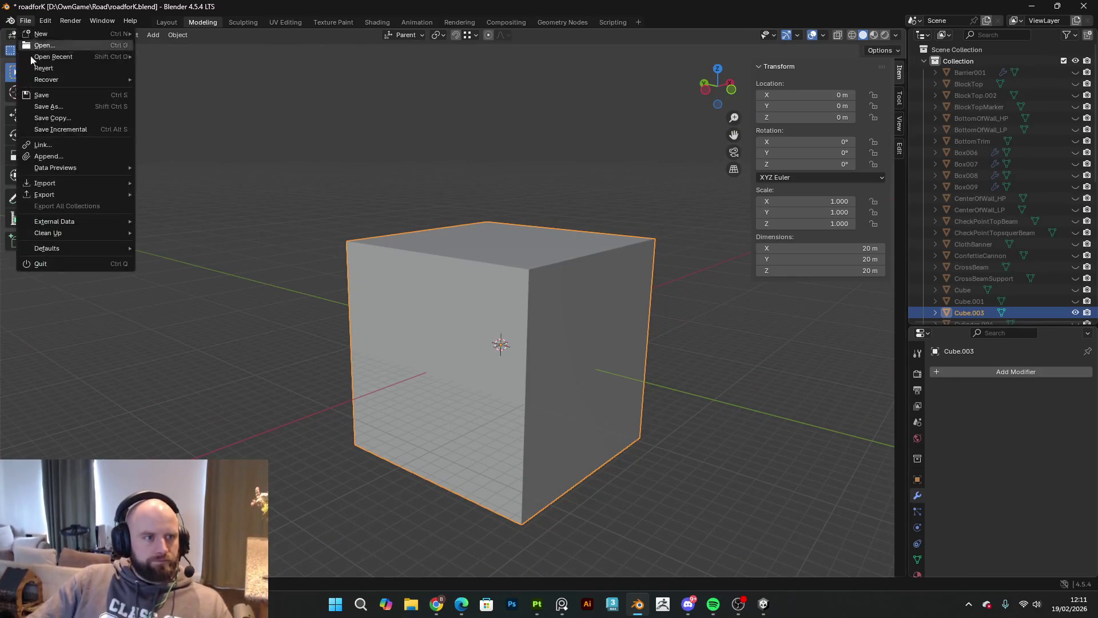
mouse_move(57, 195)
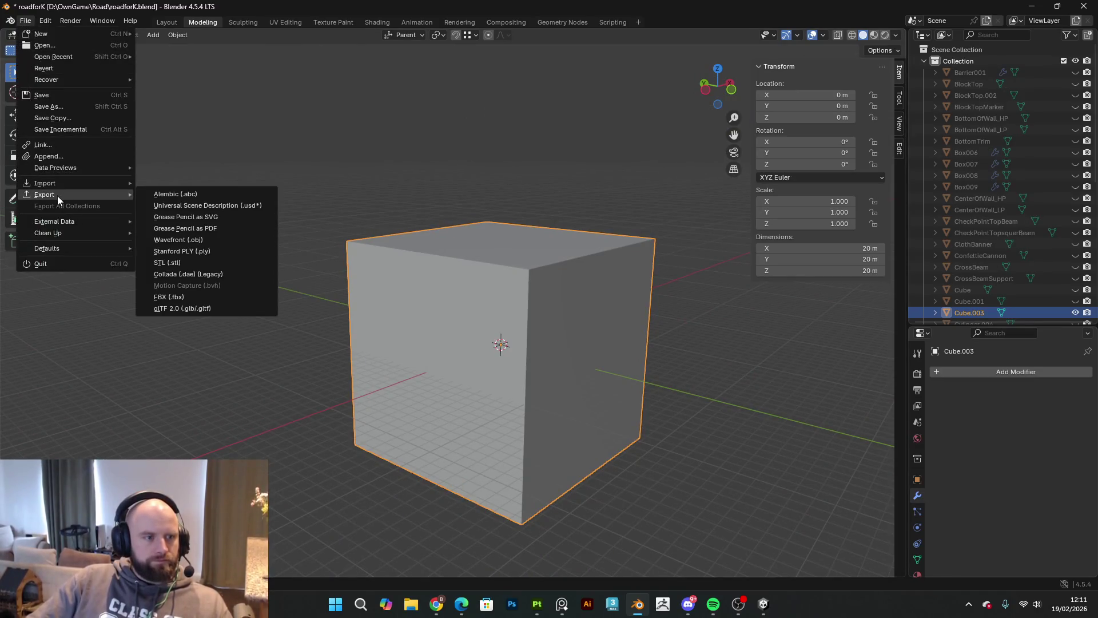
left_click(188, 297)
left_click(721, 91)
left_click(976, 574)
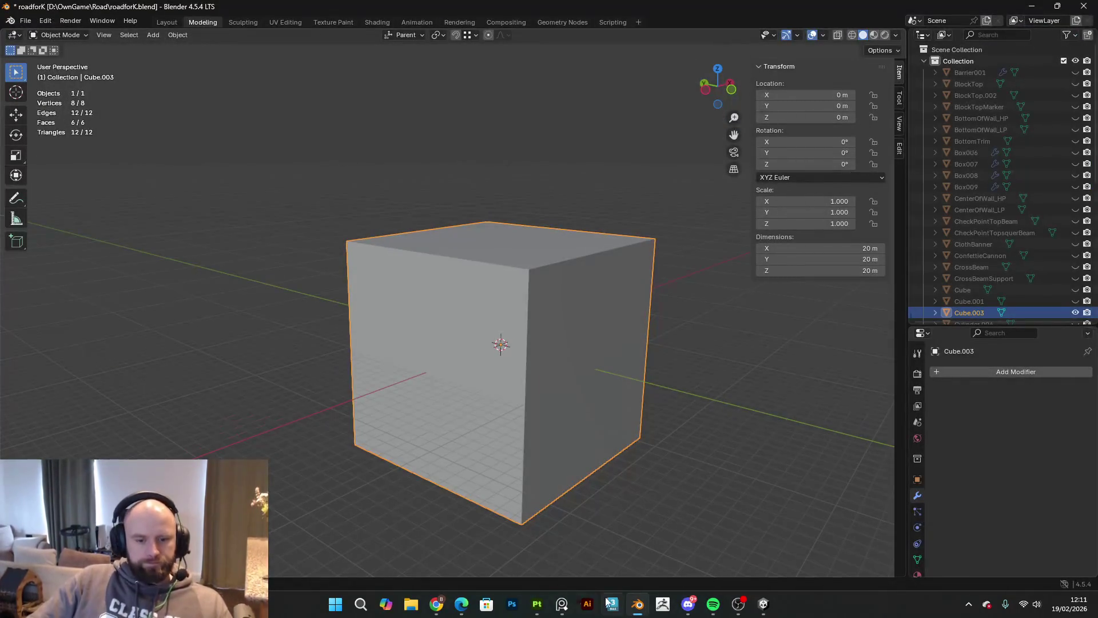
Step: Create a new Painter project on the Block.fbx mesh, discarding the old one, and clear the default layer
mouse_move(537, 603)
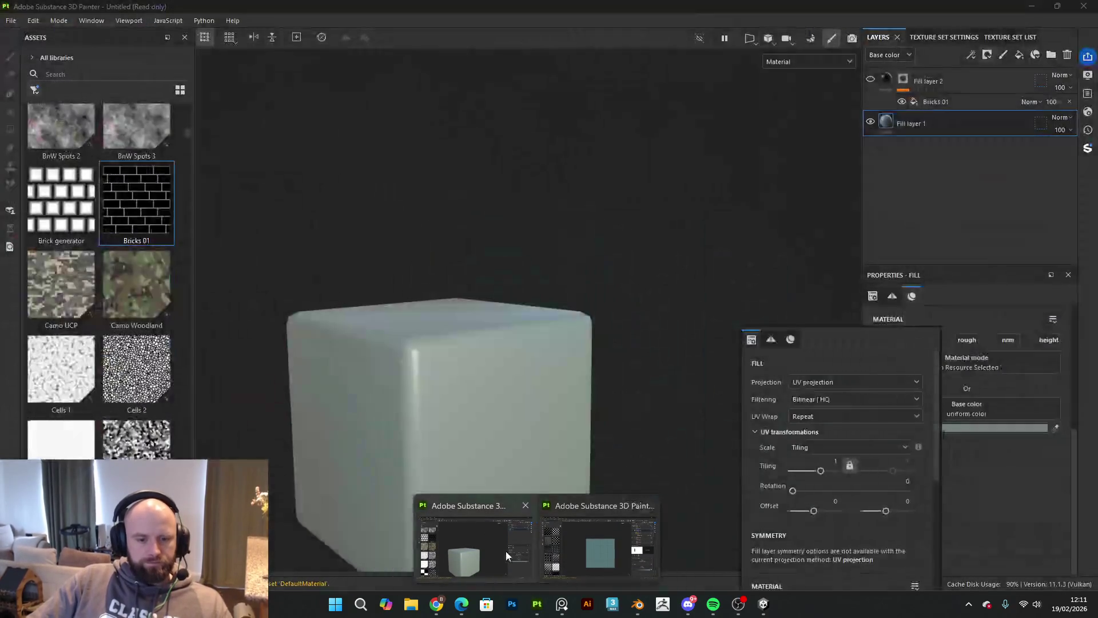
left_click(506, 551)
left_click(10, 21)
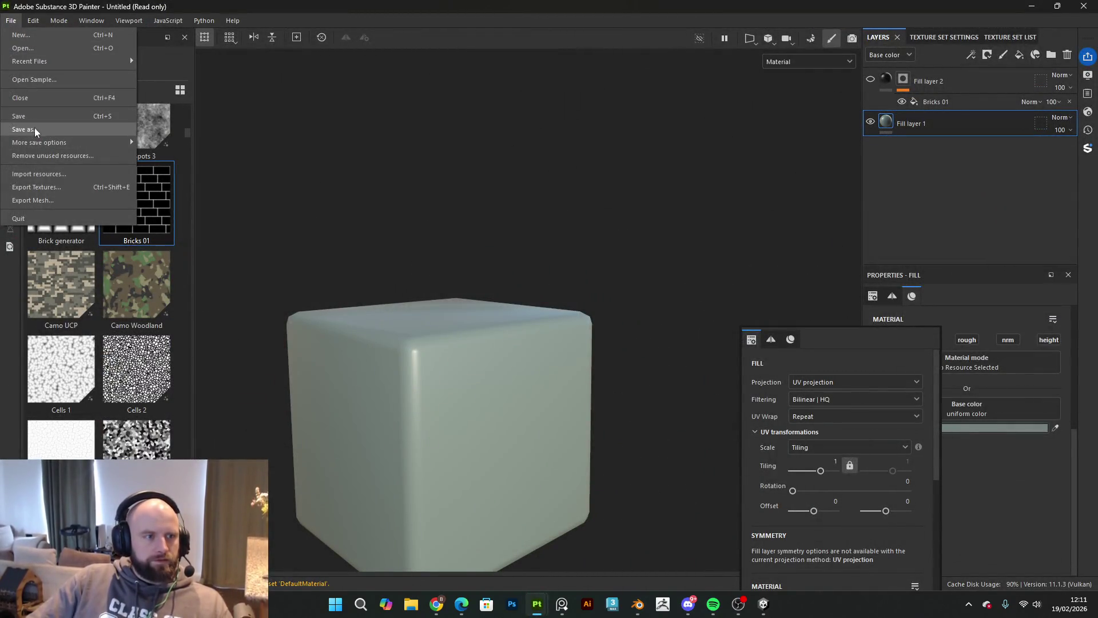
left_click(51, 35)
left_click(658, 169)
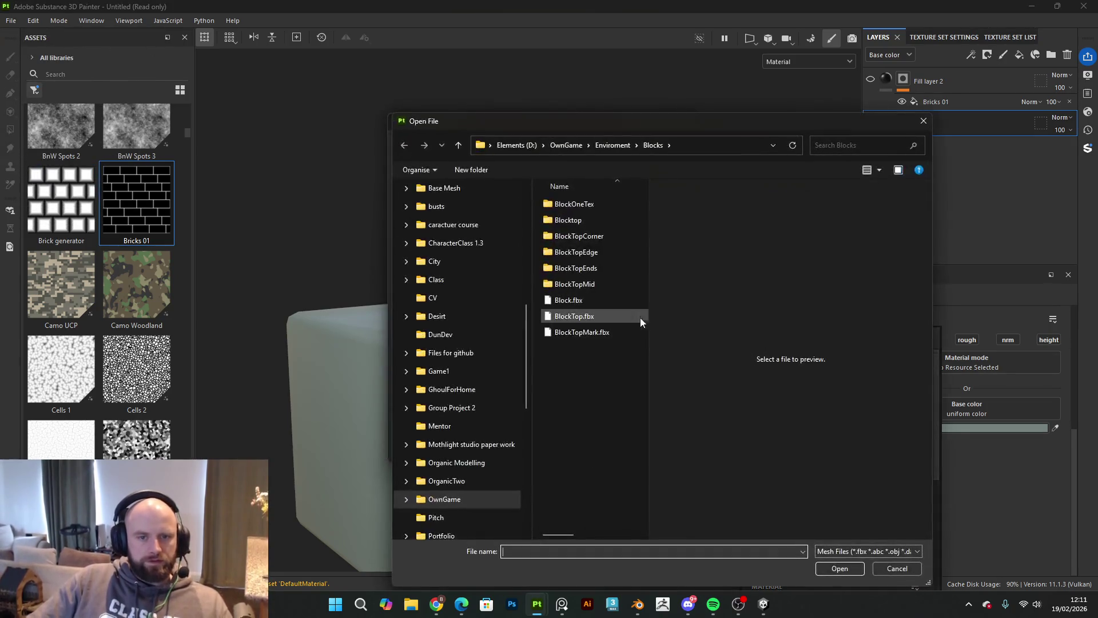
left_click(595, 301)
left_click(841, 568)
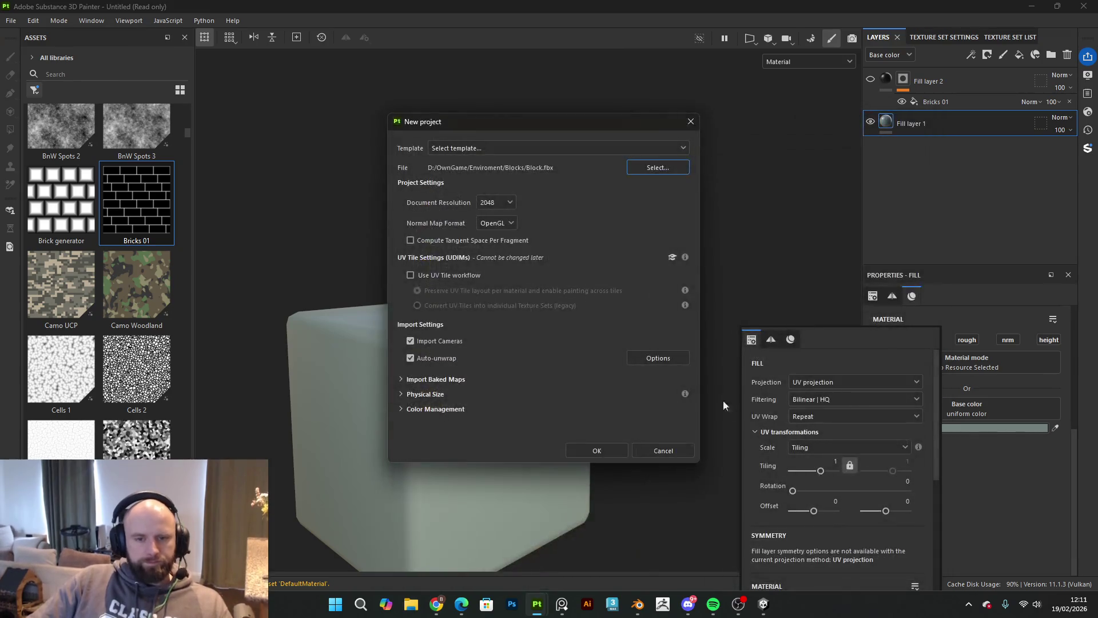
left_click(608, 446)
left_click(505, 314)
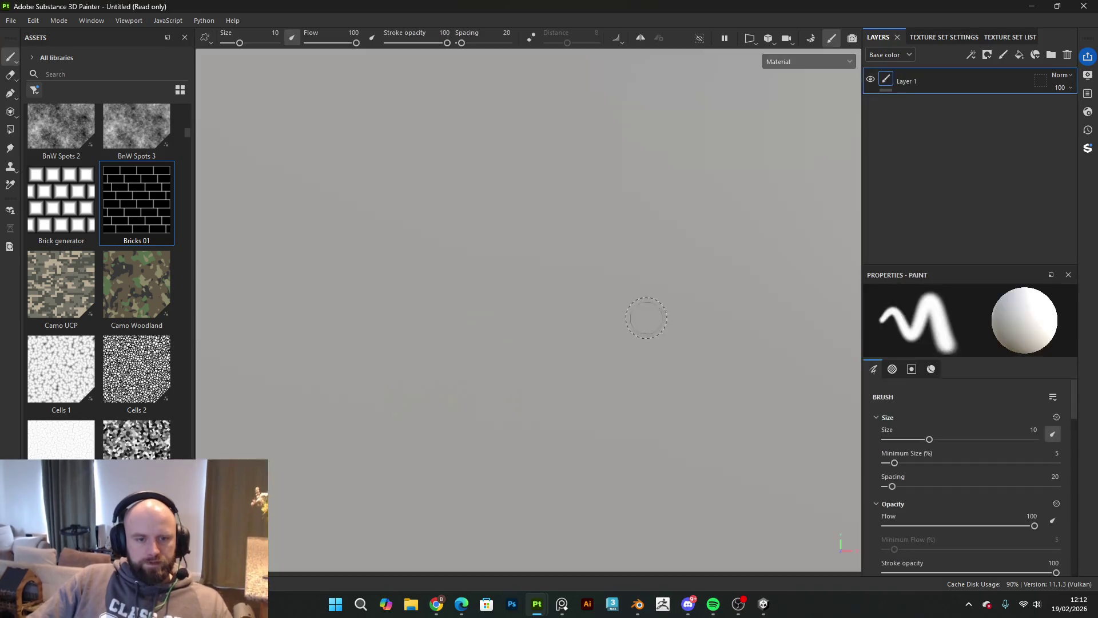
scroll(712, 317, "down", 10)
mouse_move(603, 309)
left_mouse_down()
mouse_move(618, 368)
mouse_move(597, 337)
left_mouse_up()
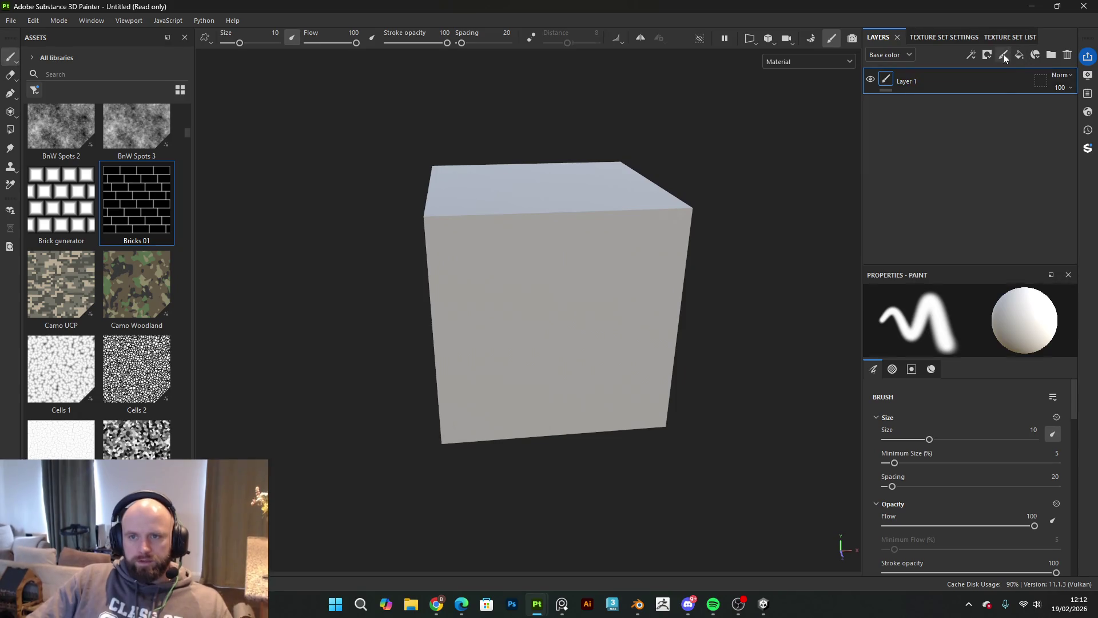
left_click(1001, 87)
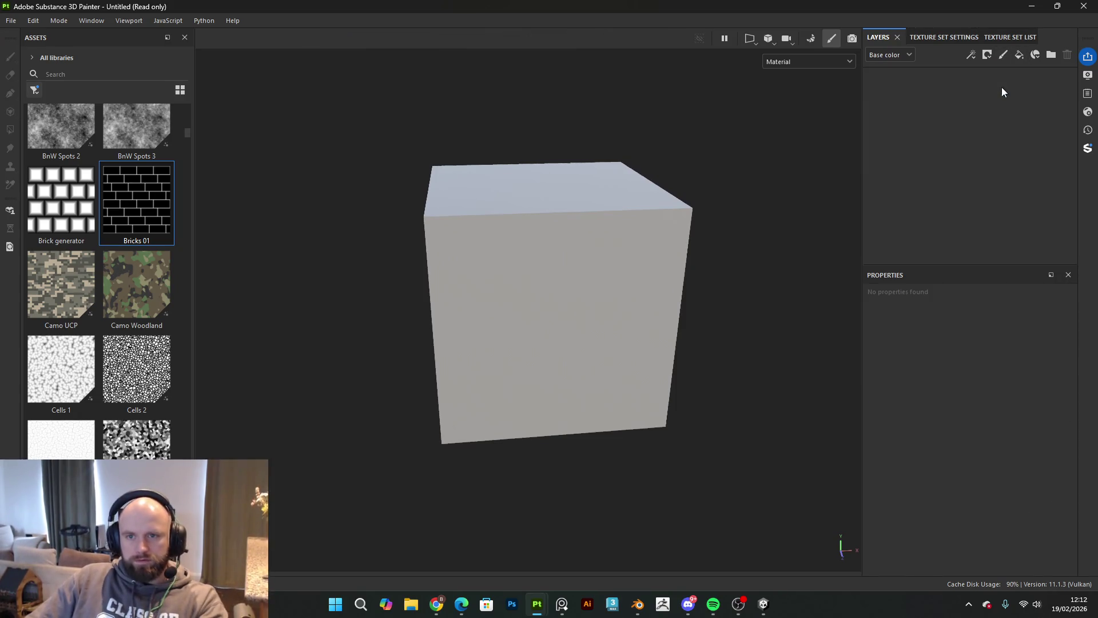
Step: Bake the cube's mesh maps from Texture Set Settings, then return to painting mode and the layer stack
left_click(941, 37)
scroll(1034, 215, "down", 5)
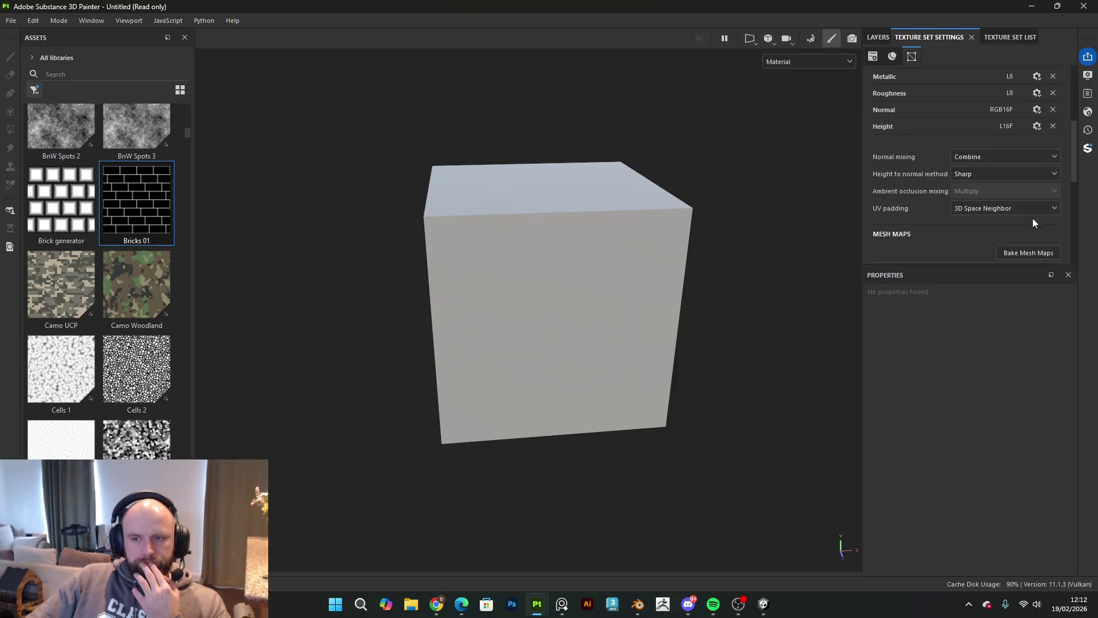
left_click(1033, 252)
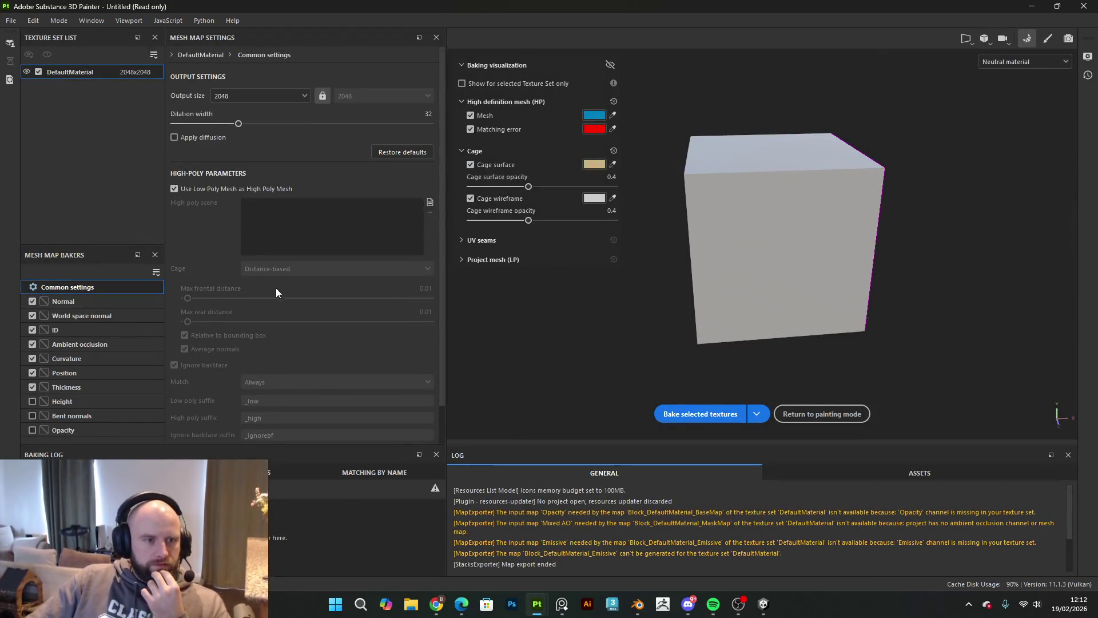
scroll(274, 287, "down", 1)
left_click(272, 413)
left_click(275, 460)
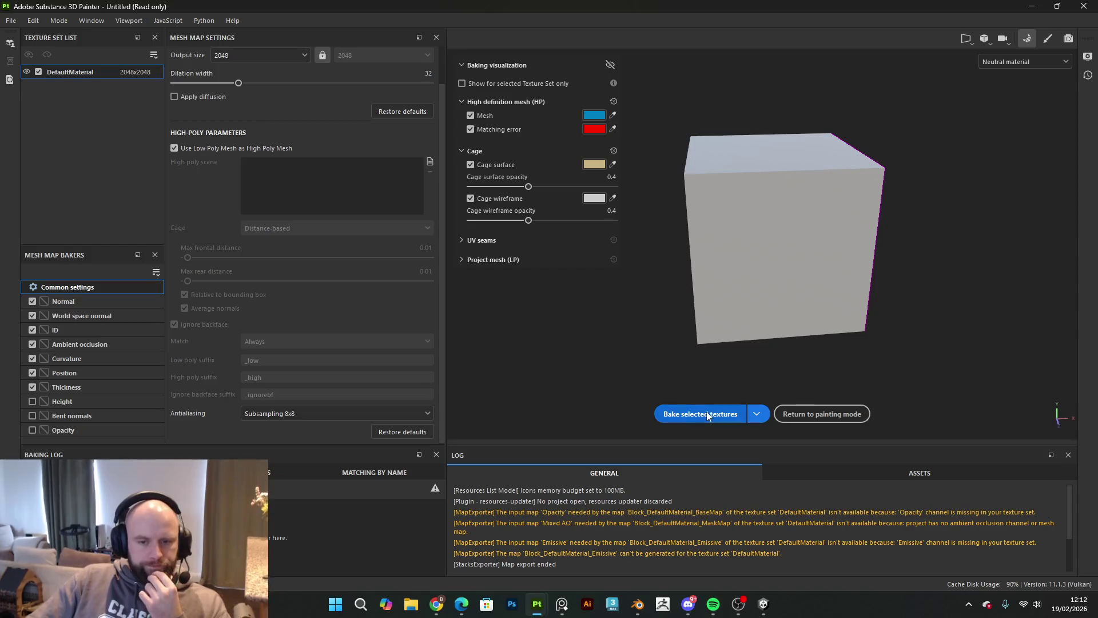
left_click(708, 414)
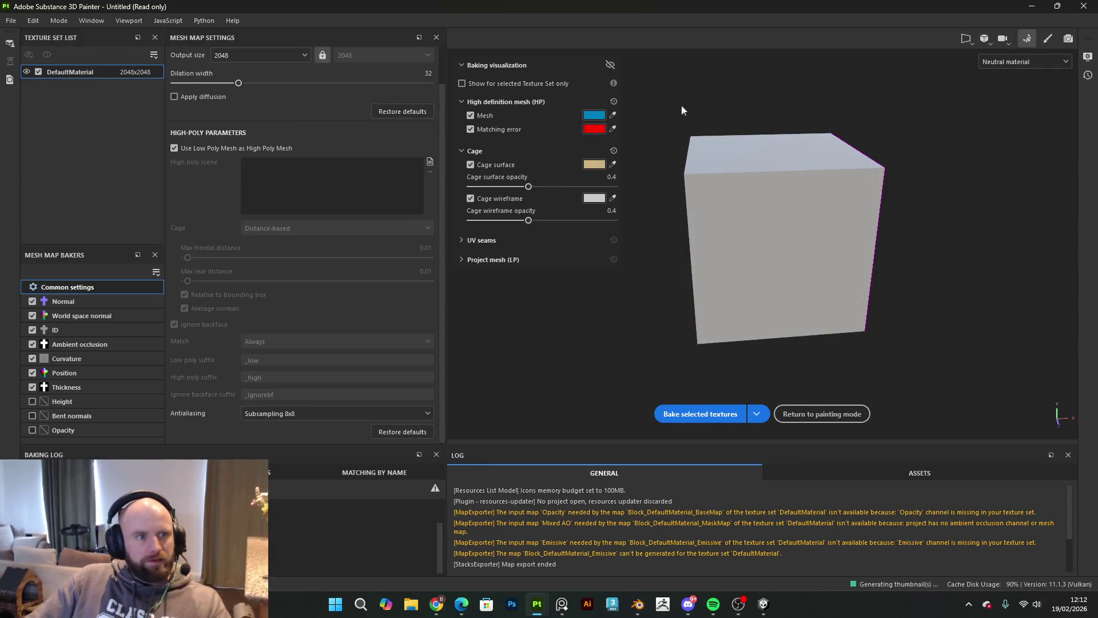
left_click(812, 414)
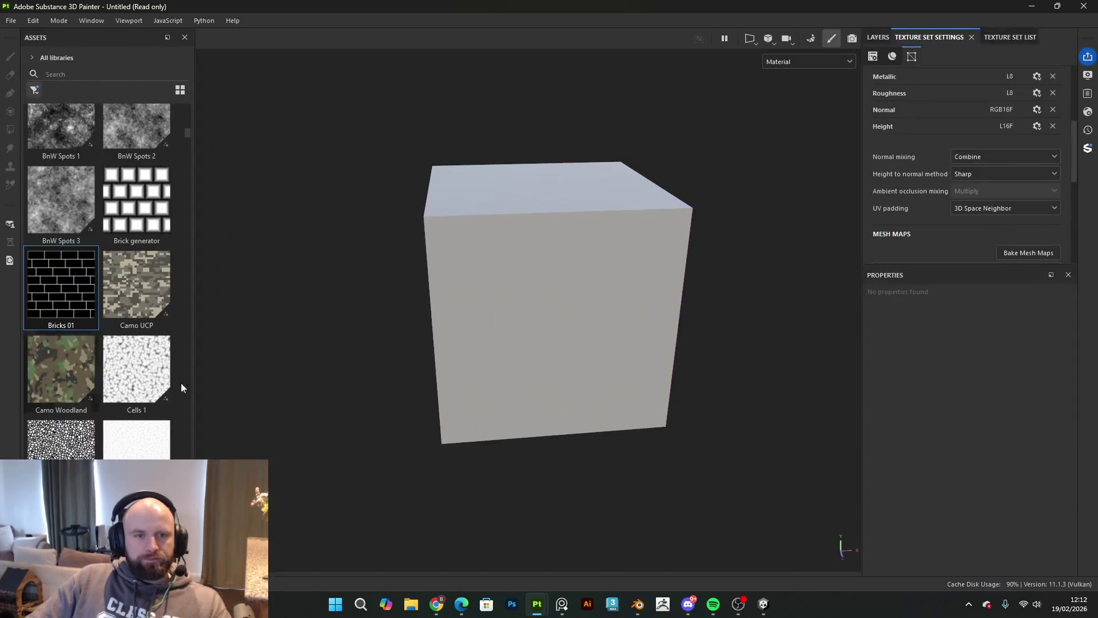
left_click(878, 38)
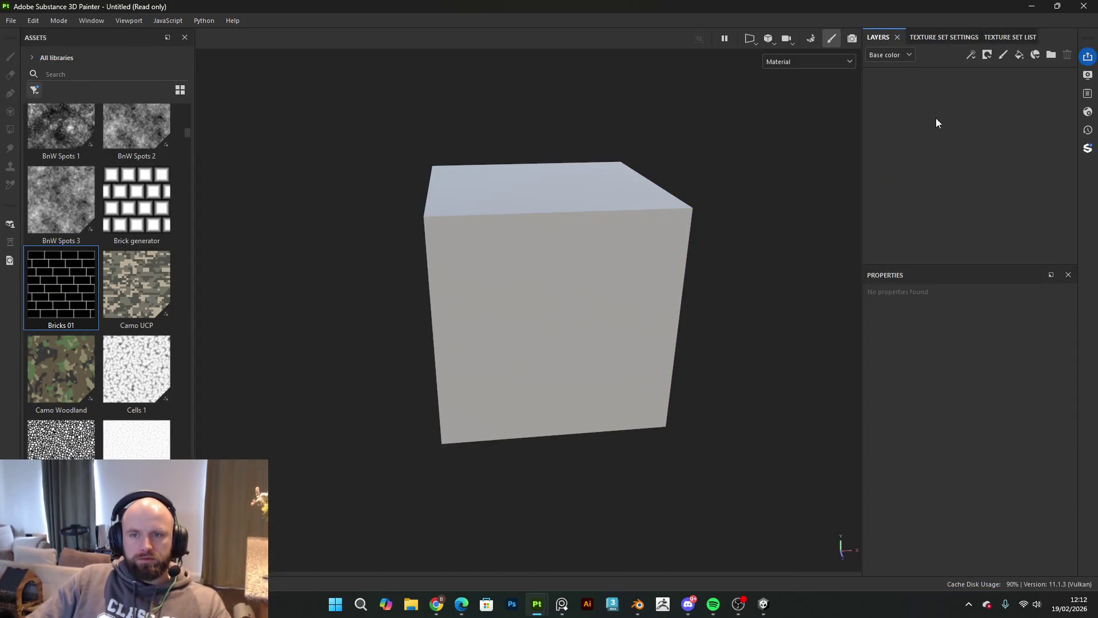
Step: Add a fill layer with a black base colour and a black mask
left_click(1020, 56)
left_click(1007, 428)
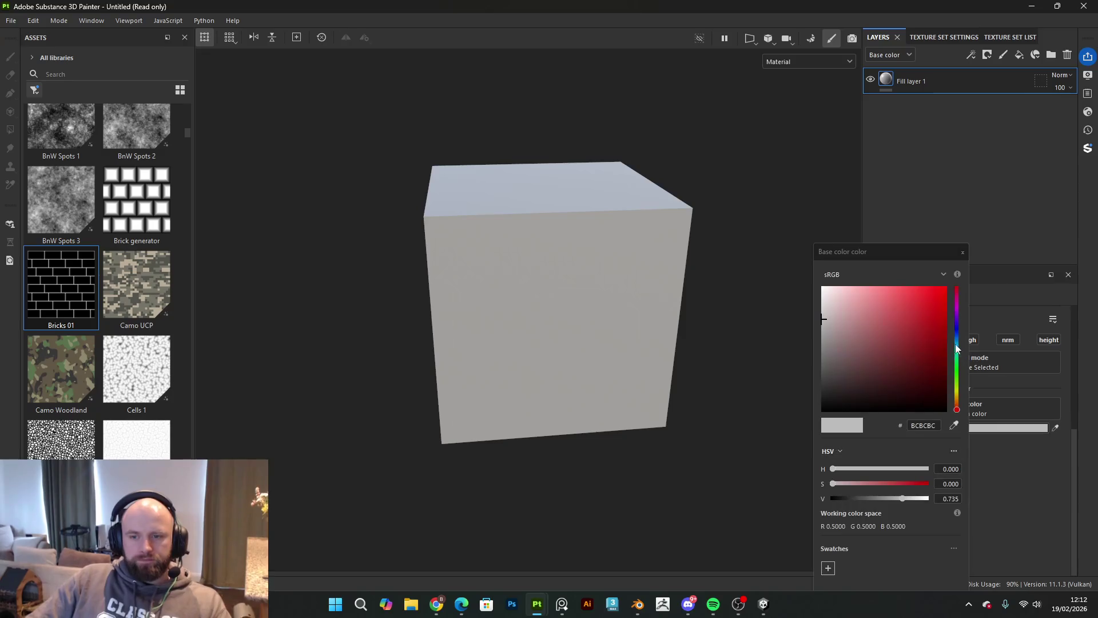
left_click_drag(916, 366, 750, 507)
left_click(963, 253)
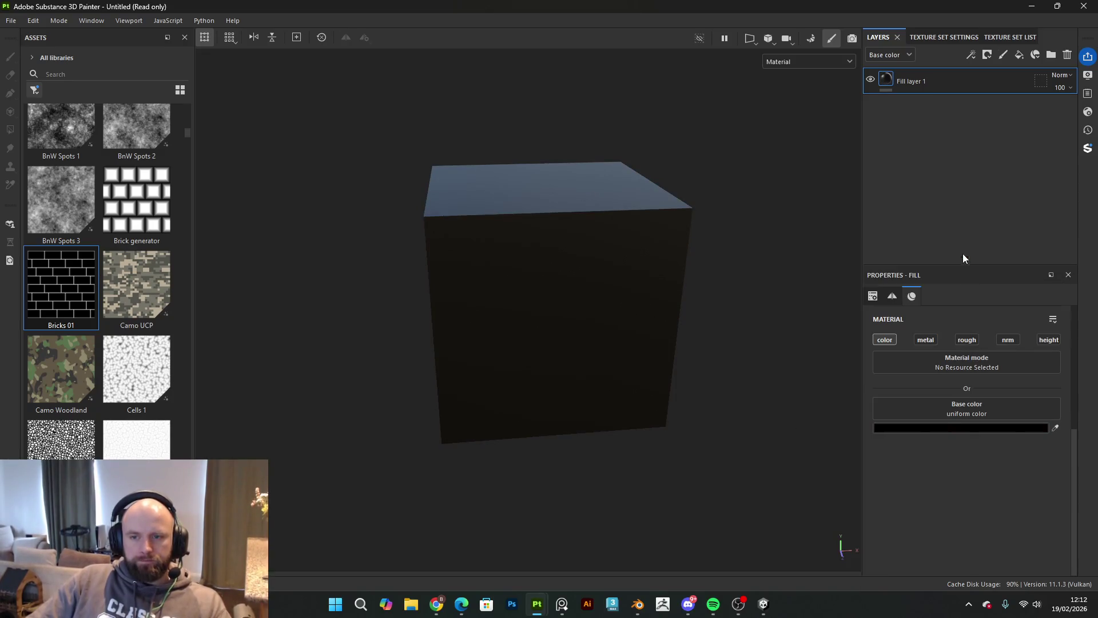
left_click(992, 55)
left_click(1002, 83)
Step: Add a Metal Edge Wear generator to the mask, remove grunge, and set wear level 0.91
left_click(973, 56)
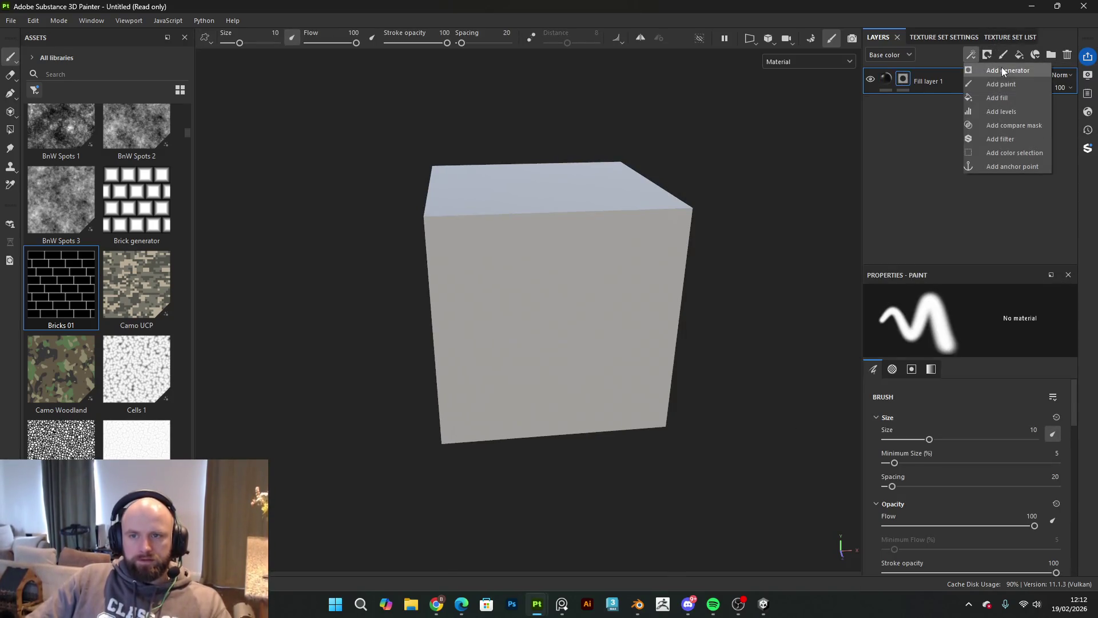
left_click(1006, 71)
left_click(978, 327)
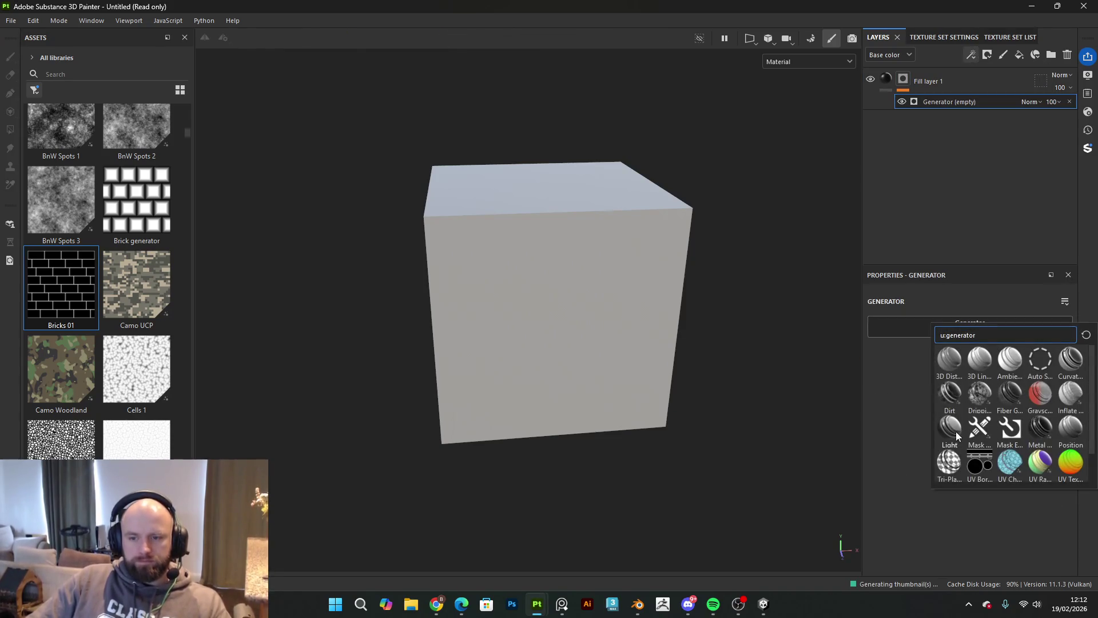
left_click(1036, 432)
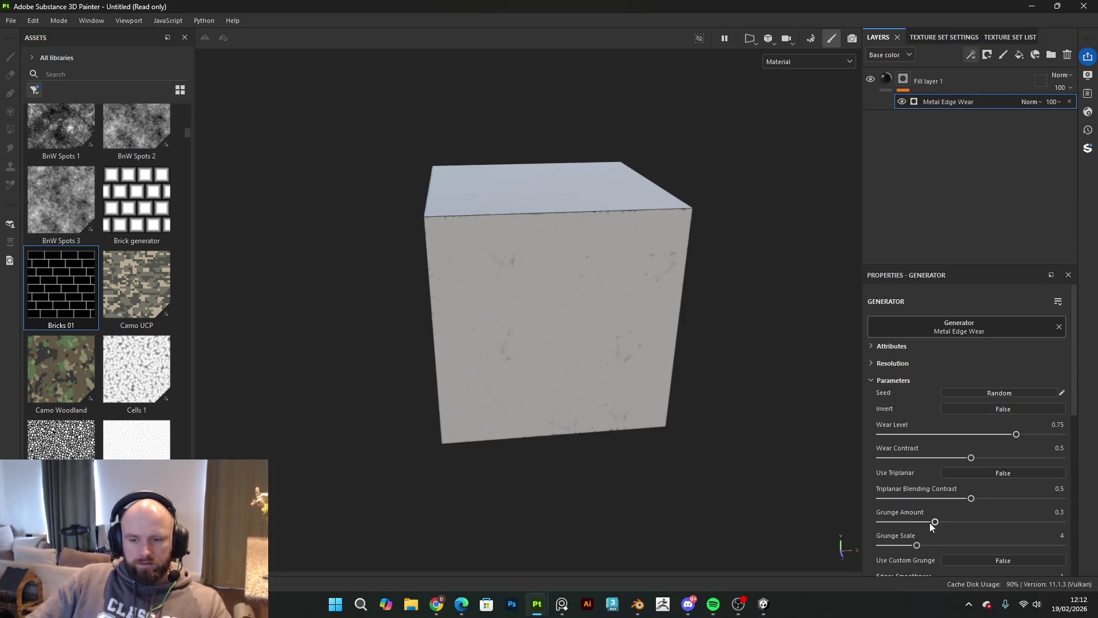
left_click_drag(935, 523, 881, 493)
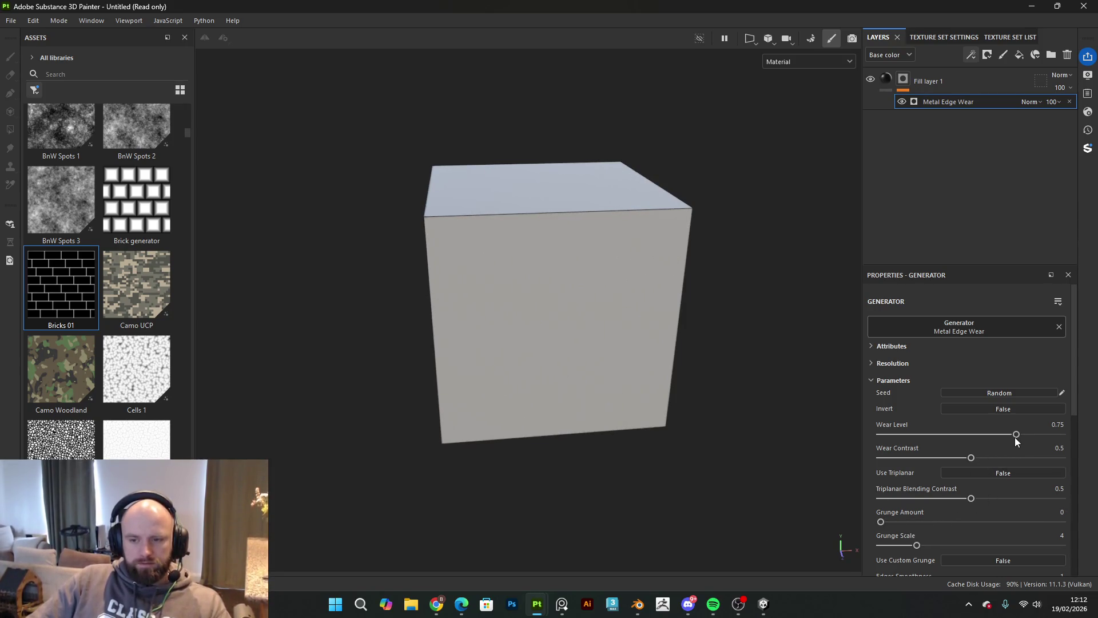
left_click_drag(1030, 437, 1046, 437)
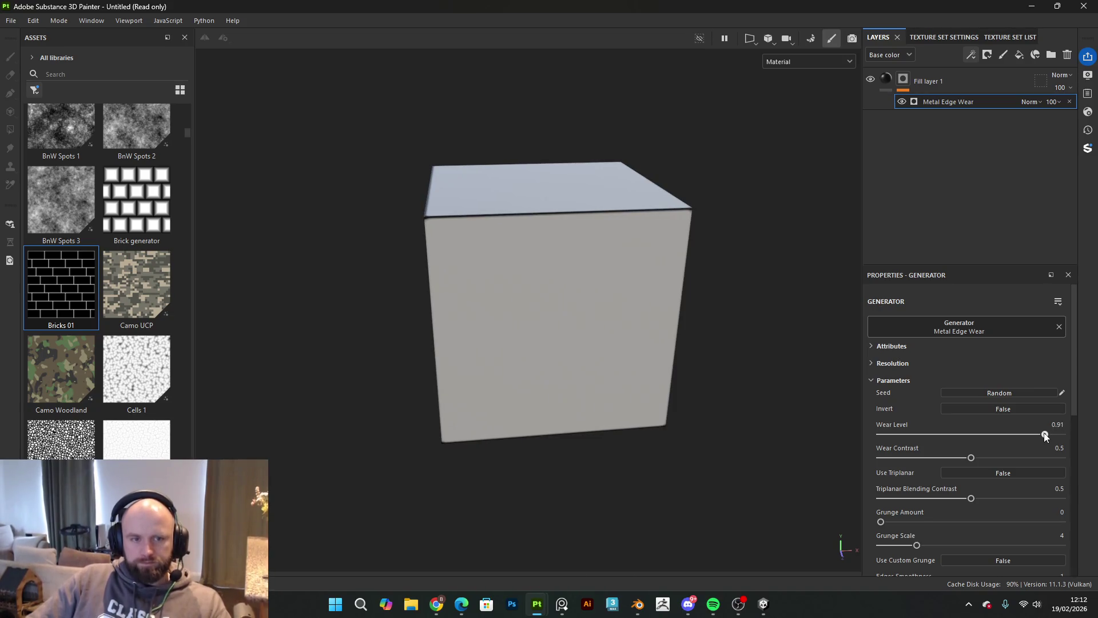
Step: Increase wear contrast, adjust edge smoothness, and nudge wear level to 0.92
mouse_move(582, 326)
left_mouse_down("alt")
mouse_move(755, 307)
mouse_move(711, 315)
mouse_move(716, 324)
mouse_move(787, 318)
mouse_move(801, 363)
mouse_move(549, 348)
mouse_move(613, 316)
mouse_move(689, 358)
left_mouse_up("alt")
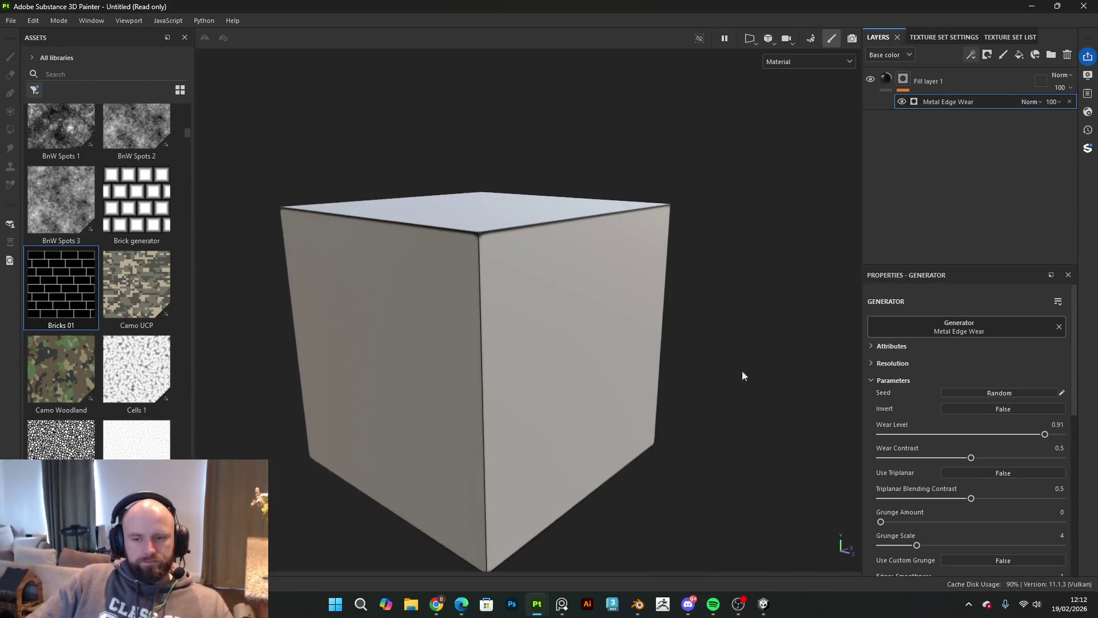
left_click_drag(974, 459, 1062, 458)
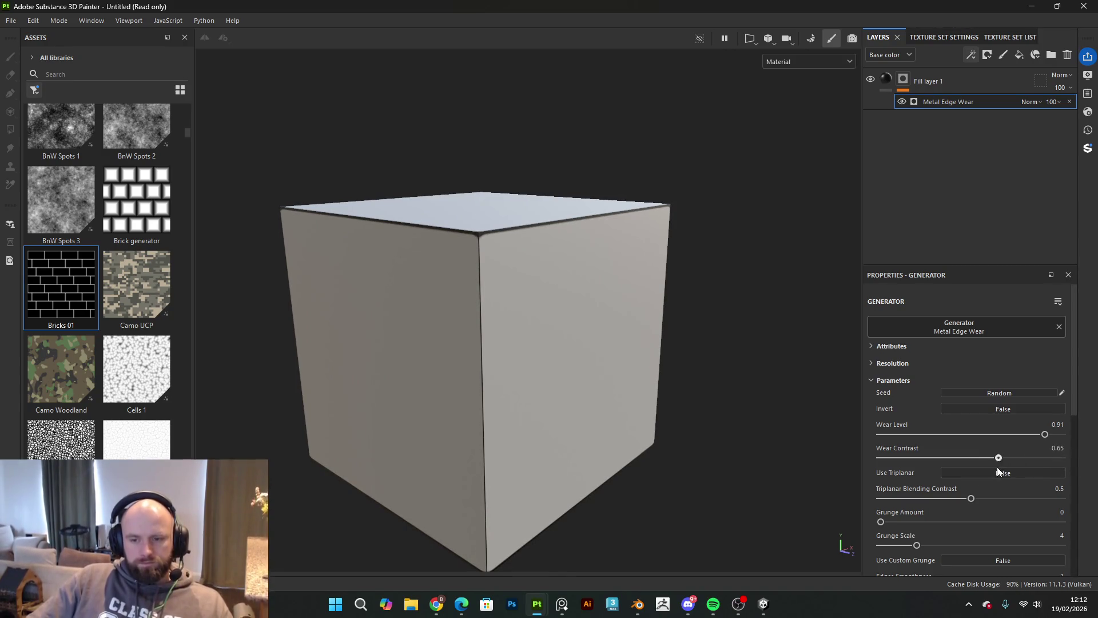
scroll(969, 507, "down", 3)
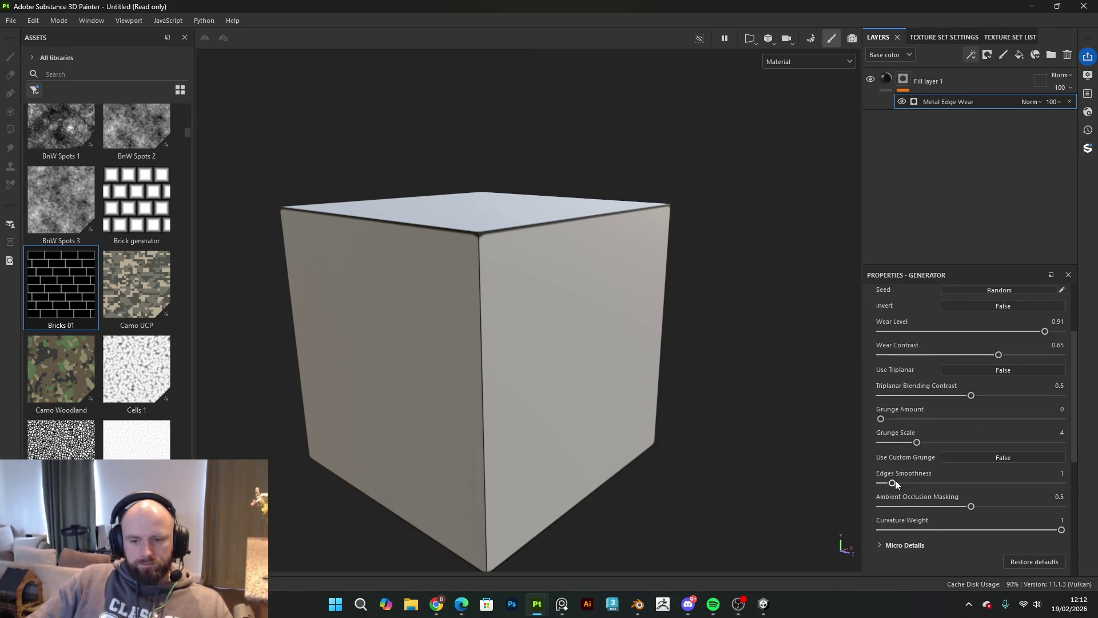
mouse_move(894, 482)
left_mouse_down()
mouse_move(837, 491)
mouse_move(950, 484)
mouse_move(760, 501)
left_mouse_up()
mouse_move(536, 399)
left_mouse_down()
mouse_move(471, 245)
mouse_move(532, 328)
mouse_move(445, 282)
mouse_move(561, 308)
mouse_move(486, 300)
left_mouse_up()
left_click_drag(1042, 329, 1047, 331)
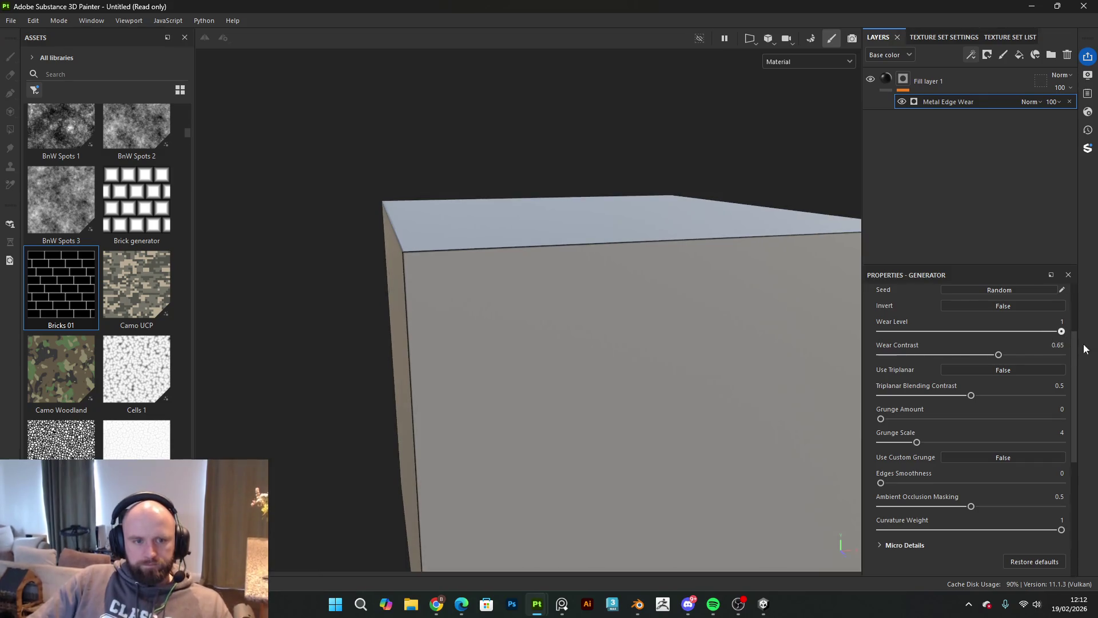
Step: Reset curvature weight to 1, revert a grunge scale change, and set wear contrast to 1
scroll(1030, 349, "up", 3)
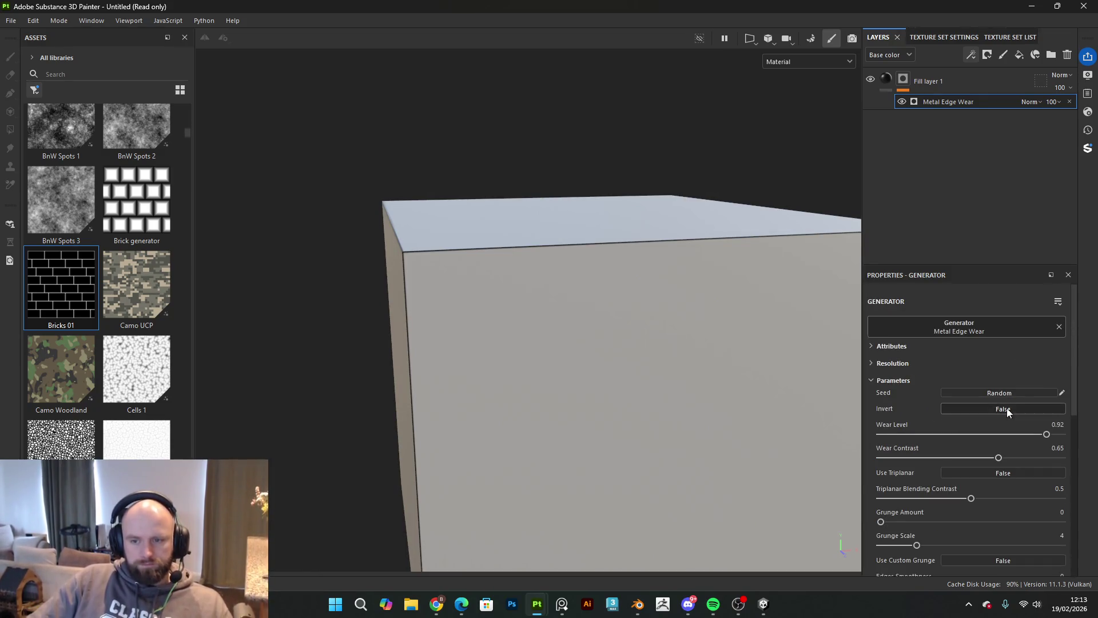
scroll(1002, 412, "down", 2)
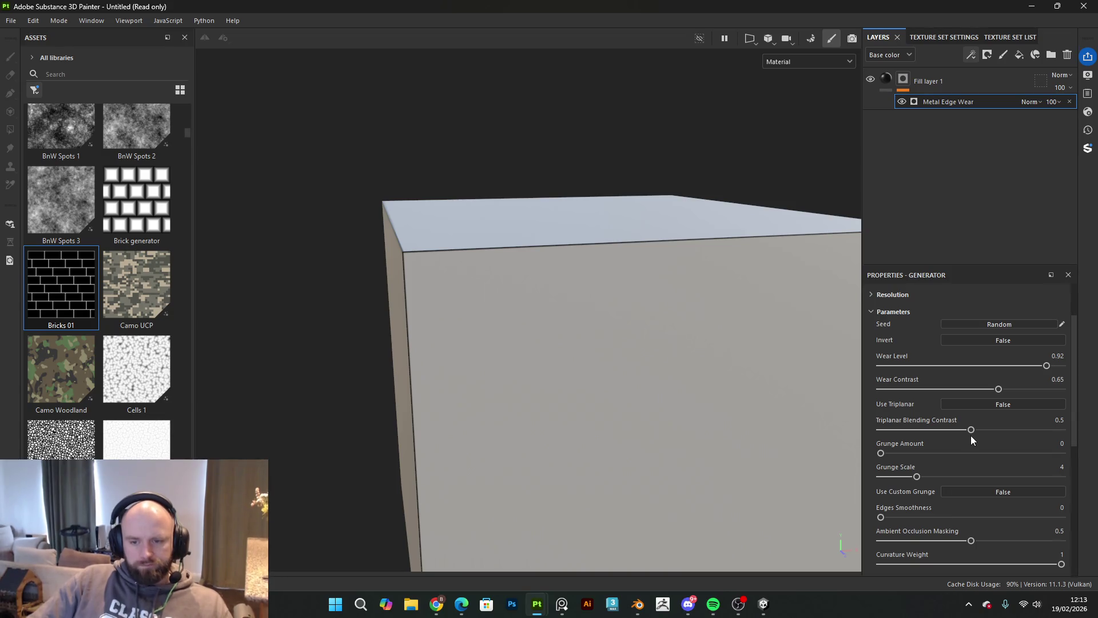
scroll(938, 452, "down", 2)
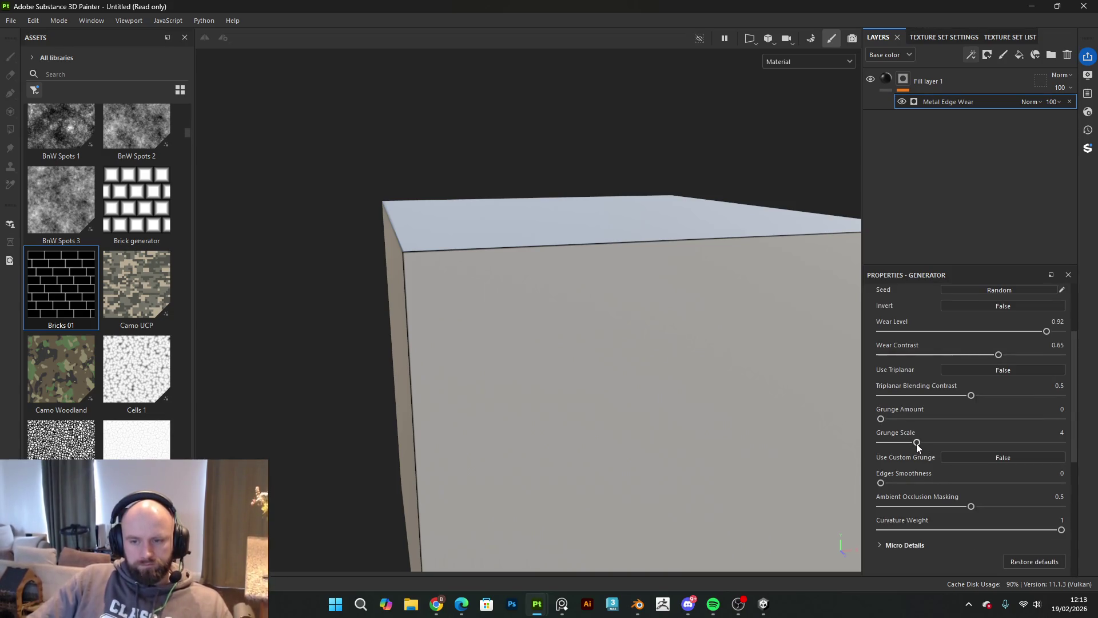
scroll(962, 491, "down", 2)
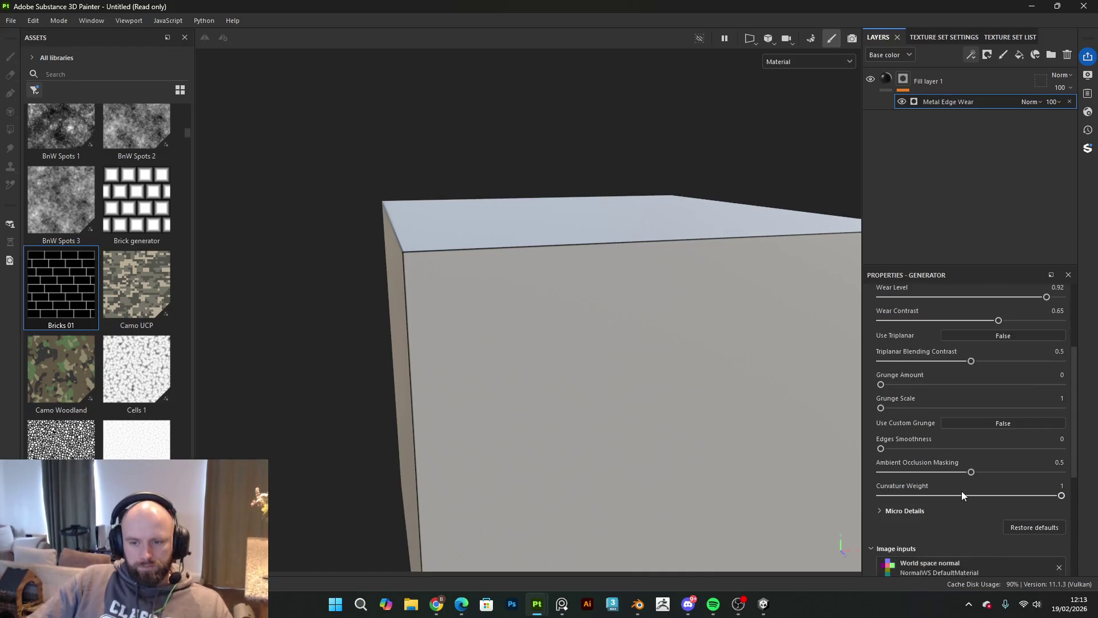
scroll(969, 492, "down", 2)
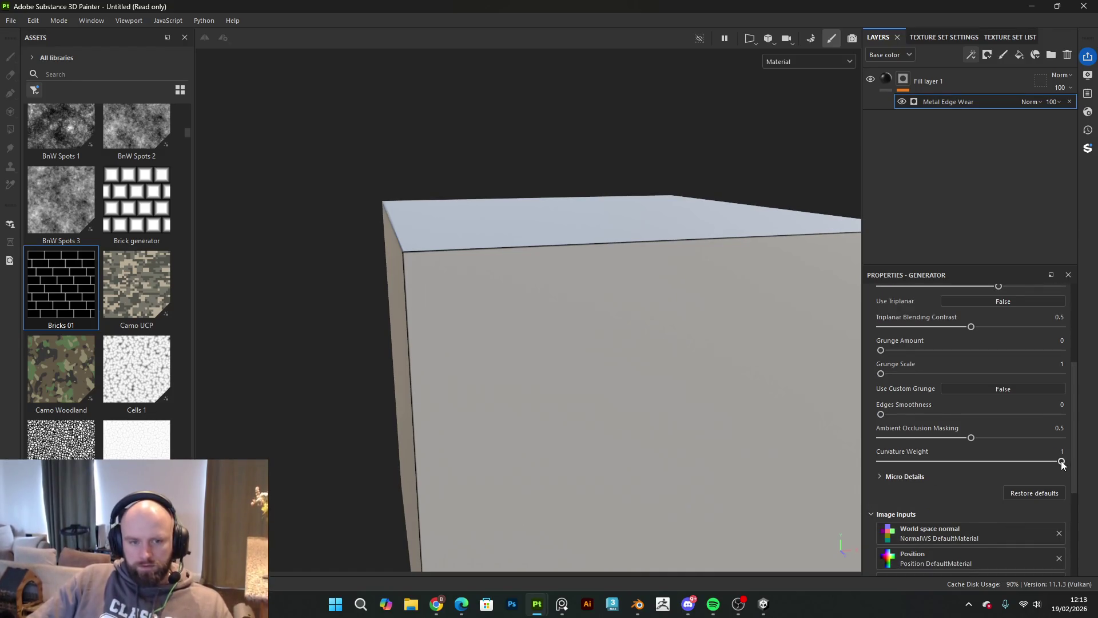
left_click_drag(808, 491, 1062, 461)
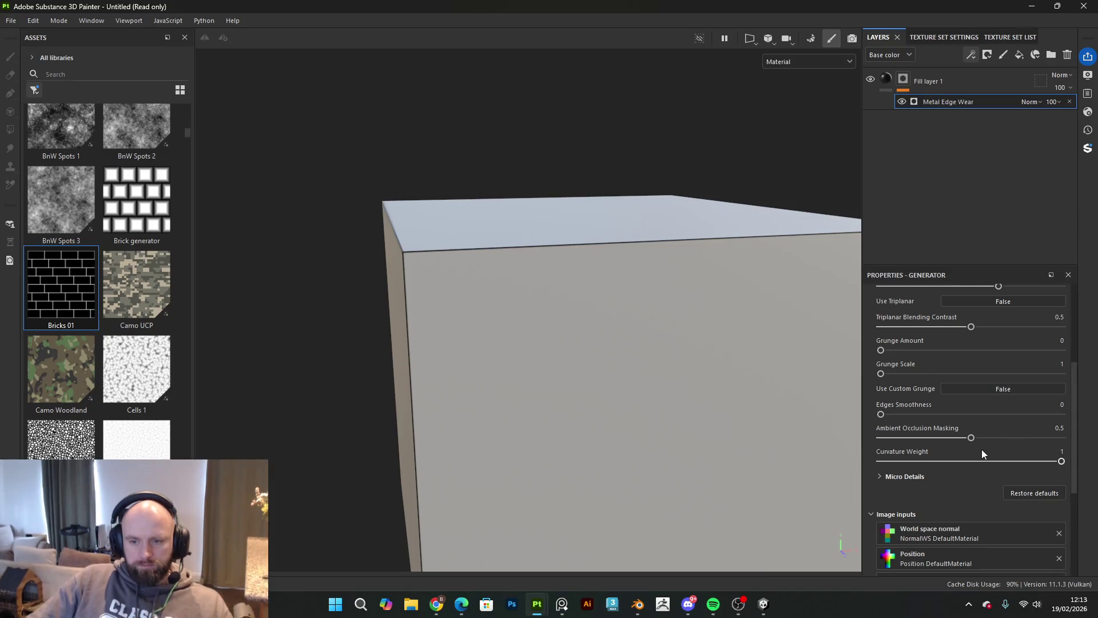
mouse_move(973, 438)
left_mouse_down()
mouse_move(1024, 438)
mouse_move(1013, 438)
left_mouse_up()
scroll(949, 415, "up", 1)
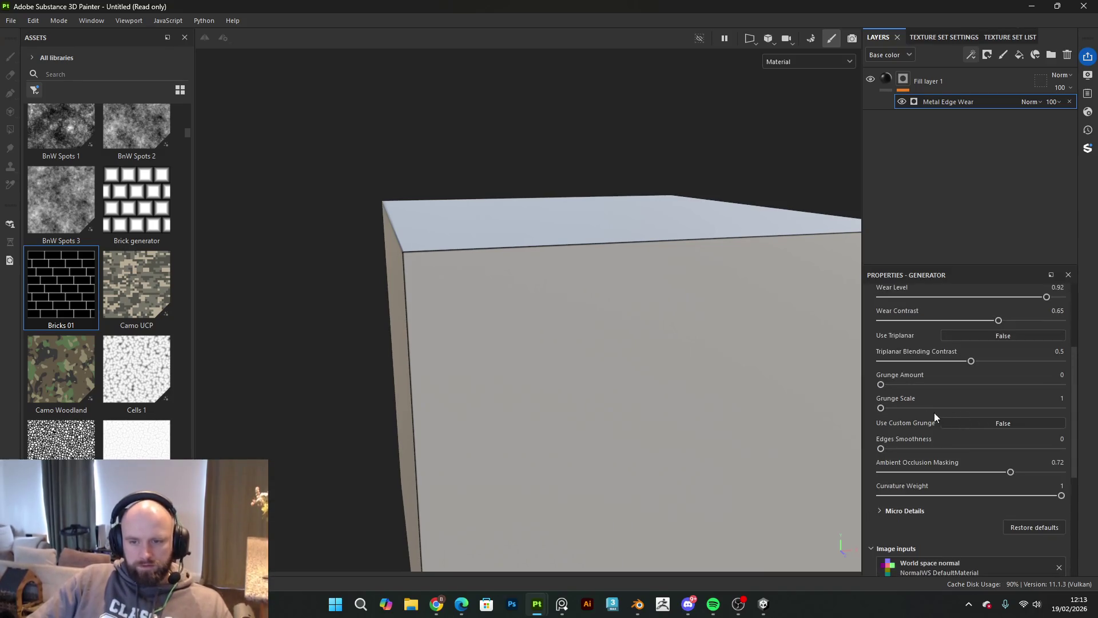
left_click_drag(887, 407, 974, 408)
key("ctrl+z")
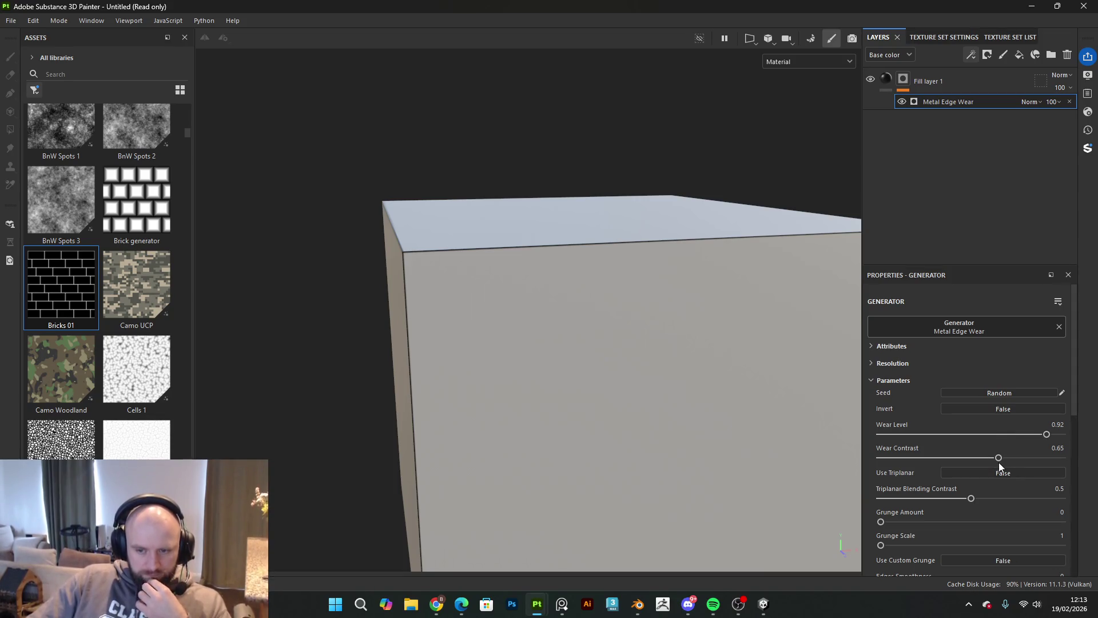
mouse_move(998, 459)
left_mouse_down()
mouse_move(926, 458)
mouse_move(1062, 457)
left_mouse_up()
Step: Orbit and zoom around the cube to check its dark edge outlines
scroll(517, 432, "down", 5)
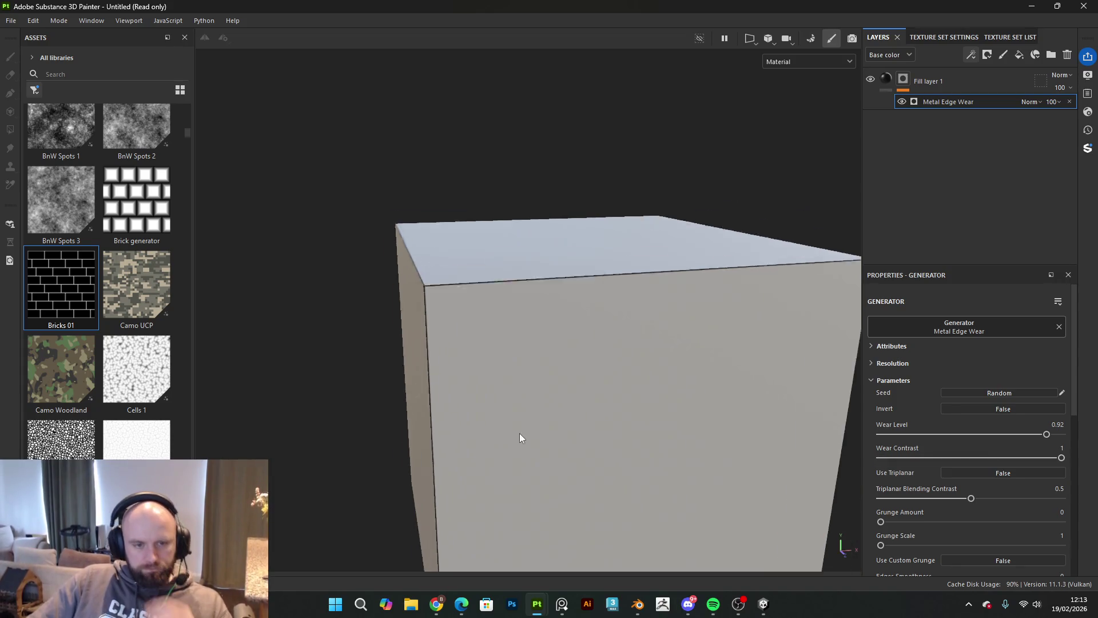
left_click_drag(553, 382, 702, 360)
scroll(571, 352, "up", 5)
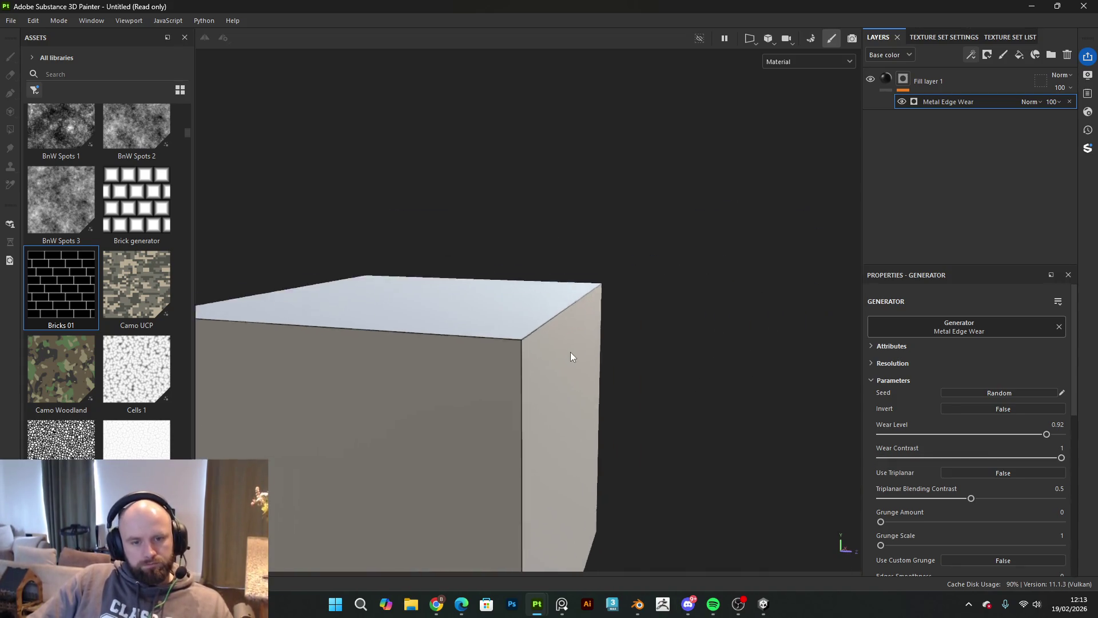
mouse_move(571, 352)
left_mouse_down()
mouse_move(530, 344)
mouse_move(604, 448)
left_mouse_up()
scroll(604, 451, "down", 5)
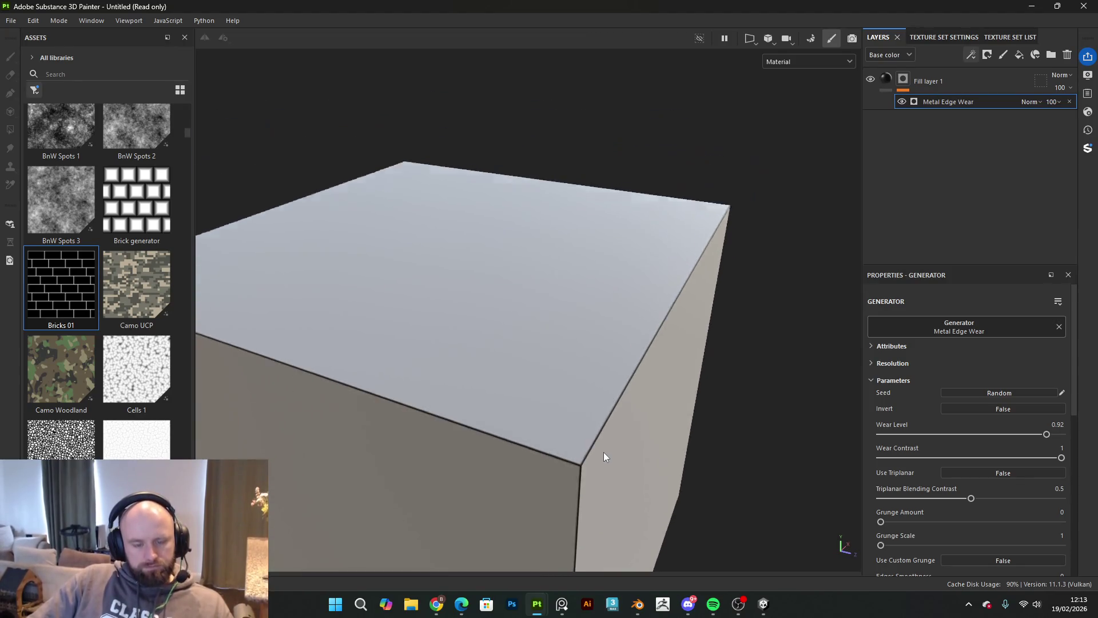
mouse_move(598, 293)
left_mouse_down()
mouse_move(640, 354)
mouse_move(589, 326)
mouse_move(580, 358)
mouse_move(606, 337)
left_mouse_up()
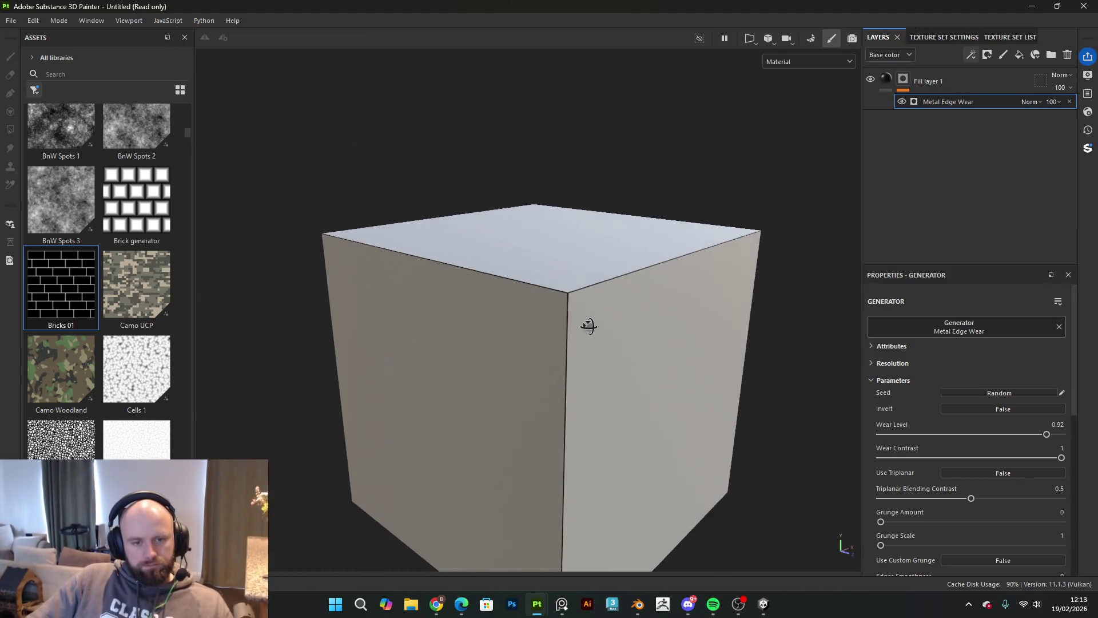
scroll(589, 327, "up", 2)
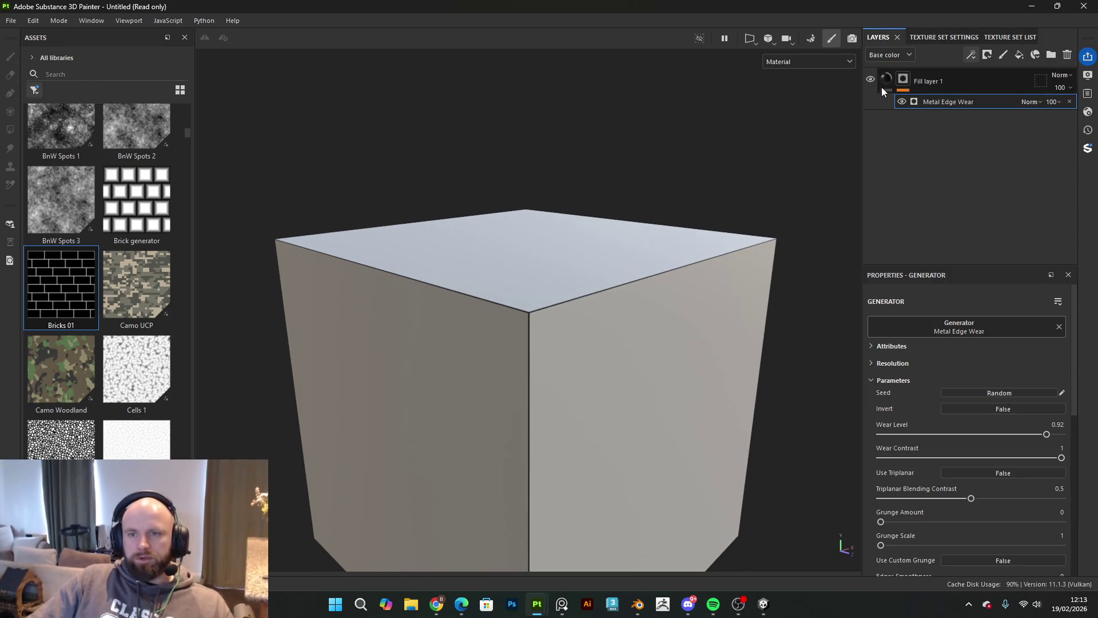
scroll(630, 160, "down", 2)
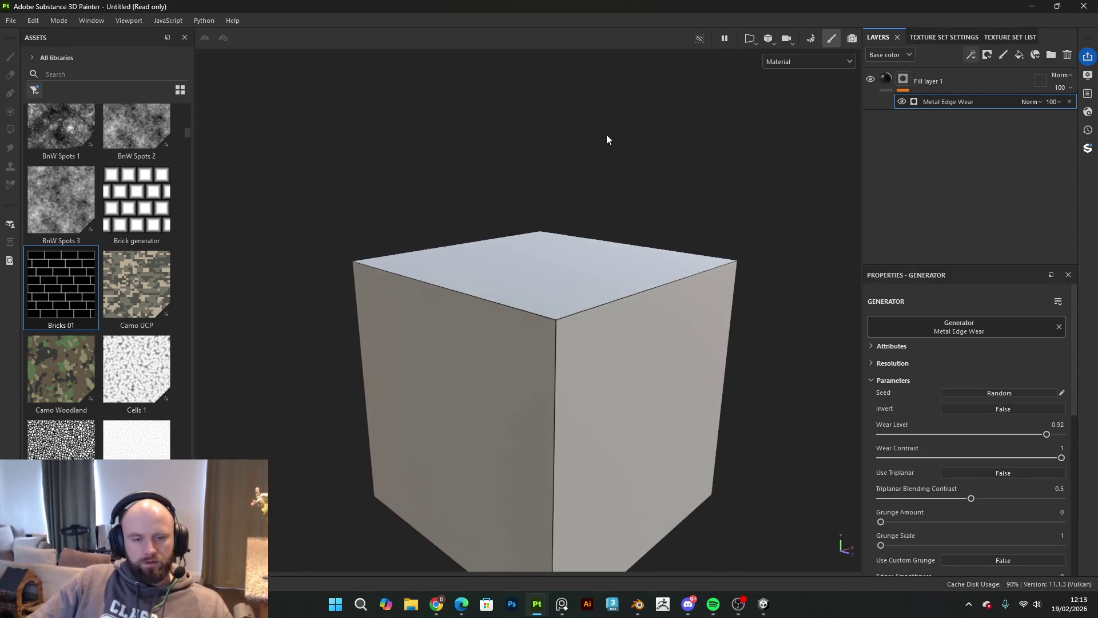
left_click_drag(598, 289, 610, 304)
left_click(815, 61)
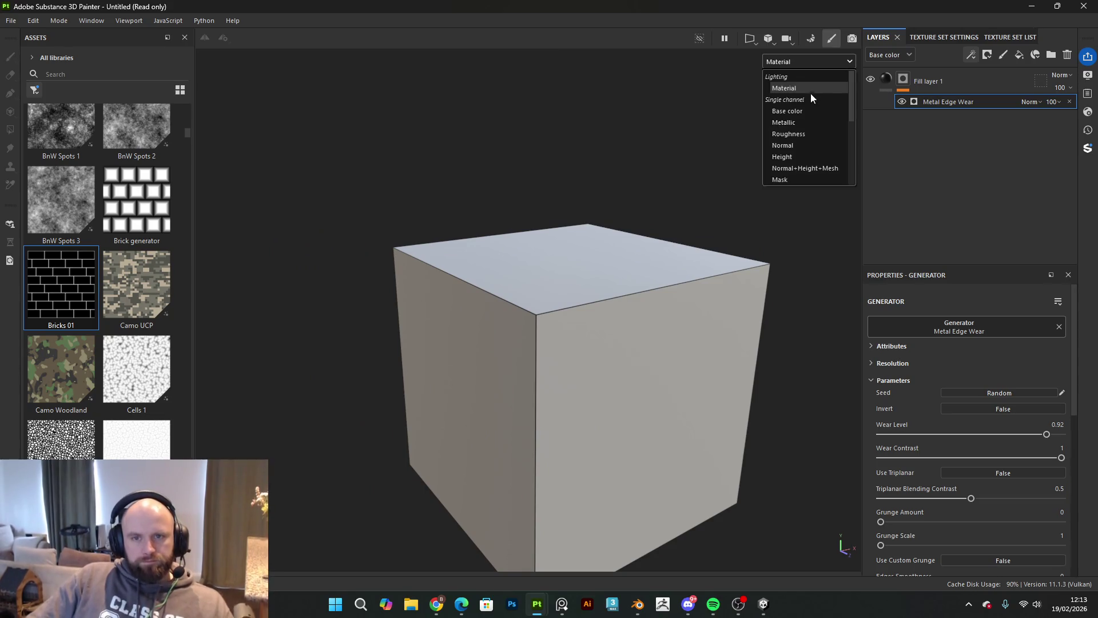
Step: Show the Base color channel and add Fill layer 2 below Fill layer 1
left_click(808, 108)
scroll(626, 332, "up", 2)
left_click_drag(642, 263, 561, 280)
left_click(1019, 54)
left_click_drag(1001, 92, 982, 164)
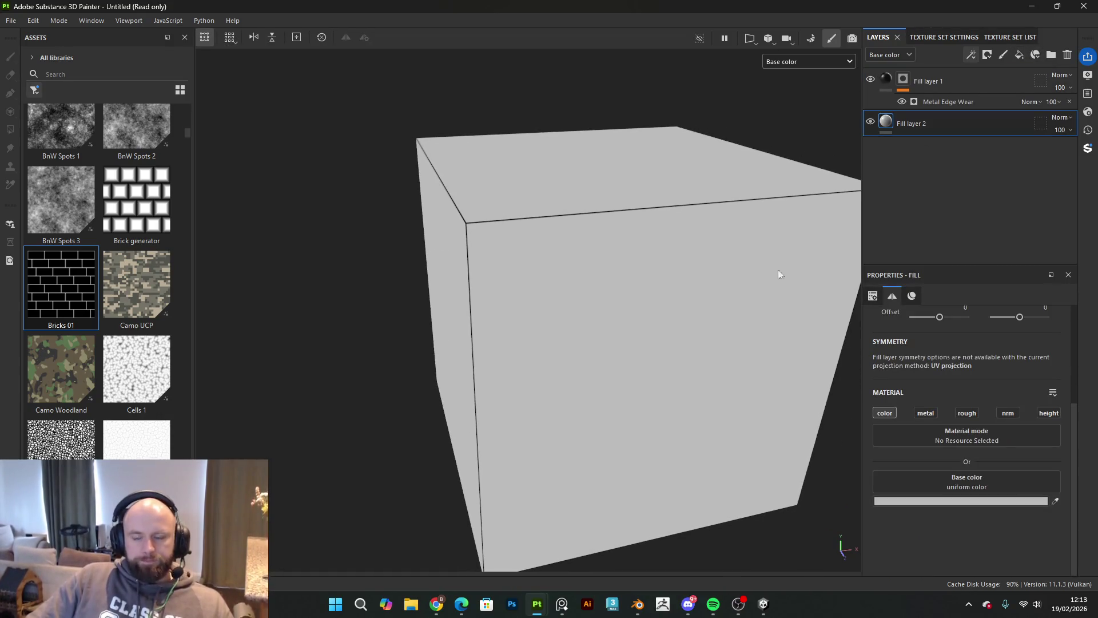
Step: Set Fill layer 2's base colour to a pale grey-green
left_click(947, 502)
left_click(932, 395)
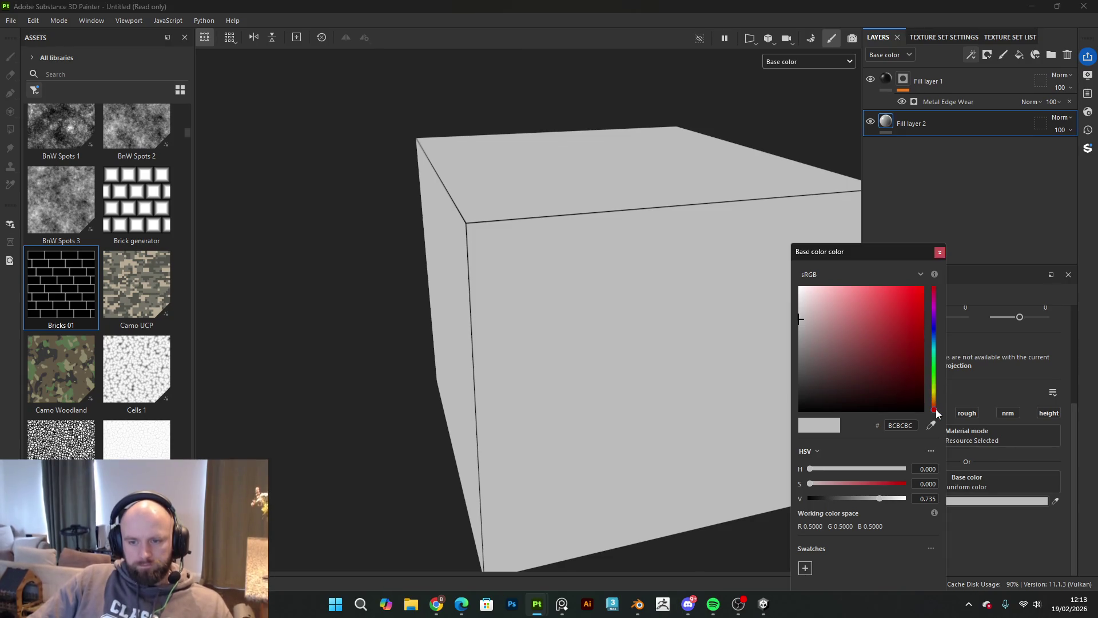
left_click(824, 335)
left_click_drag(824, 335, 810, 326)
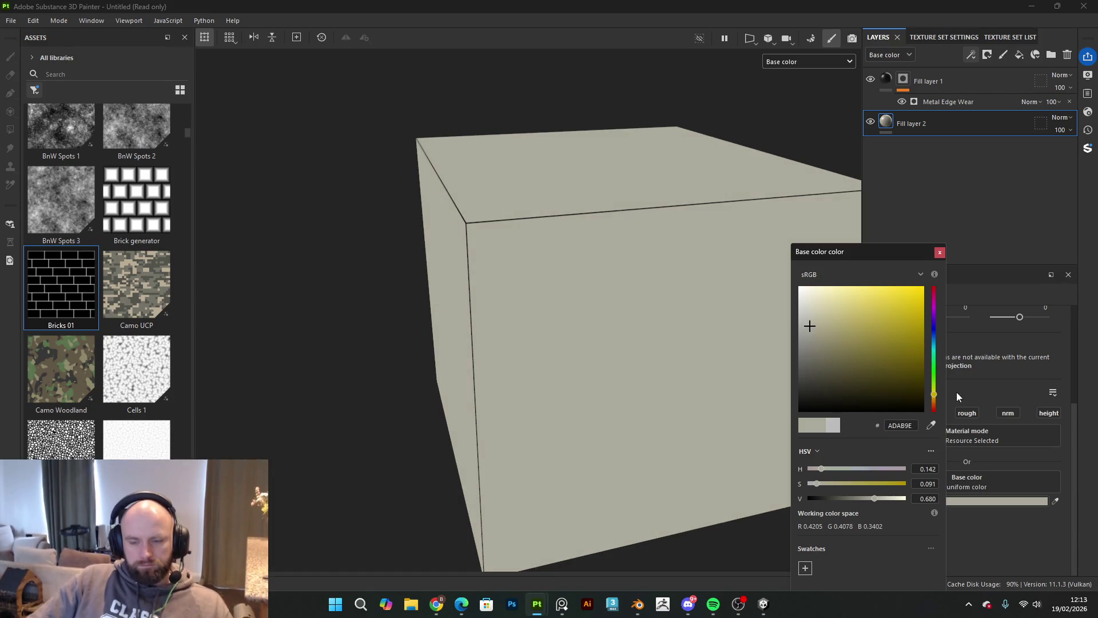
left_click_drag(935, 404, 942, 366)
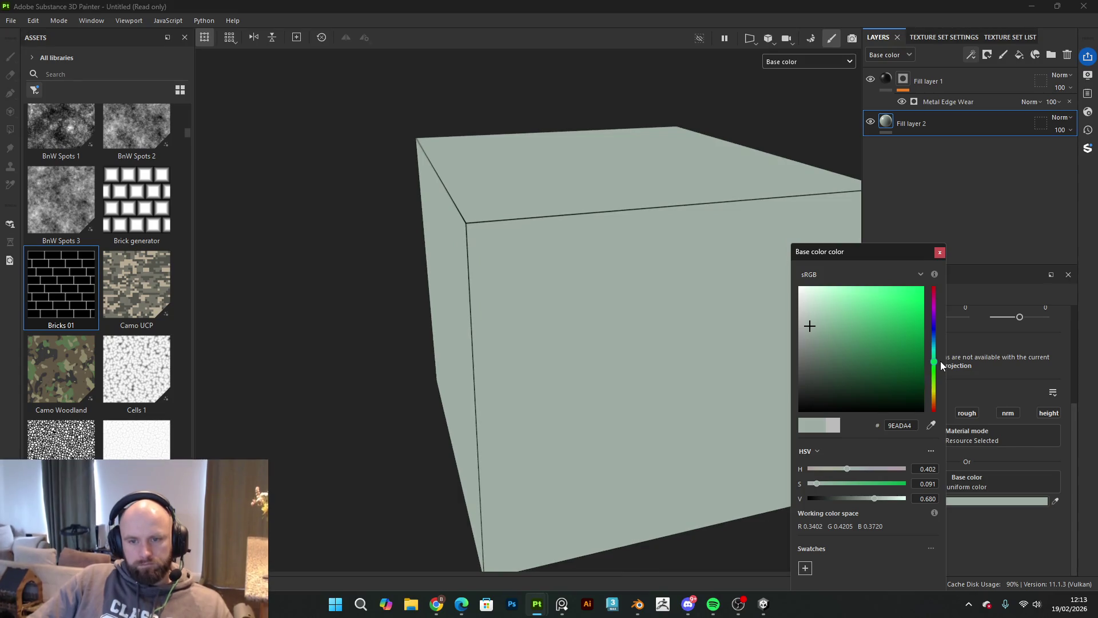
left_click(956, 266)
left_click(942, 252)
mouse_move(790, 255)
left_mouse_down()
mouse_move(689, 255)
mouse_move(623, 286)
mouse_move(672, 238)
mouse_move(605, 302)
mouse_move(766, 363)
mouse_move(729, 351)
left_mouse_up()
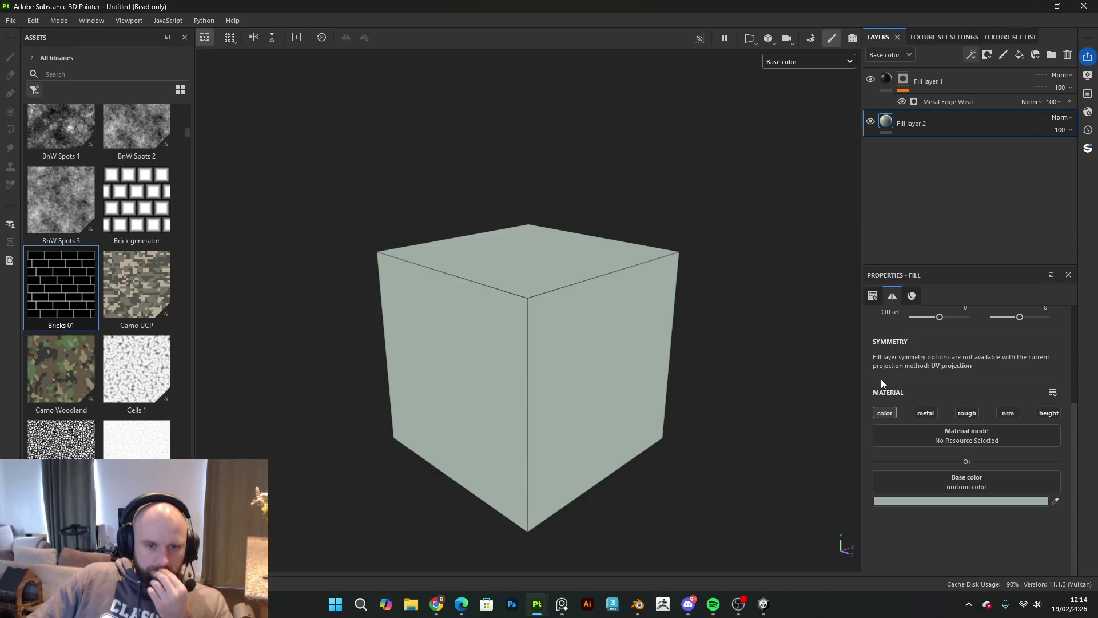
scroll(567, 359, "up", 2)
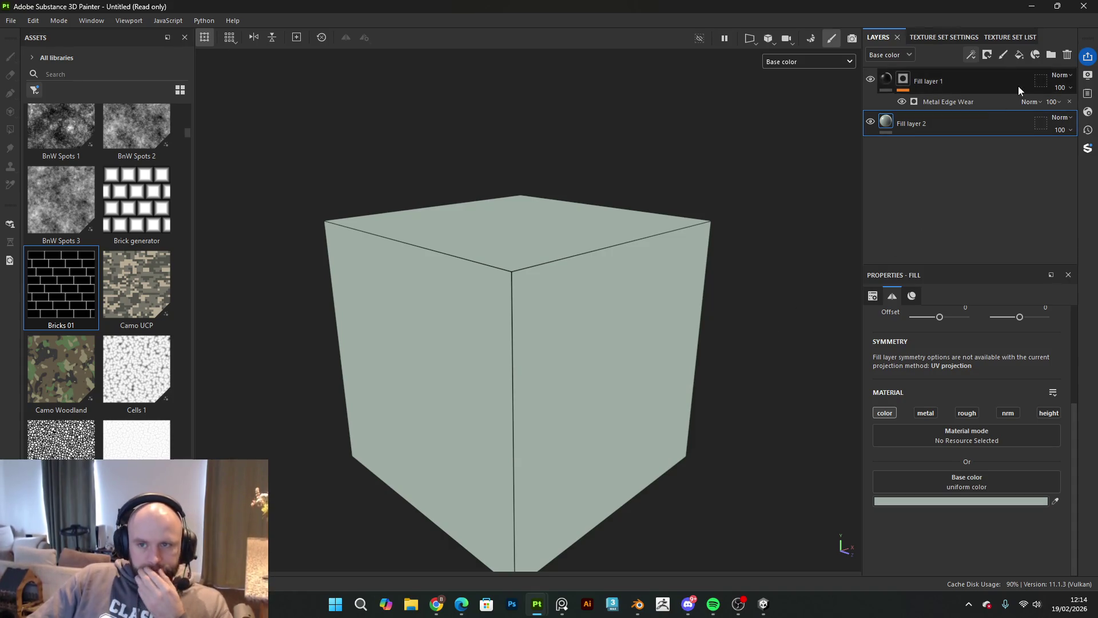
left_click(987, 55)
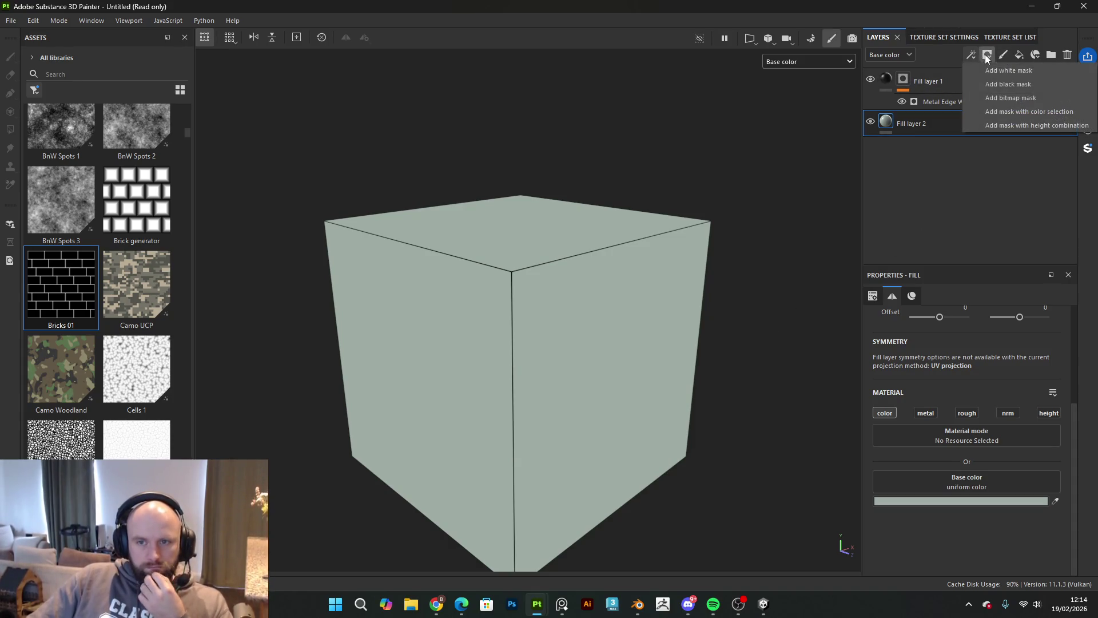
Step: Add Fill layer 3 in black with a mask containing a fill effect
left_click(985, 174)
left_click(1020, 56)
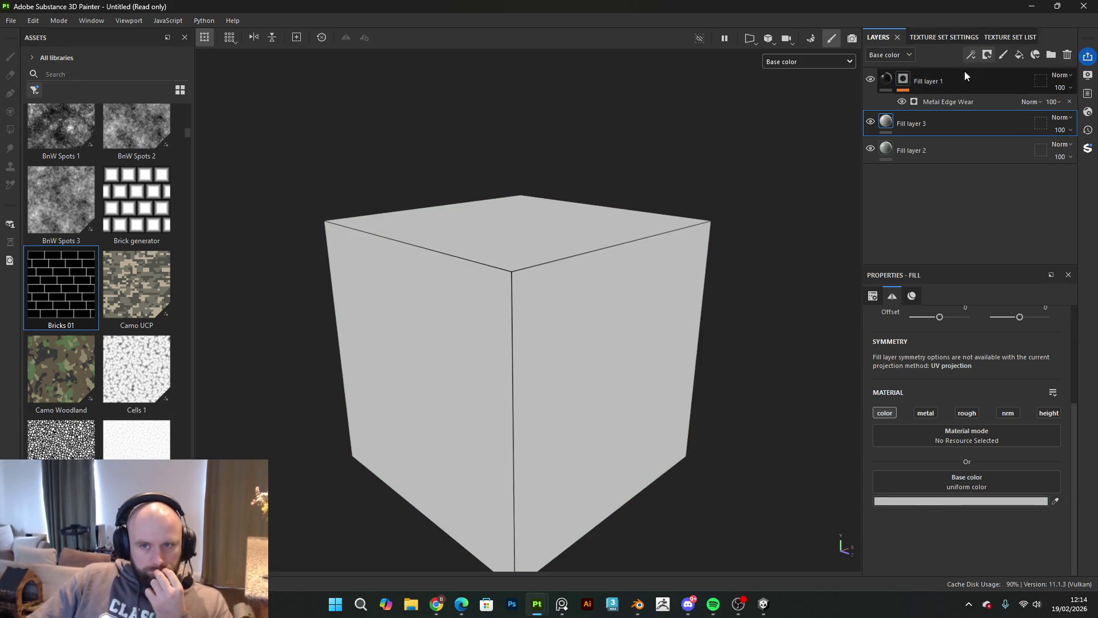
left_click(951, 501)
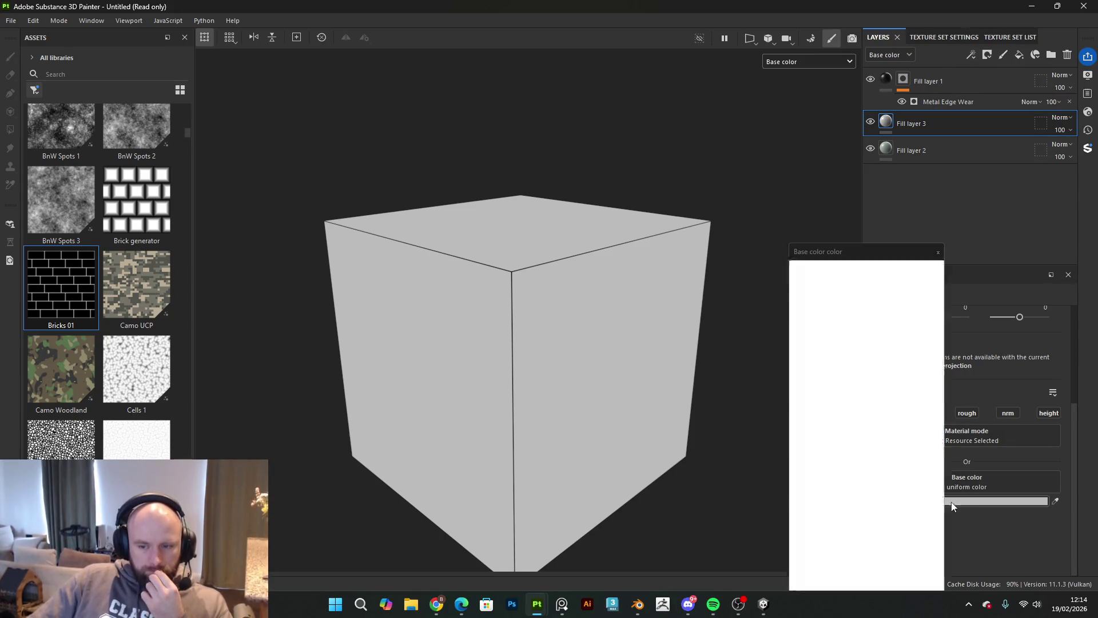
left_click(938, 252)
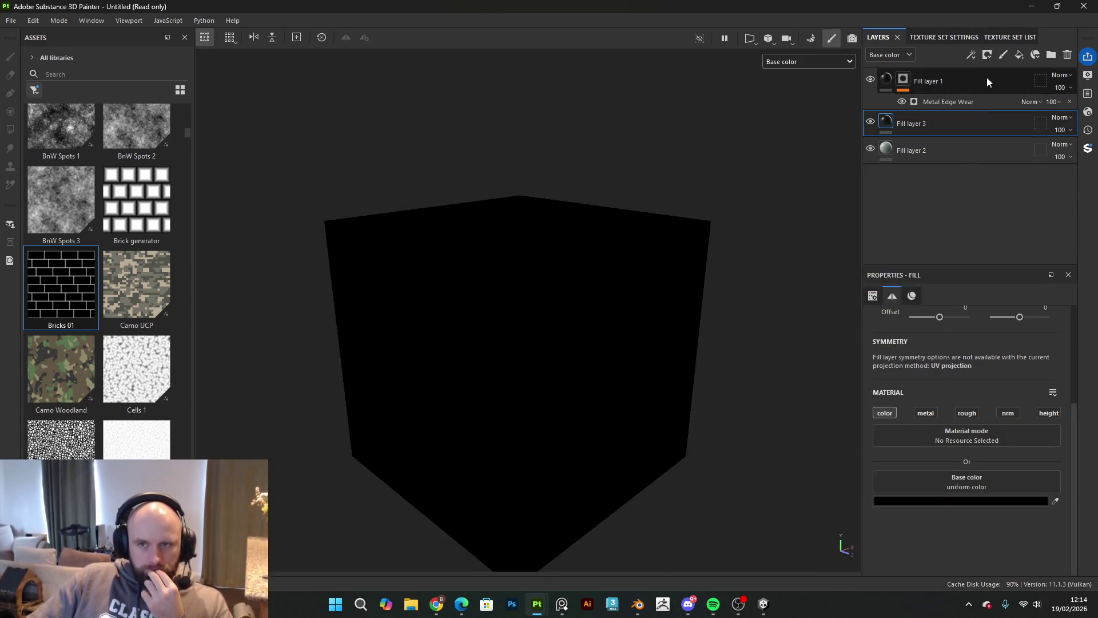
left_click(972, 54)
left_click(997, 88)
left_click(973, 54)
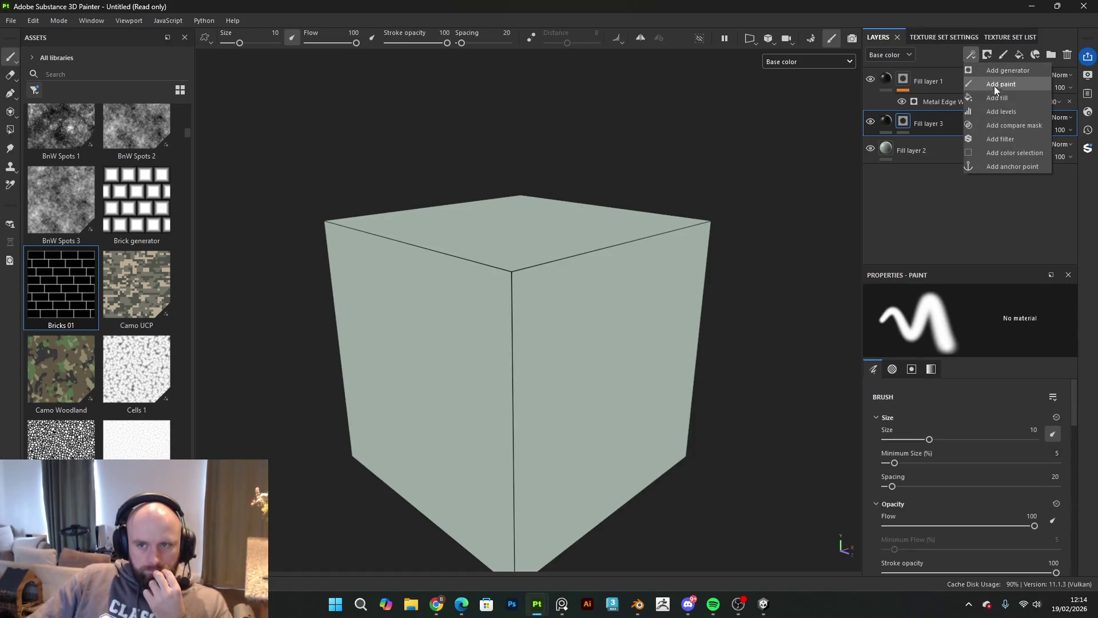
left_click(994, 91)
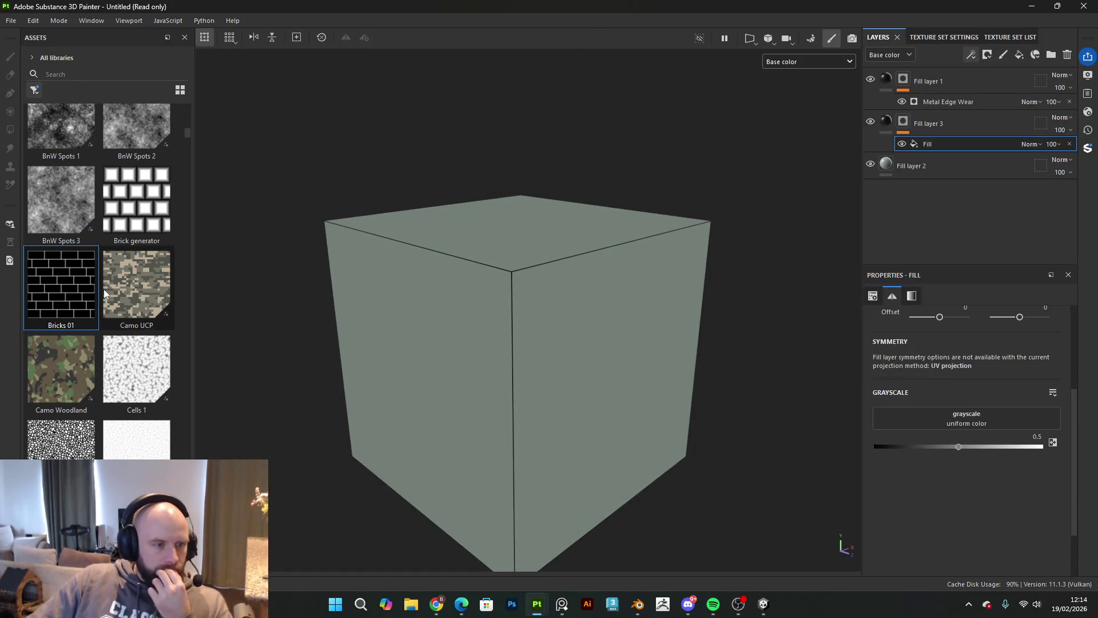
Step: Use Bricks 01 as the mask pattern with higher hardness and thinner horizontal gaps
mouse_move(82, 292)
left_mouse_down()
mouse_move(873, 458)
mouse_move(966, 418)
left_mouse_up()
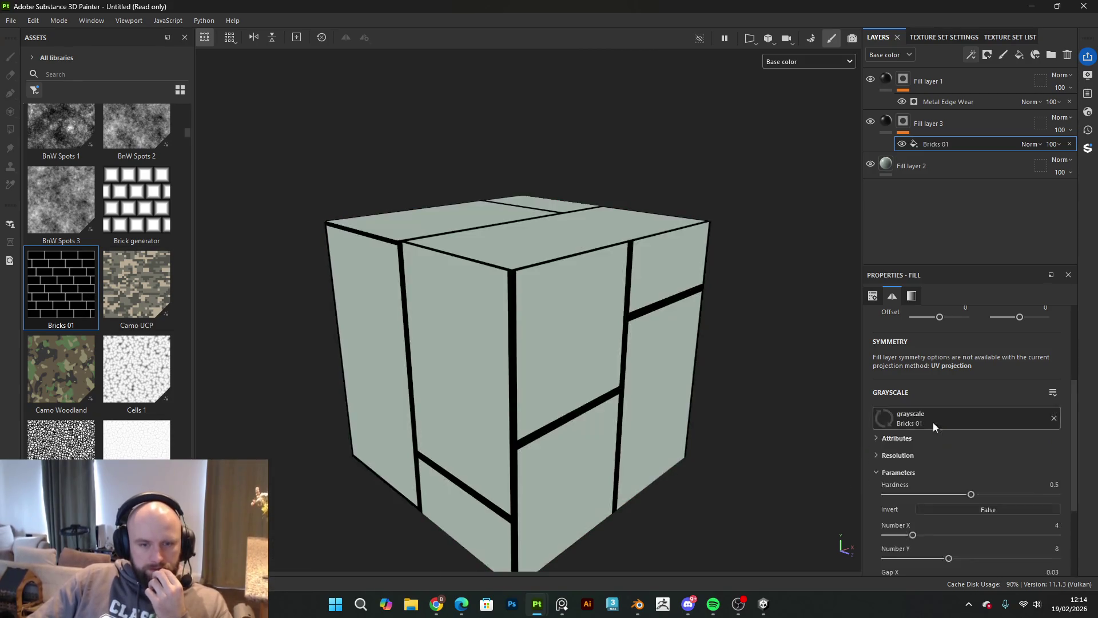
left_click_drag(971, 494, 1020, 494)
scroll(939, 536, "down", 1)
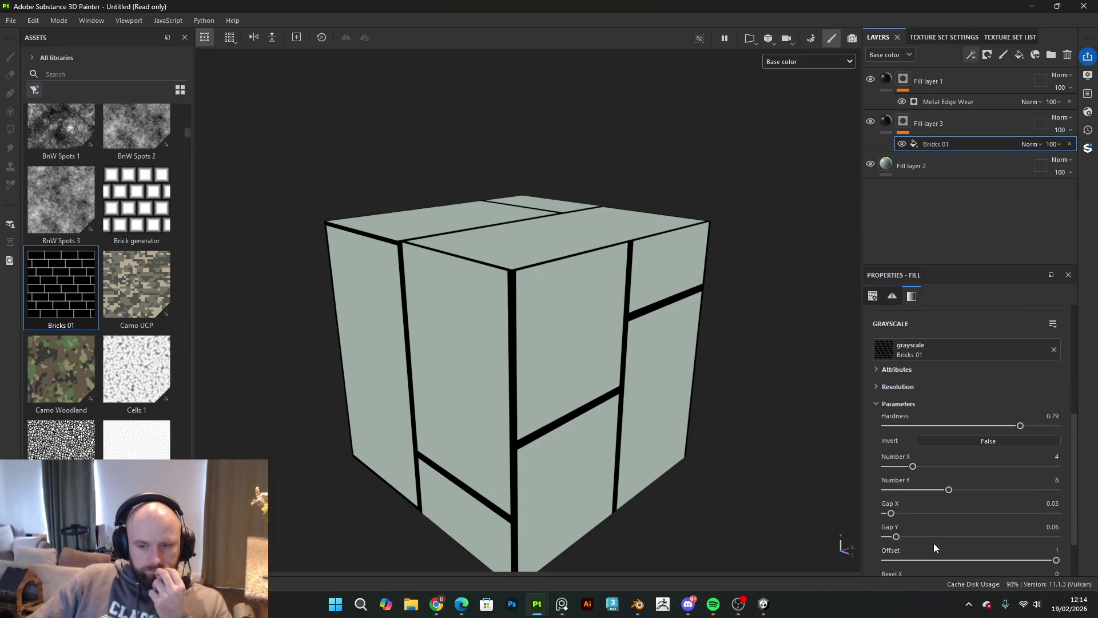
mouse_move(896, 538)
left_mouse_down()
mouse_move(884, 540)
mouse_move(887, 517)
left_mouse_up()
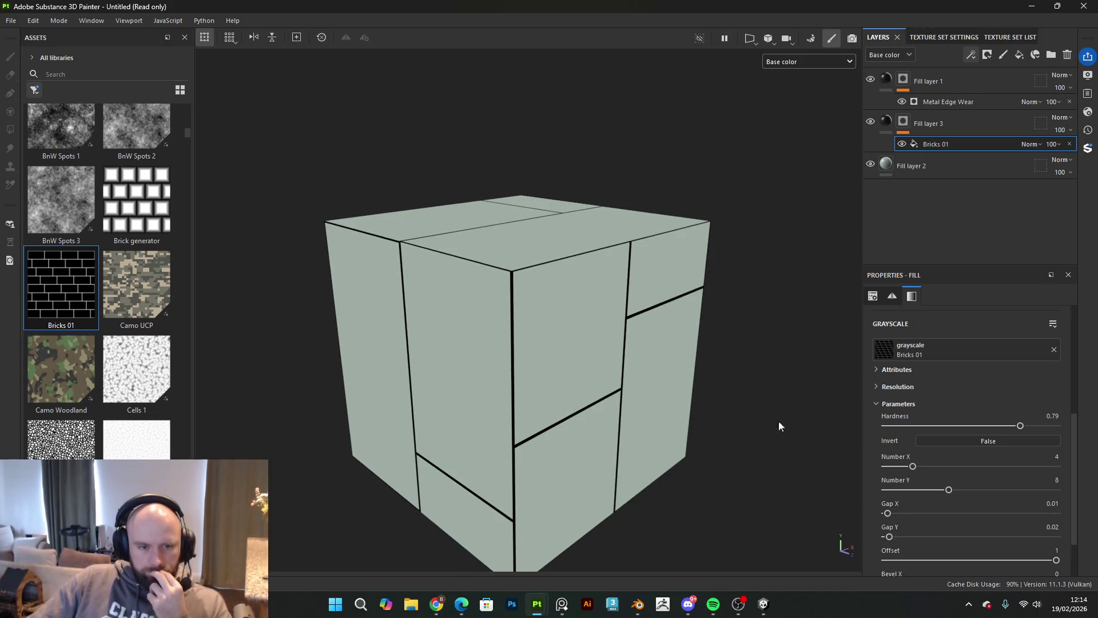
scroll(665, 382, "down", 2)
scroll(691, 380, "up", 2)
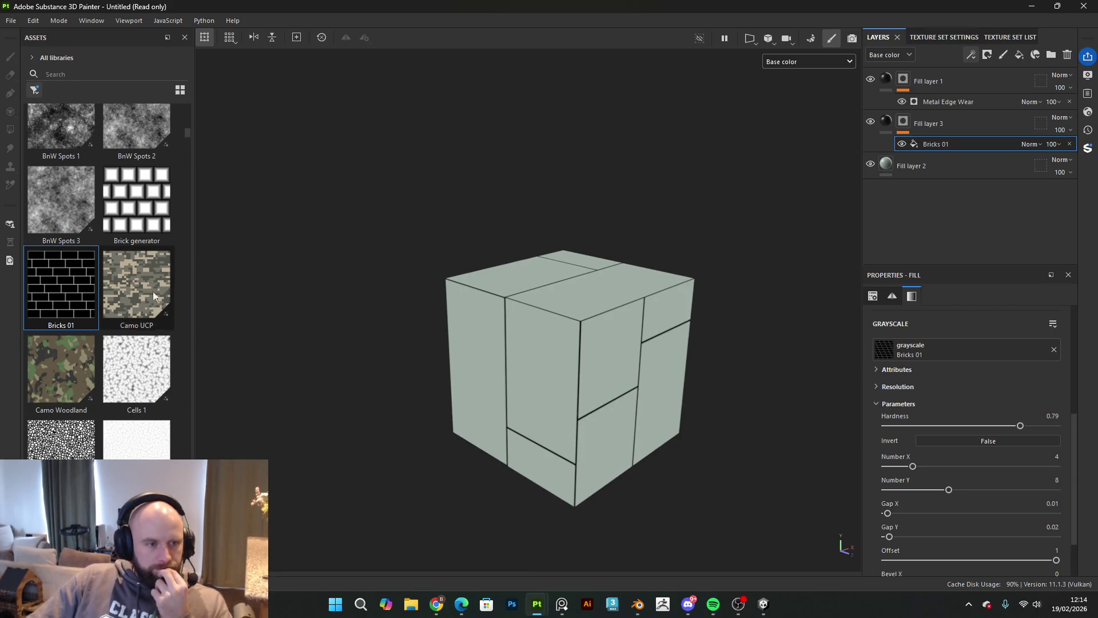
Step: Try Brick generator, Checker 2 and Cells 4 as mask patterns
mouse_move(136, 203)
left_mouse_down()
mouse_move(990, 355)
mouse_move(970, 345)
left_mouse_up()
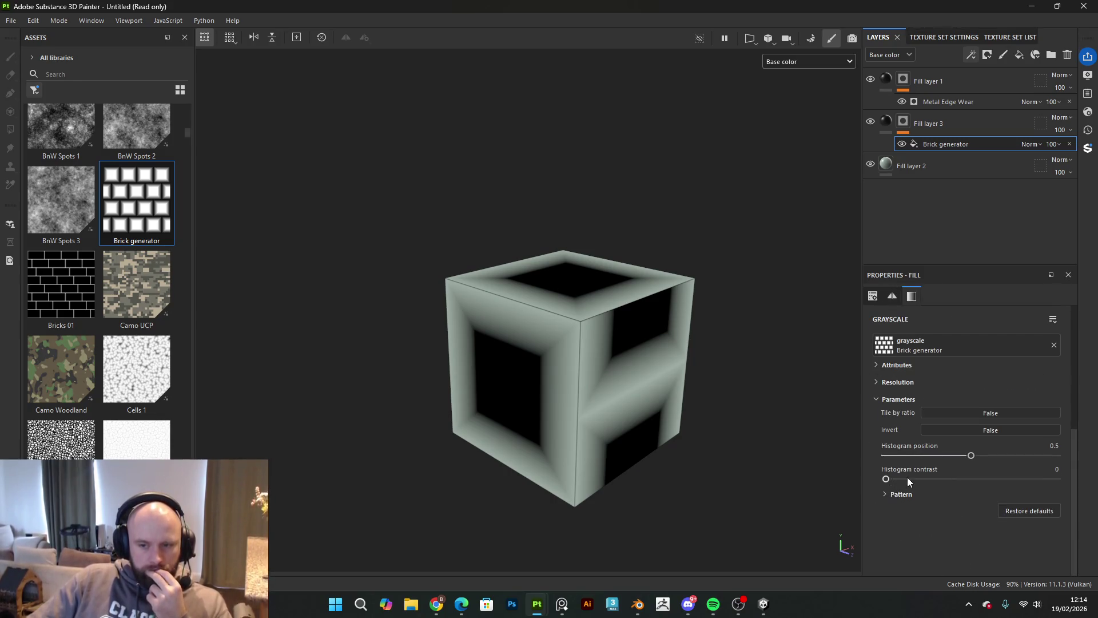
scroll(128, 383, "down", 3)
mouse_move(61, 362)
left_mouse_down()
mouse_move(123, 377)
mouse_move(932, 358)
left_mouse_up()
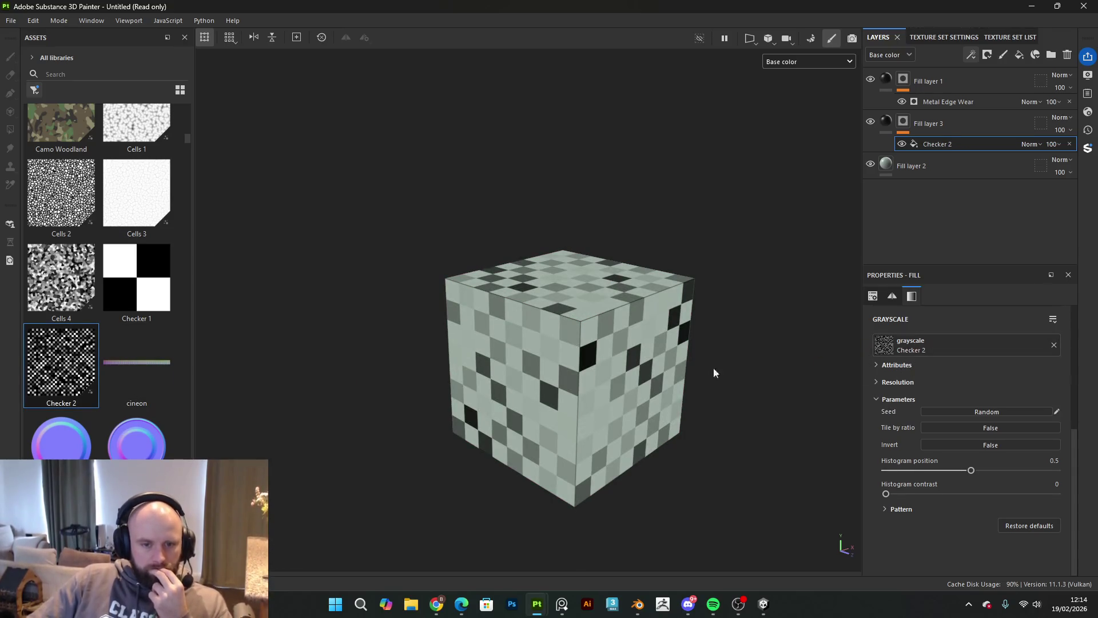
scroll(559, 335, "up", 2)
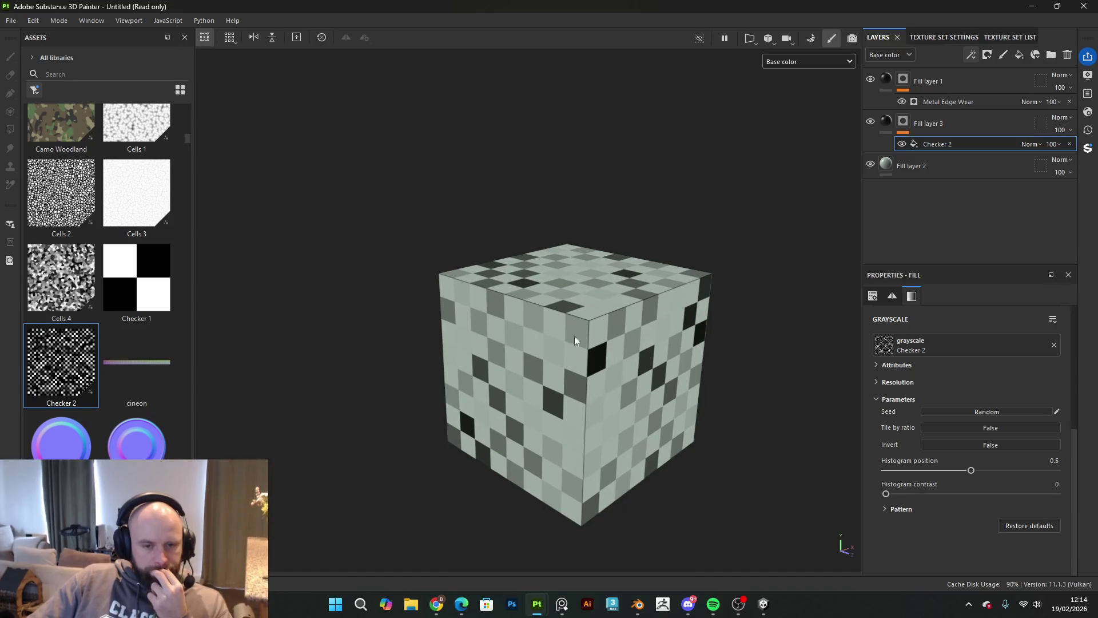
left_click_drag(50, 270, 869, 342)
Step: Try Fabric Puffy Line as the mask pattern, tiled much finer
scroll(102, 372, "down", 5)
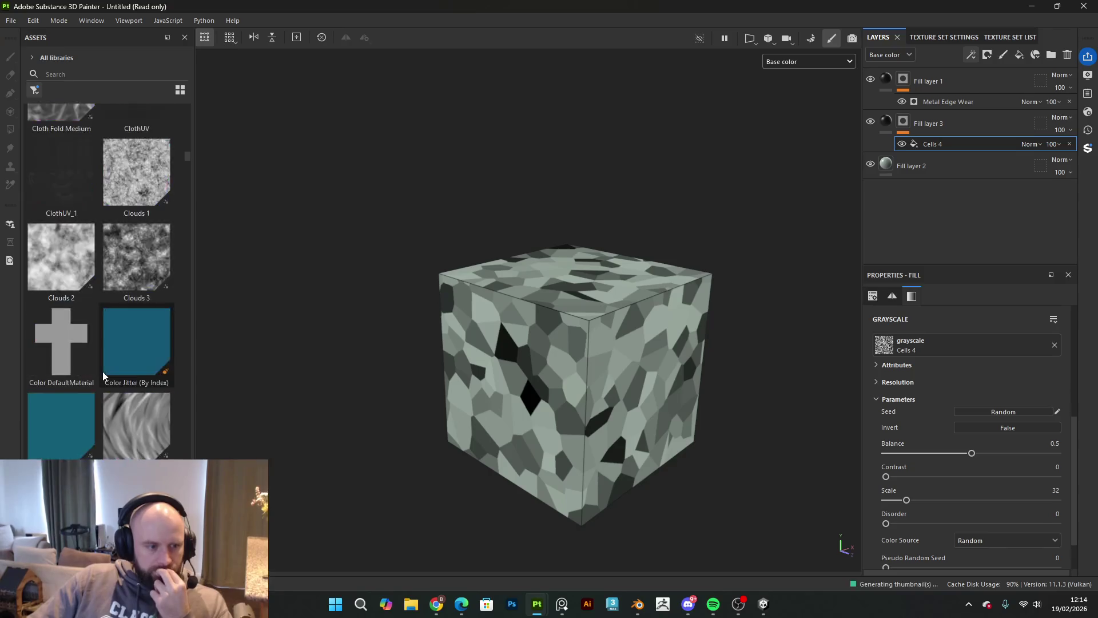
scroll(102, 372, "down", 3)
scroll(102, 371, "down", 5)
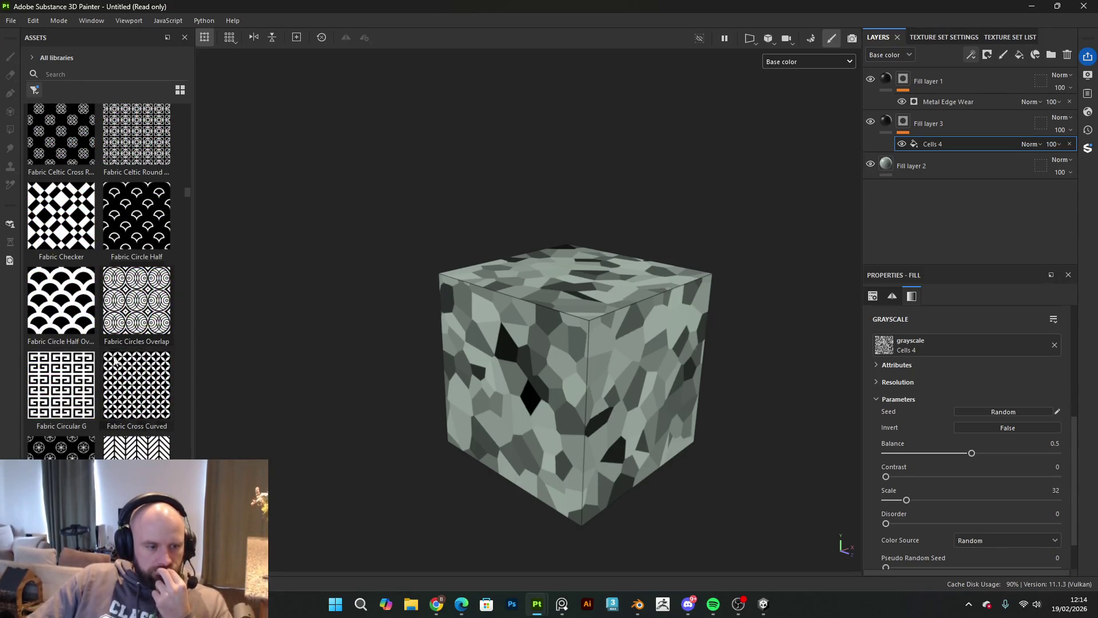
scroll(114, 371, "down", 3)
scroll(120, 391, "down", 3)
scroll(120, 395, "down", 5)
mouse_move(120, 399)
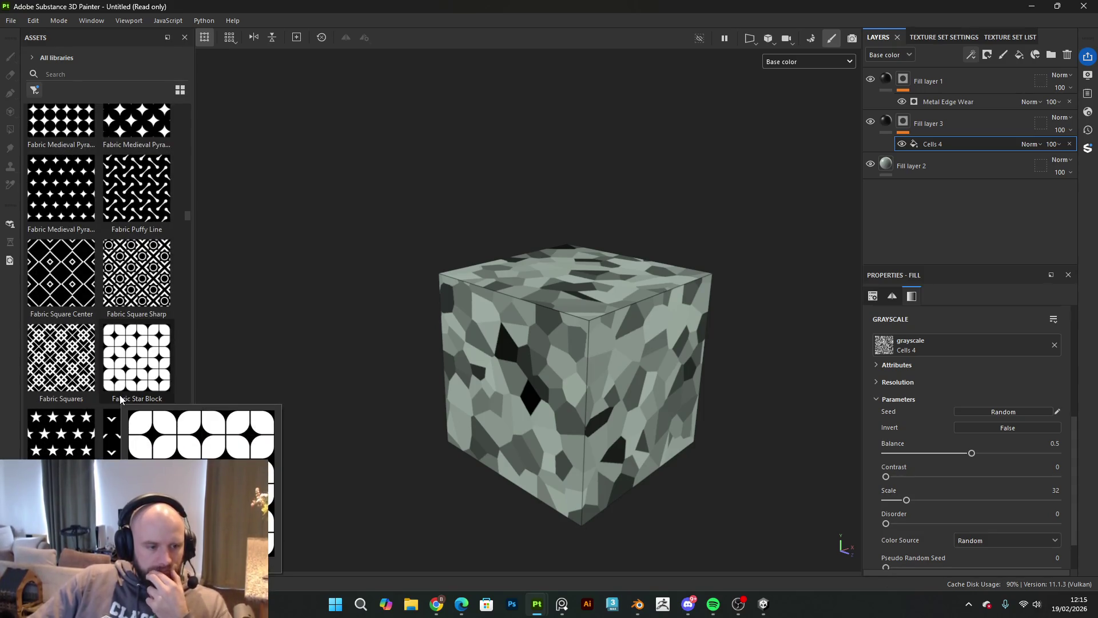
mouse_move(137, 189)
left_mouse_down()
mouse_move(588, 270)
mouse_move(916, 349)
left_mouse_up()
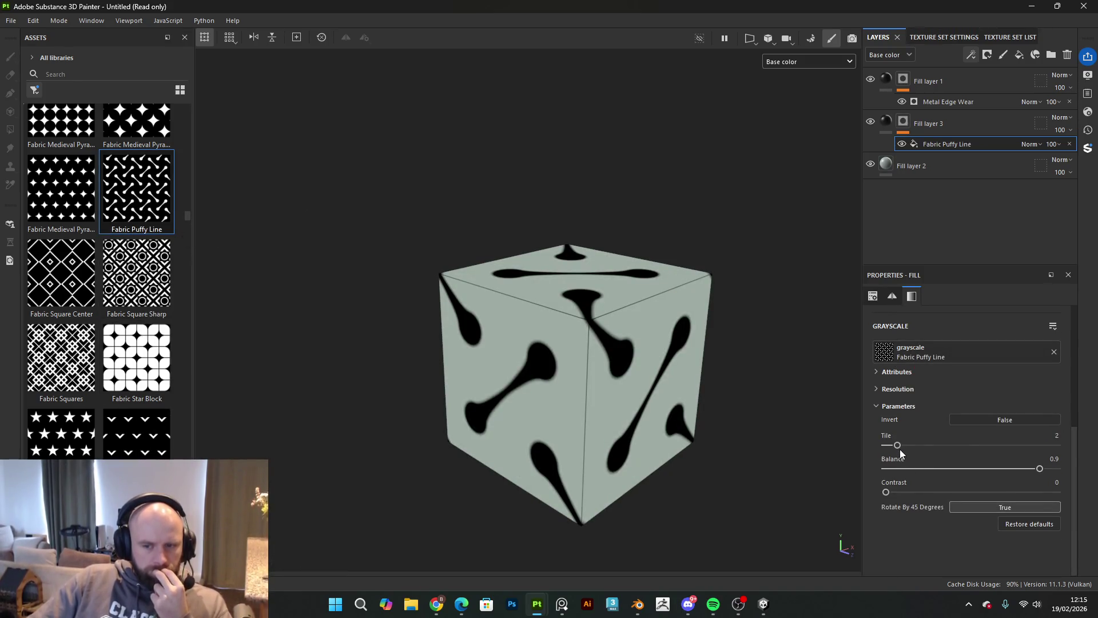
left_click_drag(900, 446, 1071, 464)
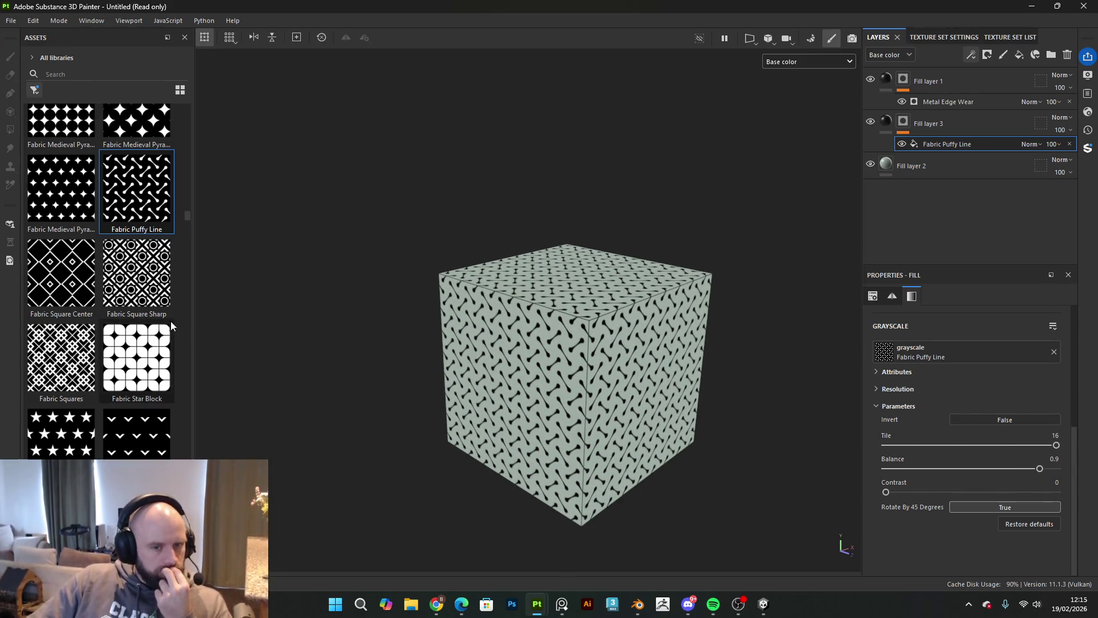
Step: Locate Hexagon Border in the texture assets and apply it to the mask fill
scroll(108, 303, "down", 15)
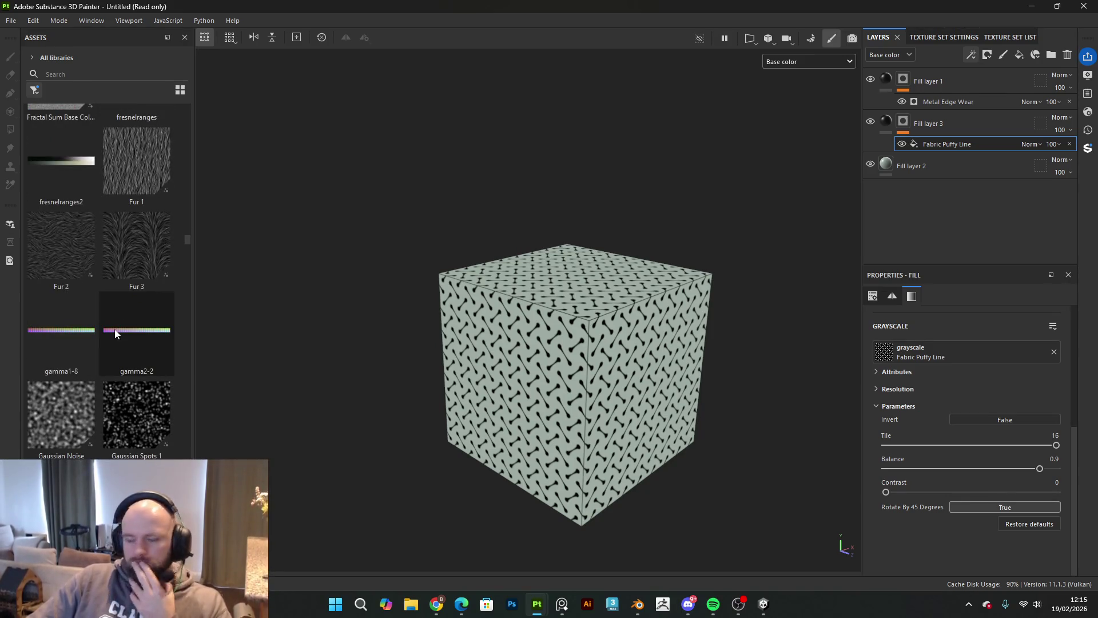
scroll(115, 329, "down", 10)
scroll(127, 343, "down", 10)
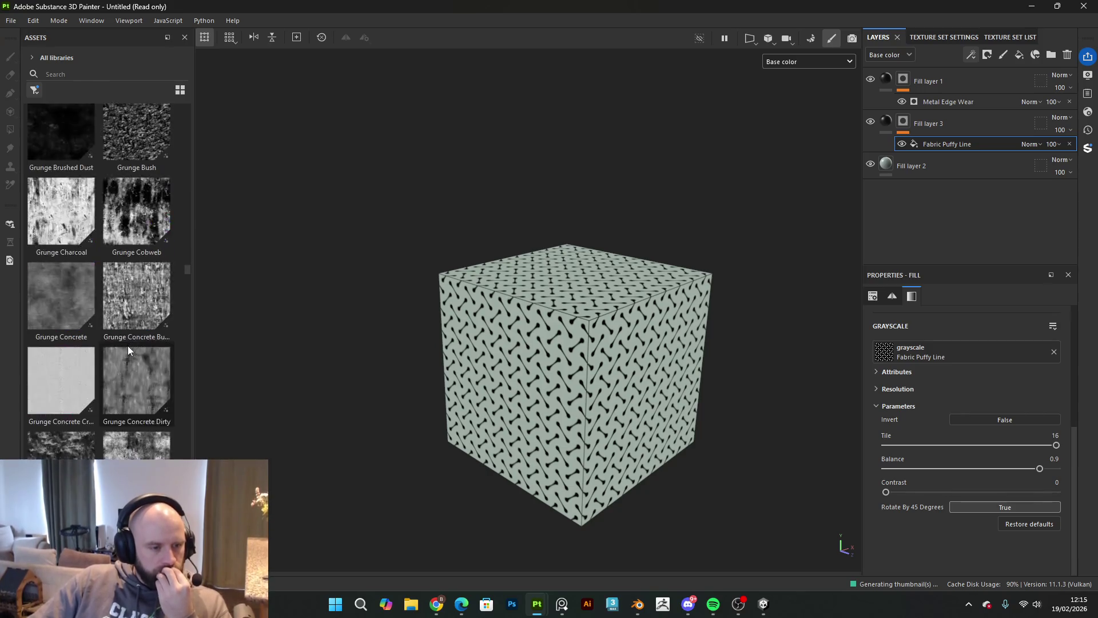
scroll(128, 346, "down", 10)
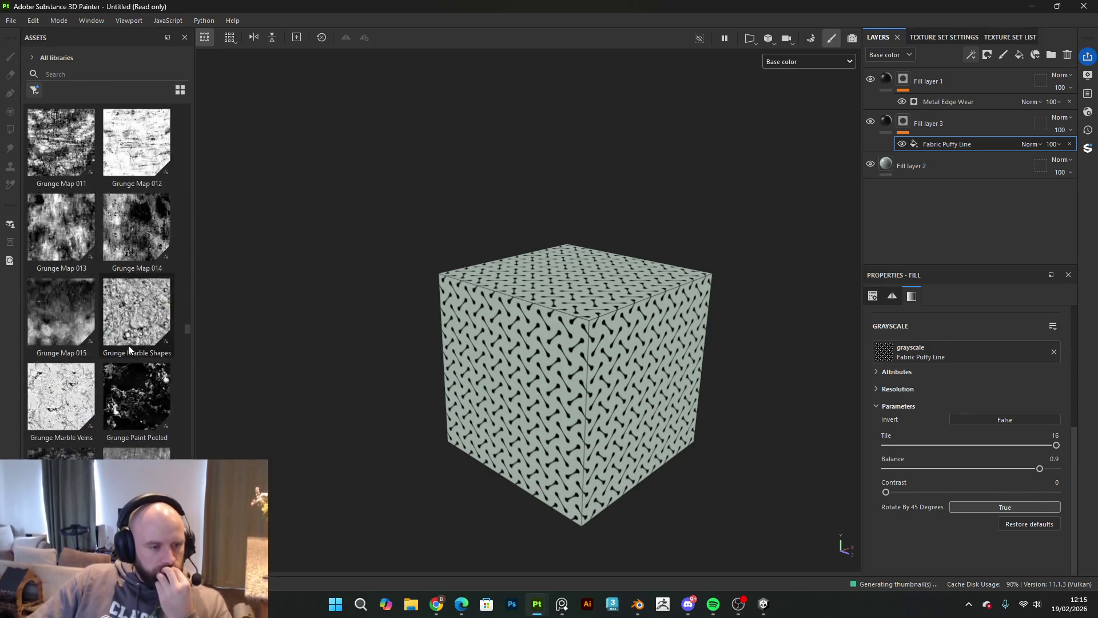
scroll(130, 345, "down", 15)
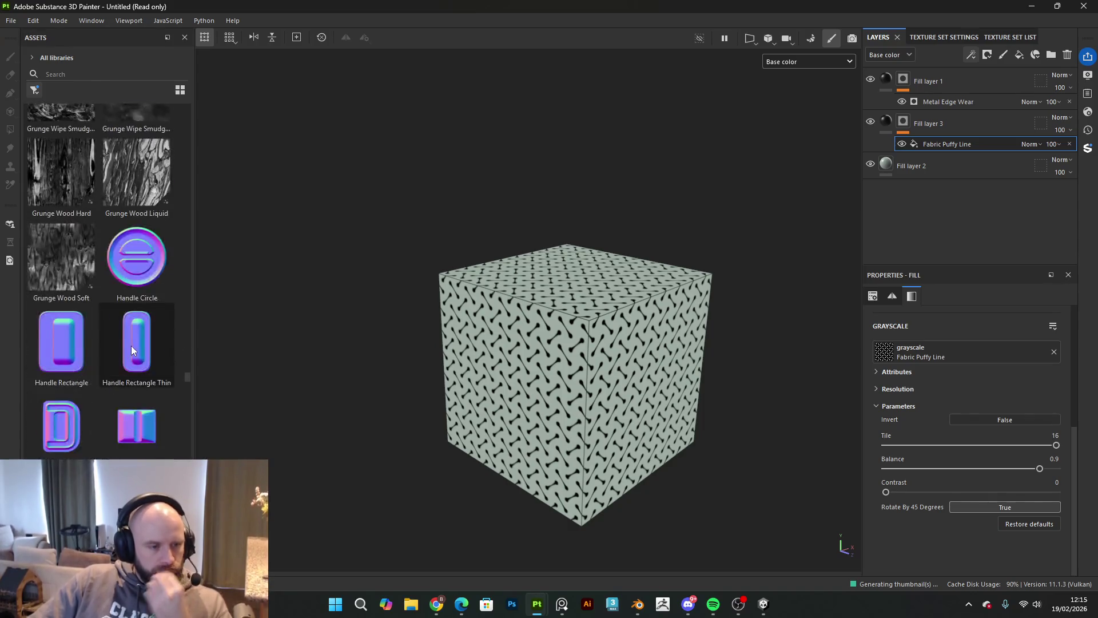
scroll(142, 352, "up", 5)
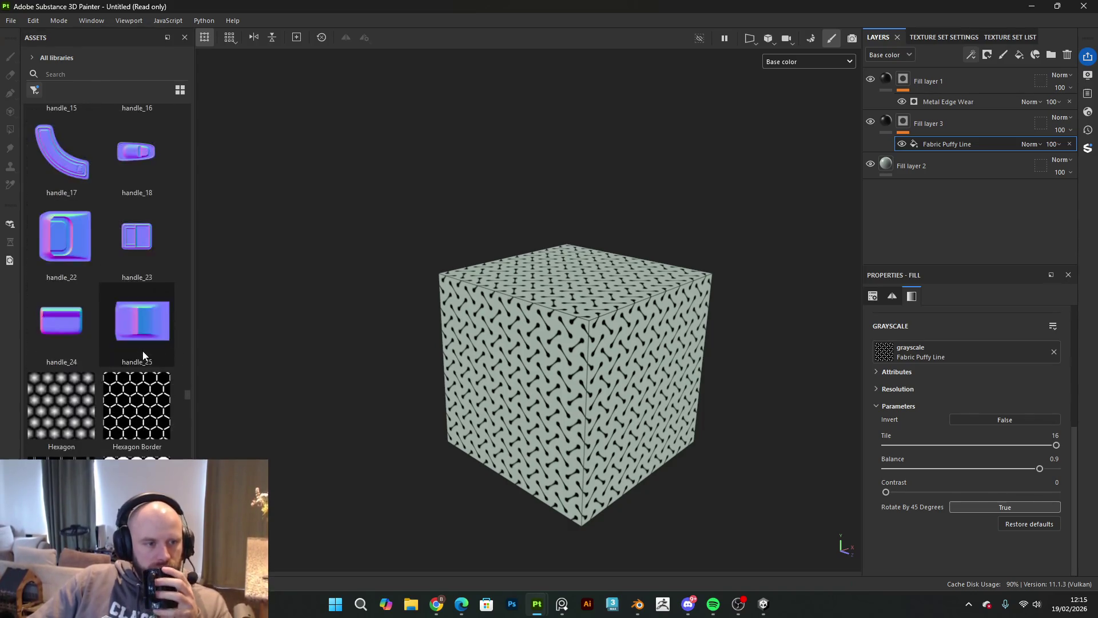
mouse_move(151, 419)
left_mouse_down()
mouse_move(847, 378)
mouse_move(907, 355)
left_mouse_up()
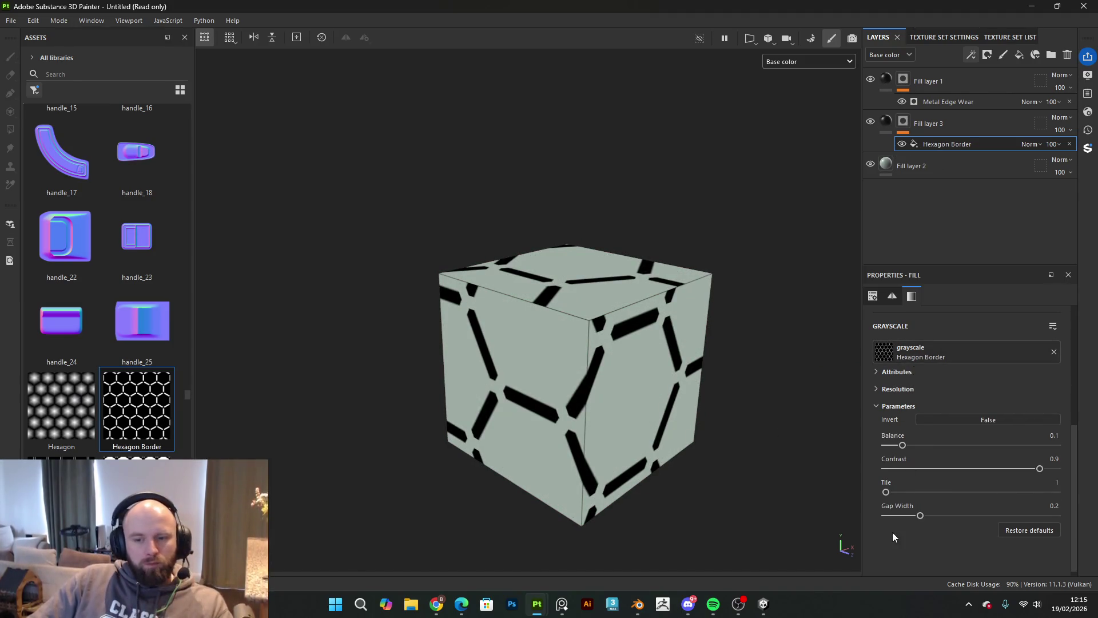
Step: Set the hexagon pattern to Tile 9, Balance 0.09, Gap Width 1, and preview in 2D
left_click_drag(887, 492, 980, 499)
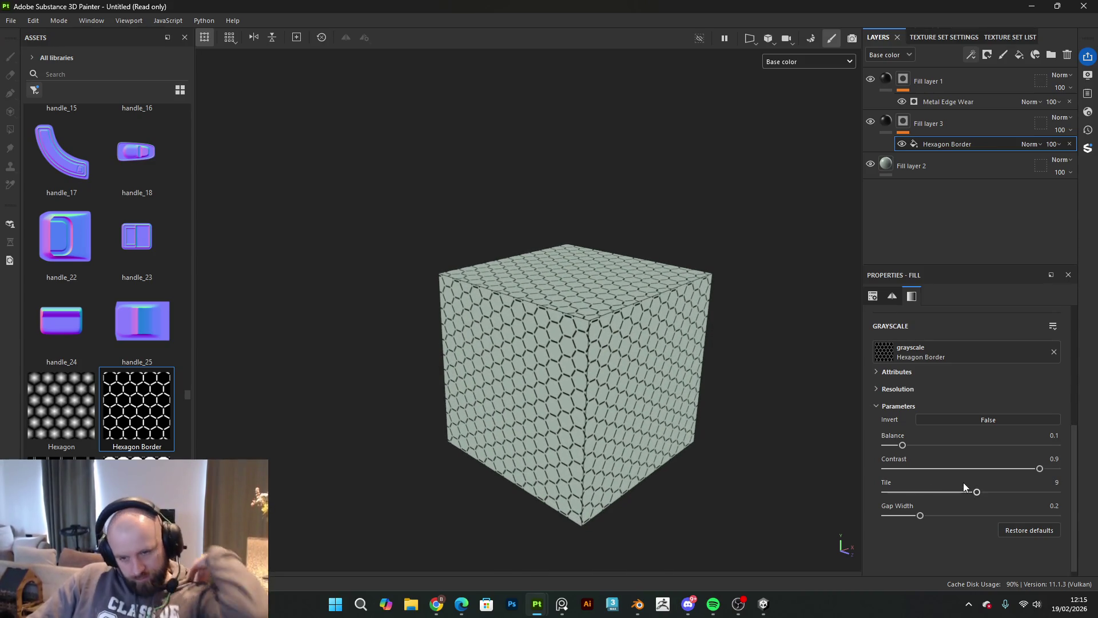
mouse_move(901, 447)
left_mouse_down()
mouse_move(1028, 446)
mouse_move(882, 467)
mouse_move(984, 468)
mouse_move(901, 472)
left_mouse_up()
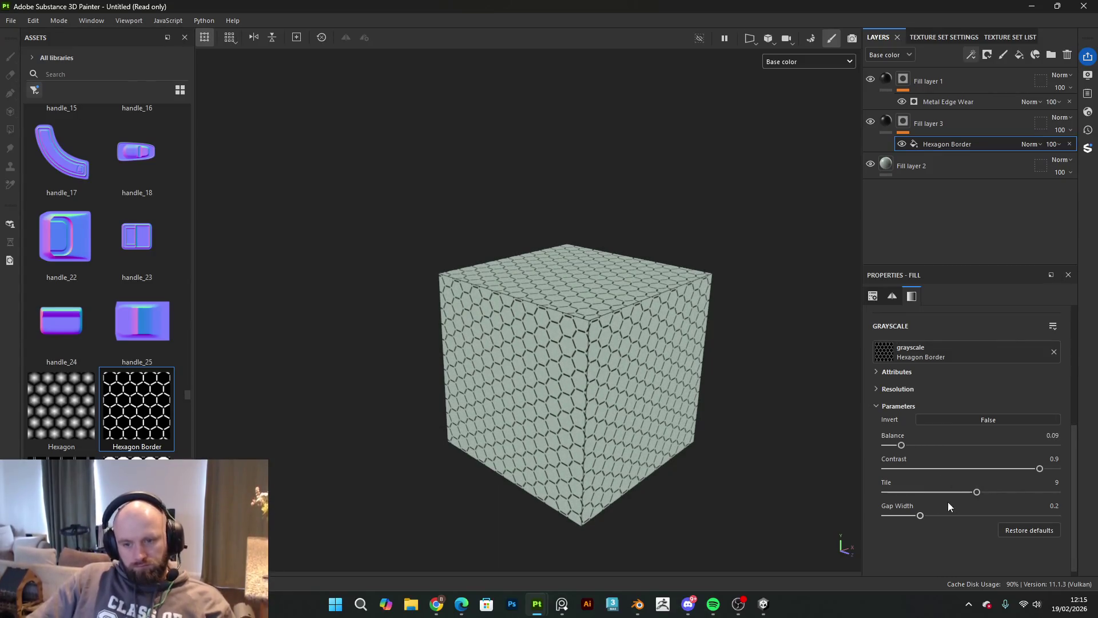
mouse_move(921, 516)
left_mouse_down()
mouse_move(1050, 515)
mouse_move(861, 522)
mouse_move(1089, 521)
left_mouse_up()
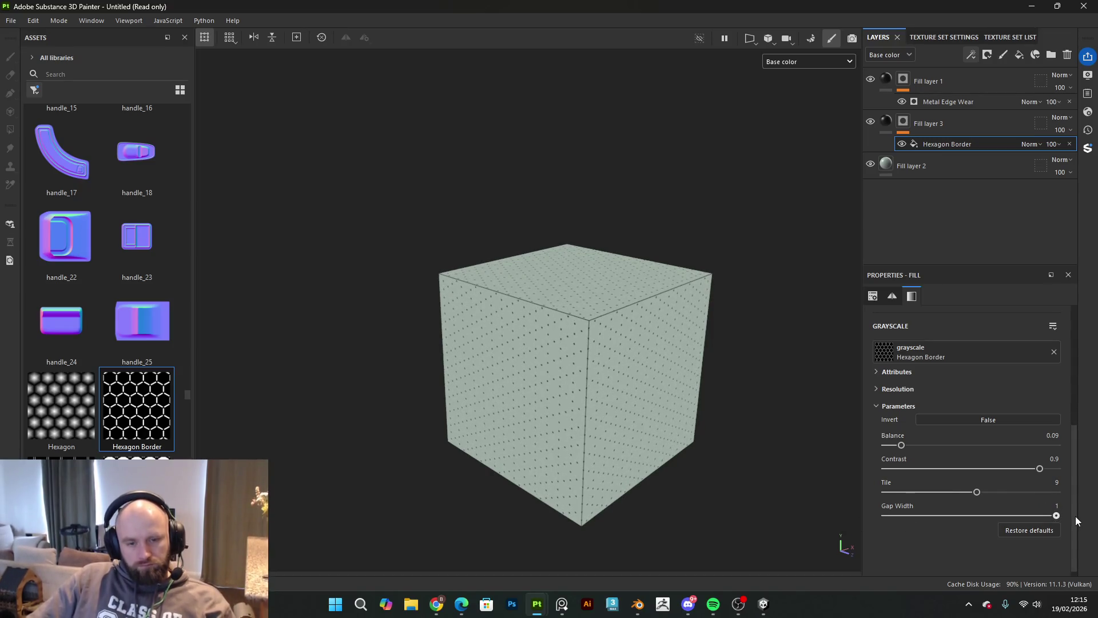
scroll(745, 470, "up", 2)
left_click_drag(724, 456, 638, 412, "alt")
key("F3")
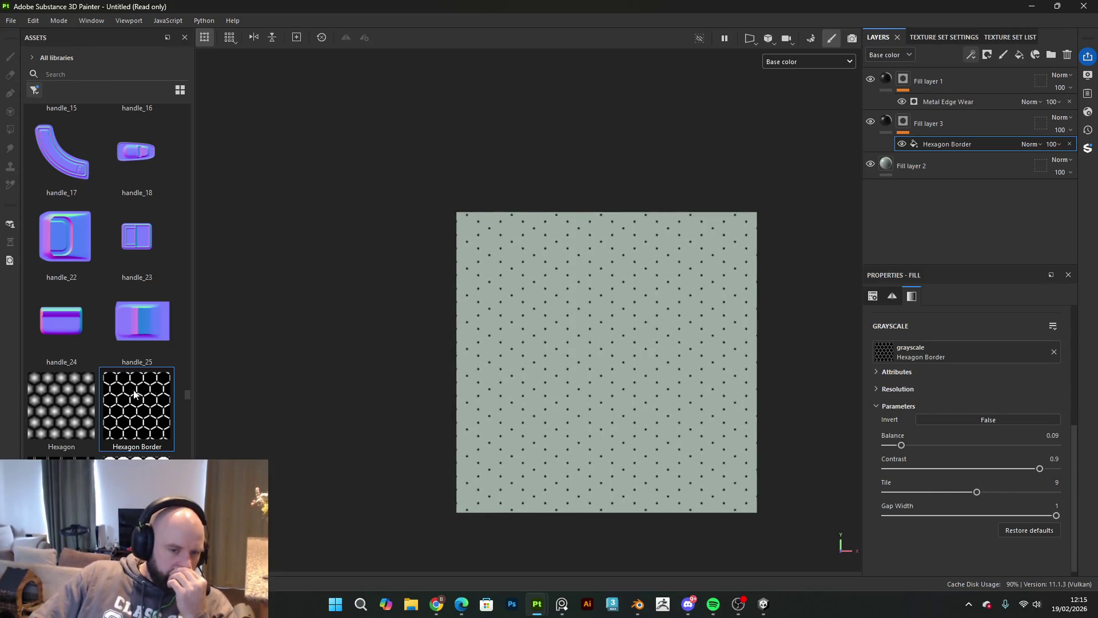
Step: Clear the textures-only filter so the Assets panel shows all assets
scroll(129, 406, "down", 3)
mouse_move(130, 407)
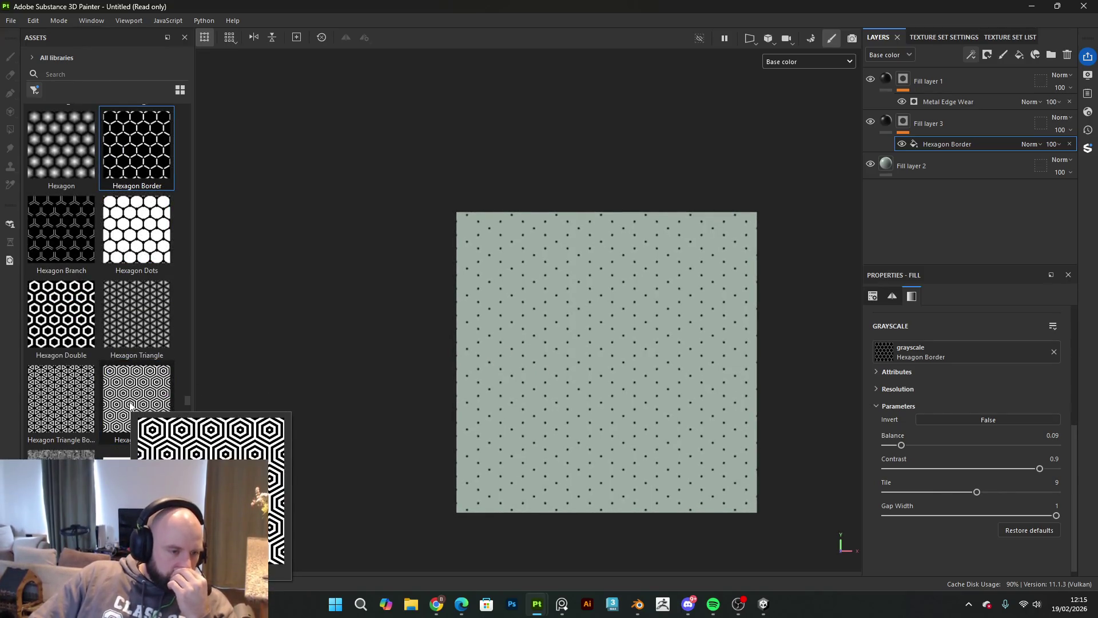
scroll(130, 403, "down", 5)
scroll(132, 401, "down", 3)
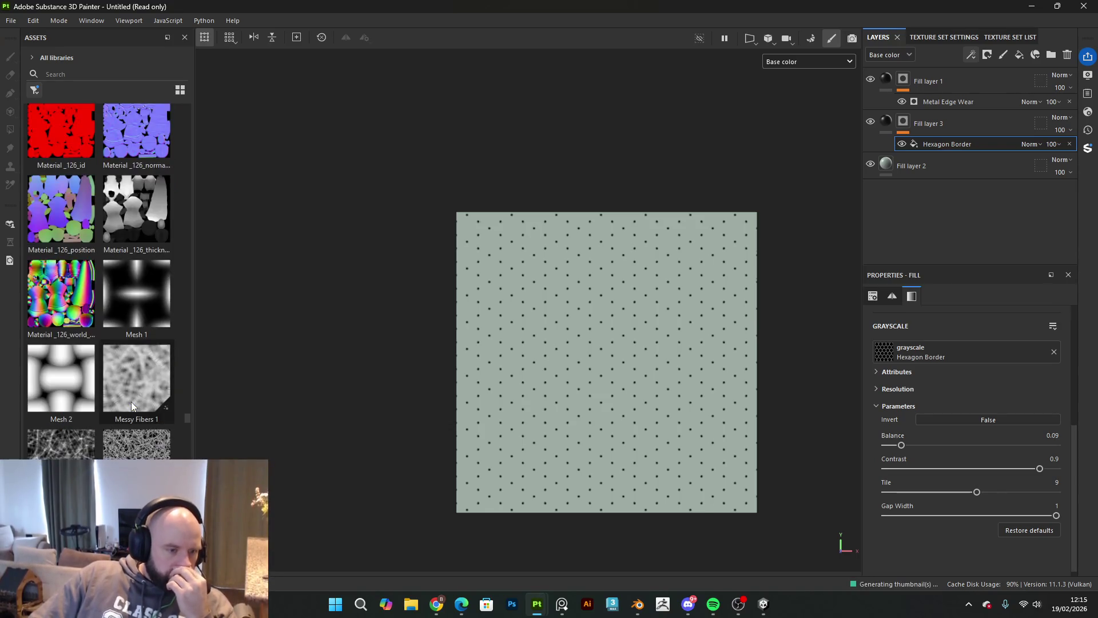
left_click(34, 90)
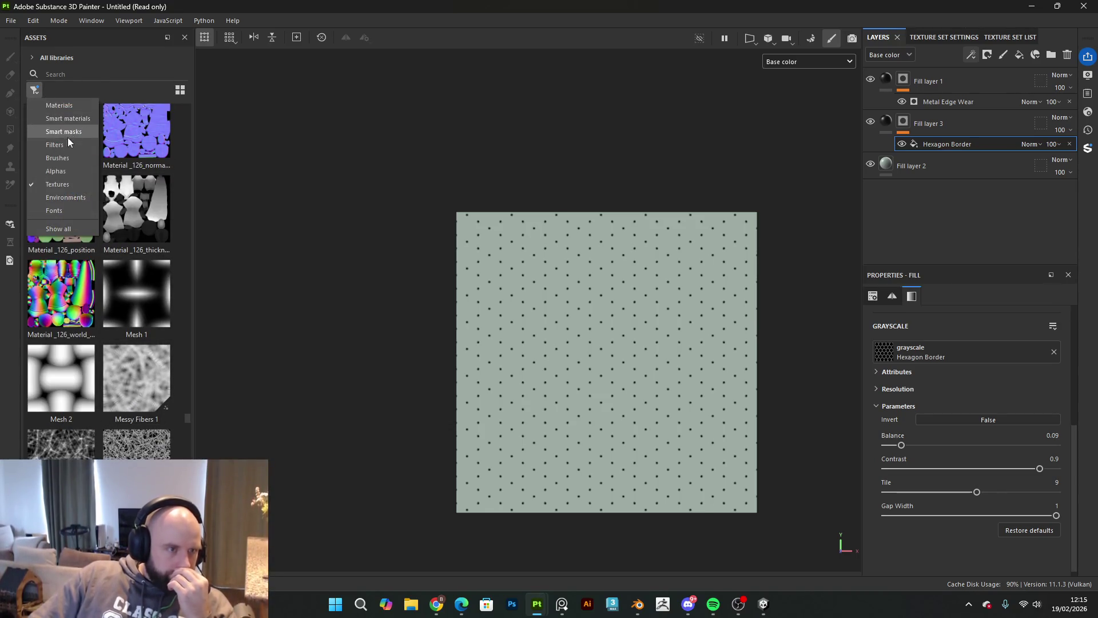
left_click(67, 189)
Step: Set Gap Width to 0 for continuous hexagon outlines and check the cube in 3D
scroll(130, 283, "down", 5)
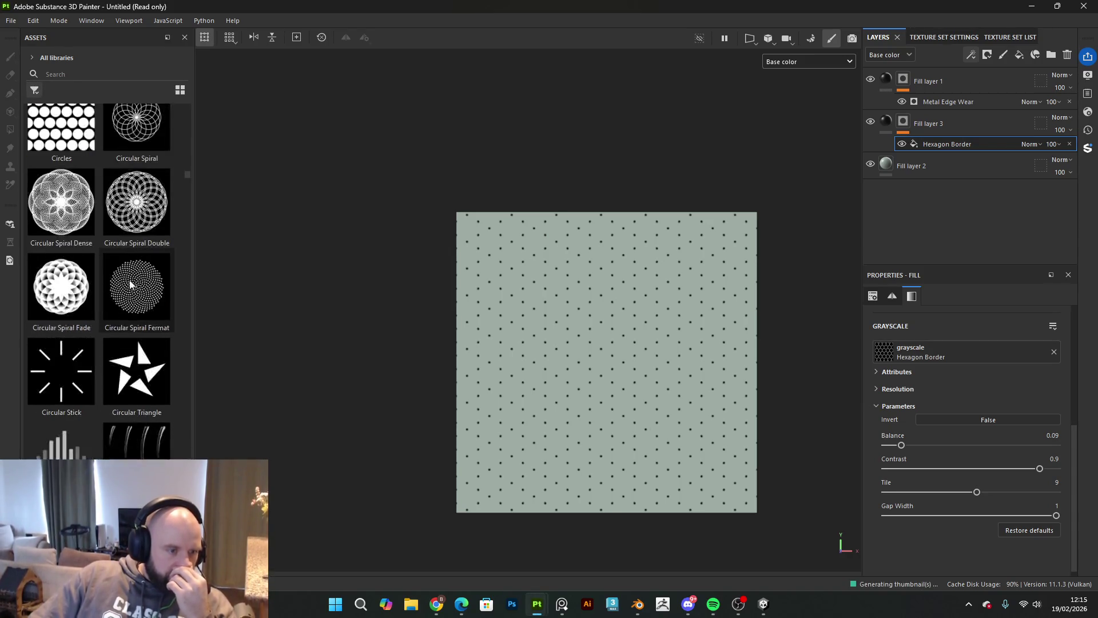
scroll(129, 273, "down", 15)
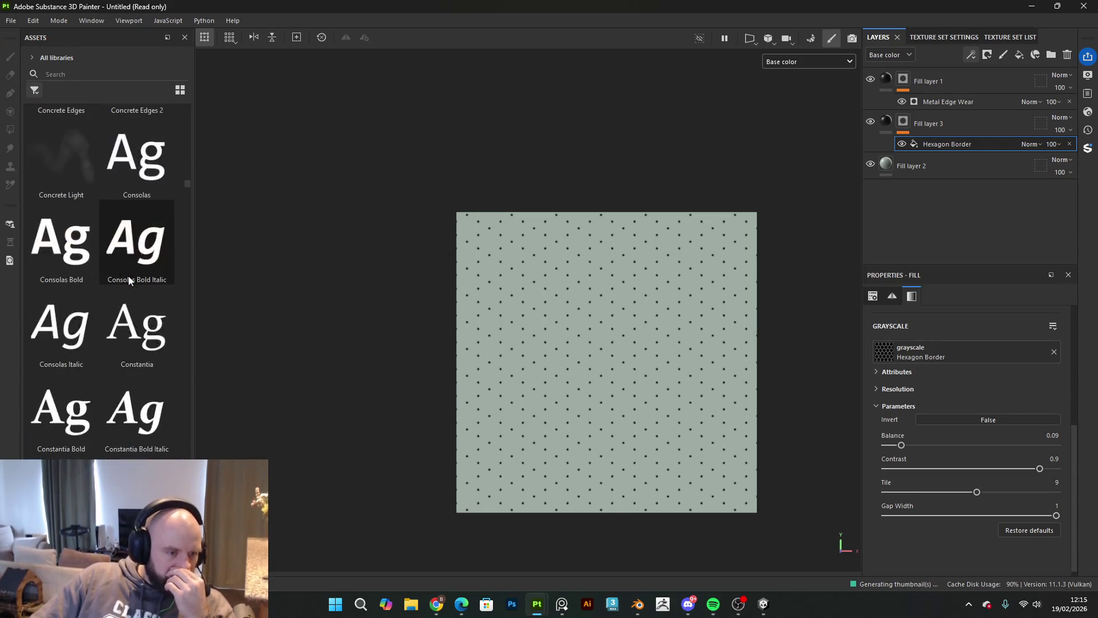
scroll(129, 286, "down", 5)
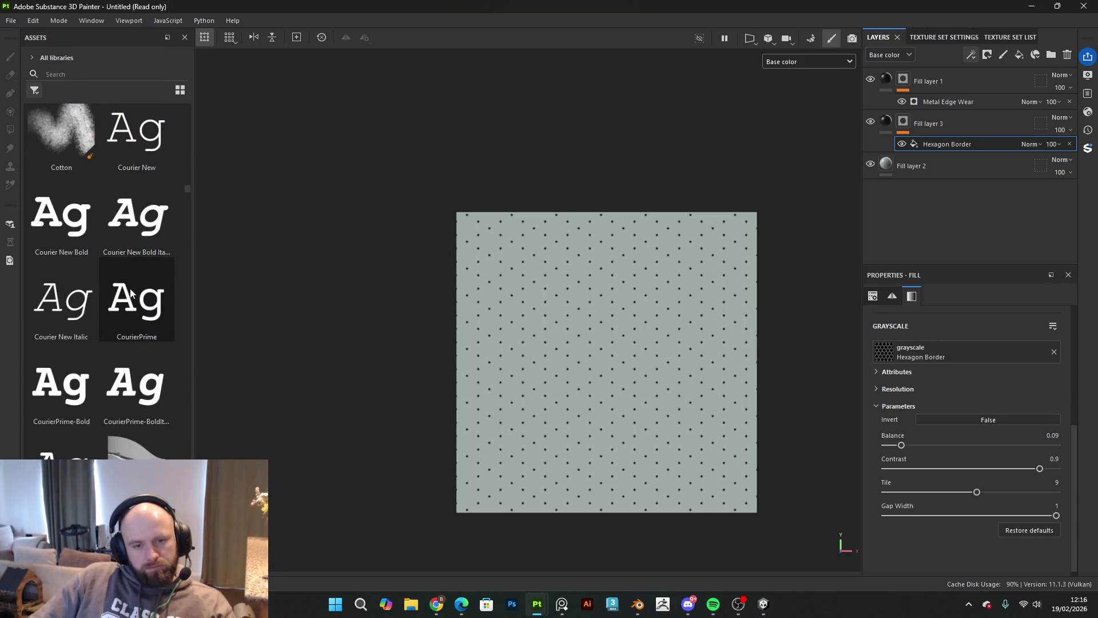
mouse_move(131, 292)
scroll(127, 339, "down", 10)
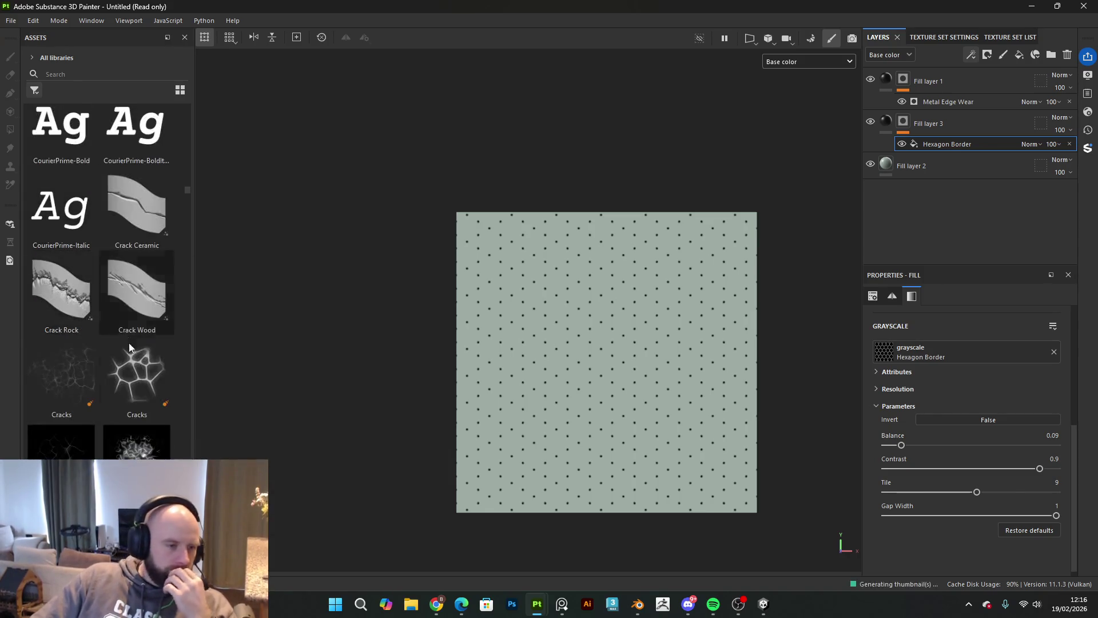
scroll(138, 386, "down", 12)
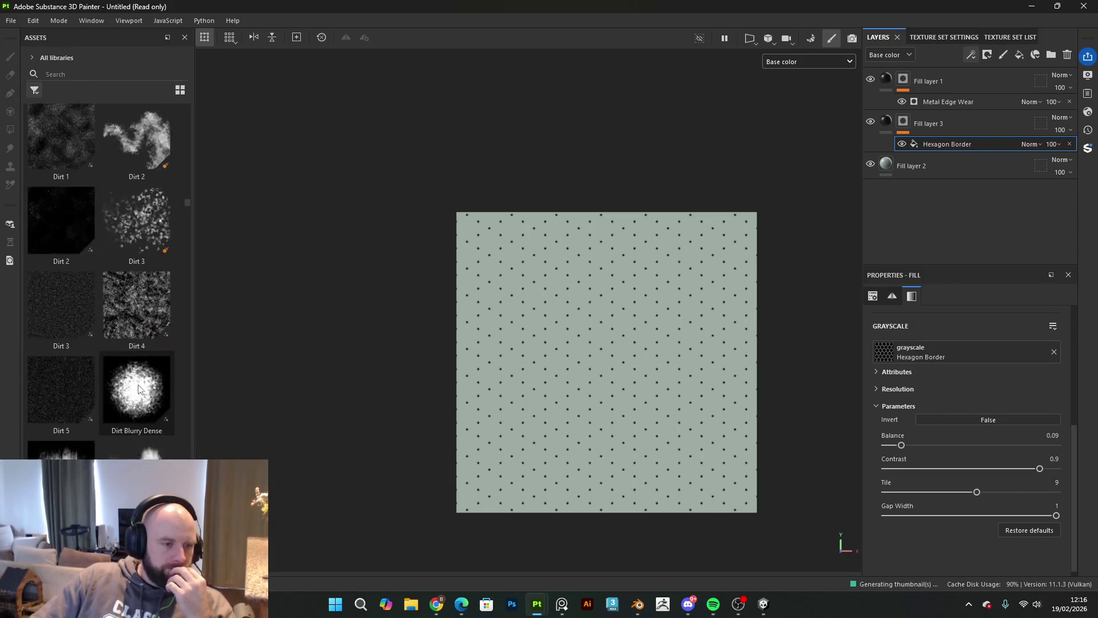
scroll(134, 379, "down", 15)
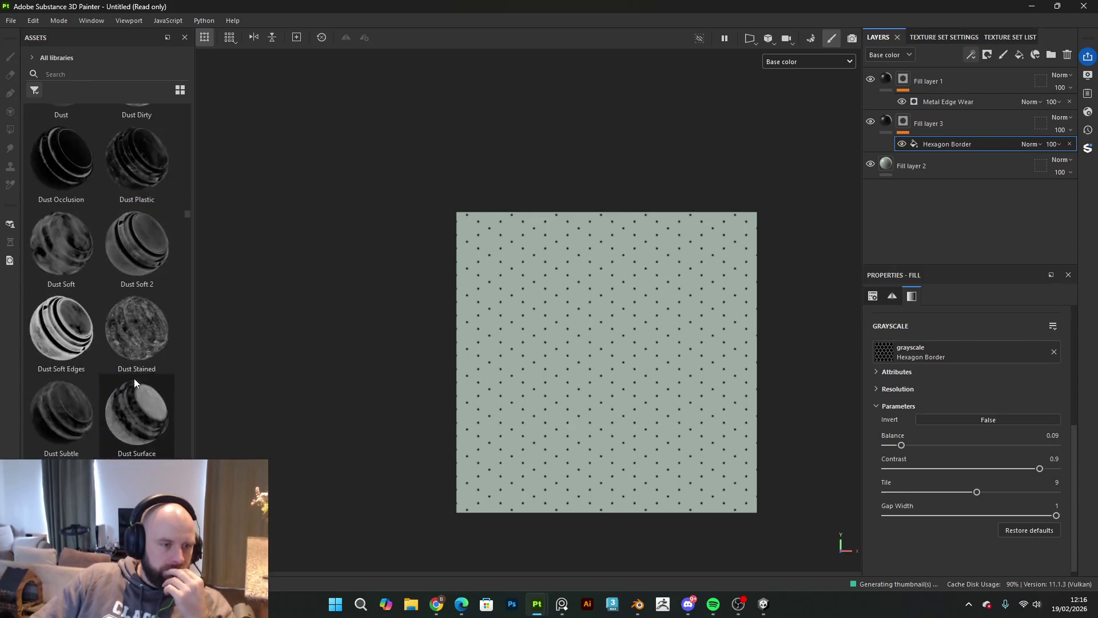
scroll(134, 379, "down", 5)
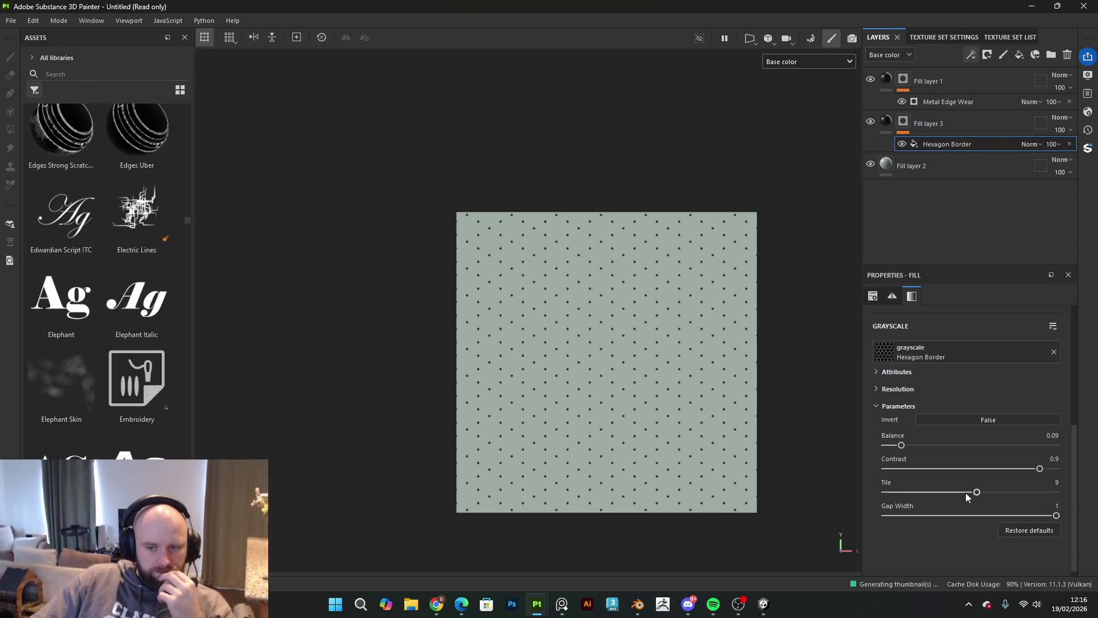
left_click_drag(1056, 517, 794, 534)
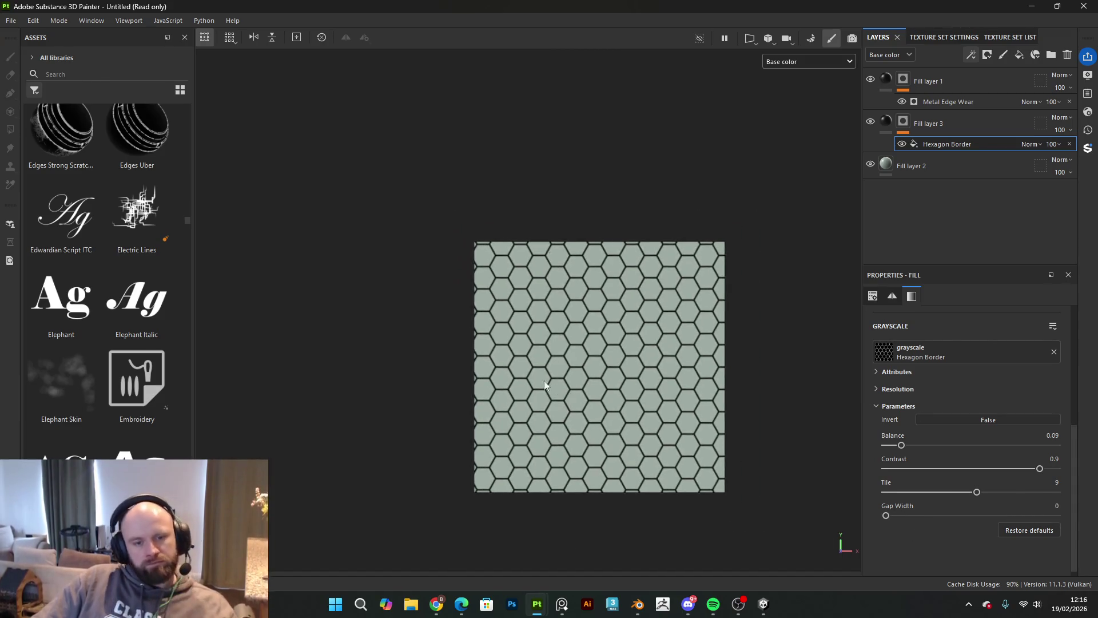
key("F2")
mouse_move(527, 349)
left_mouse_down()
mouse_move(723, 392)
mouse_move(762, 374)
mouse_move(659, 375)
mouse_move(652, 451)
left_mouse_up()
Step: Remove the accidental duplicate of Fill layer 1
scroll(523, 428, "up", 5)
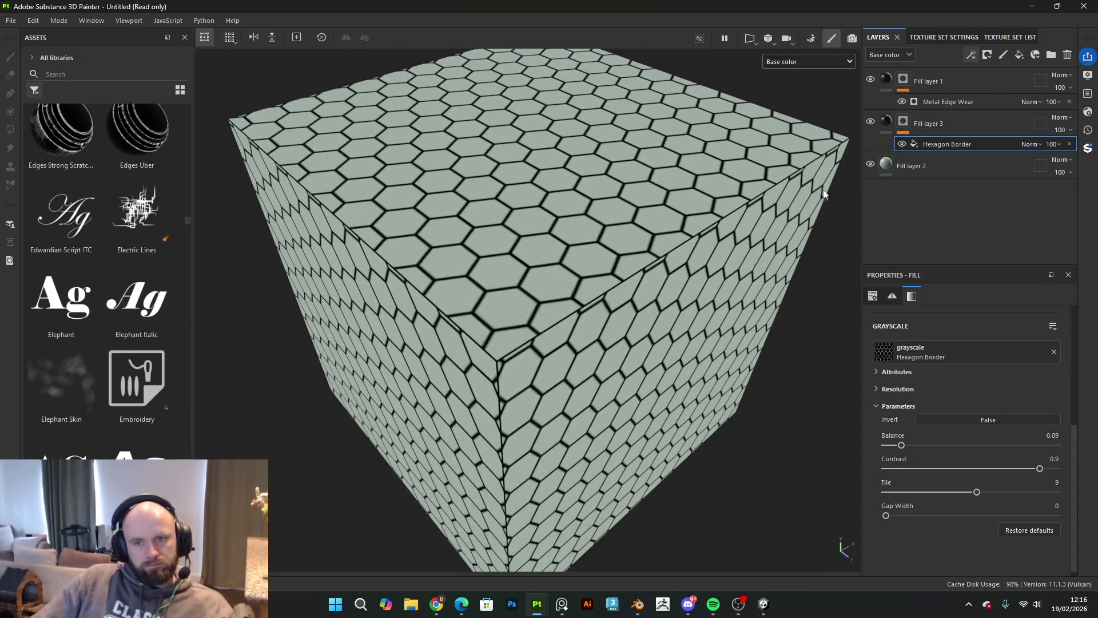
left_click(962, 90)
key("ctrl+d")
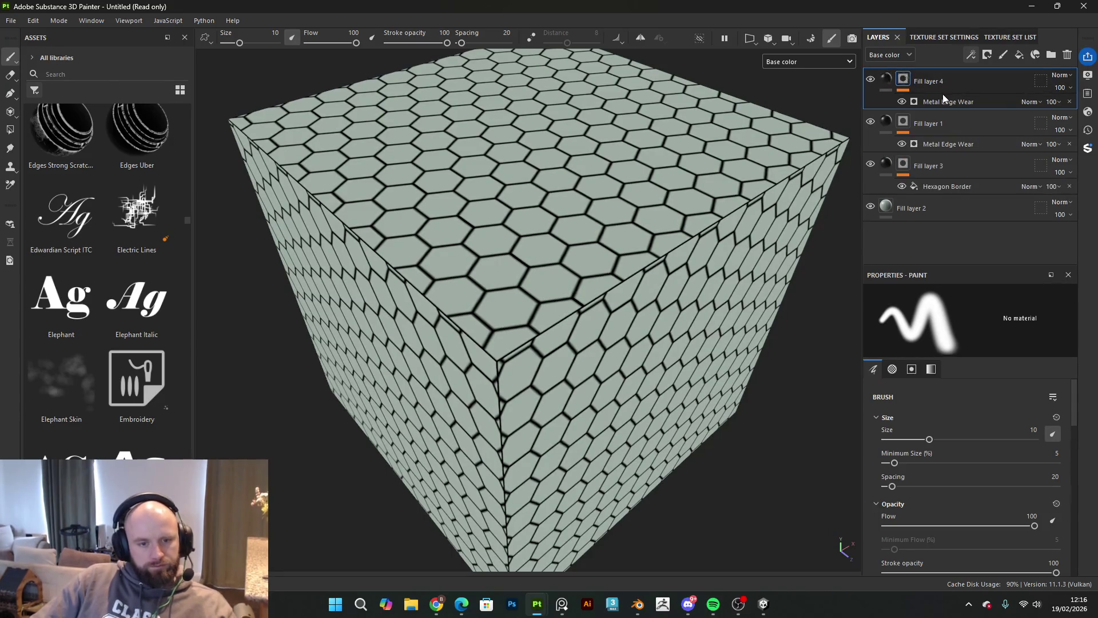
key("Delete")
scroll(119, 396, "down", 10)
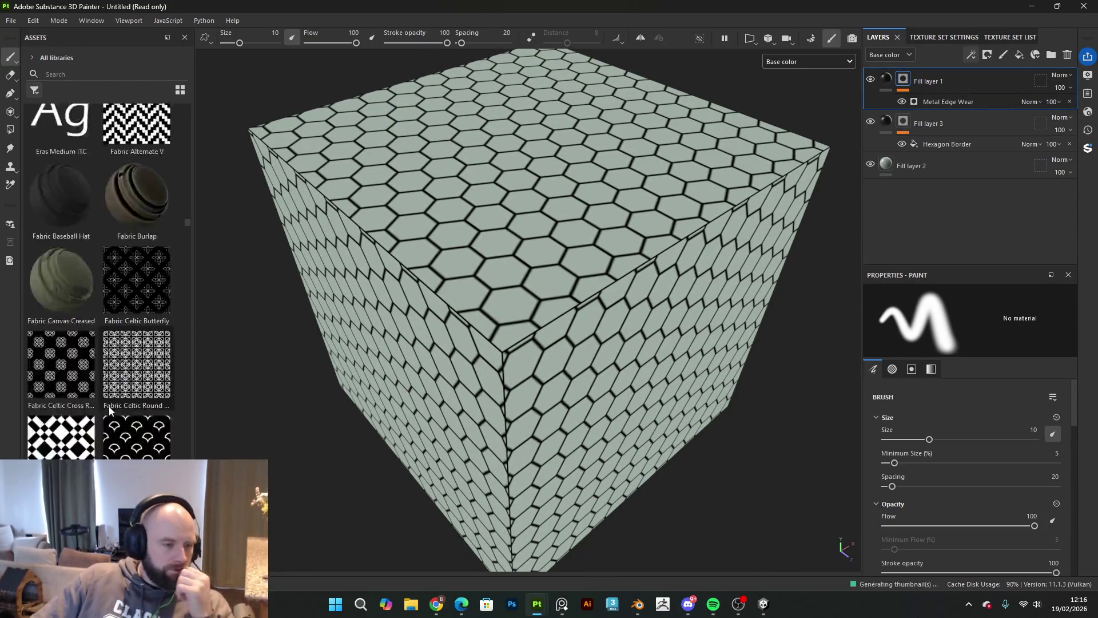
Step: Filter Assets to Textures and select Fill layer 1's Metal Edge Wear generator
left_click(42, 93)
left_click(67, 188)
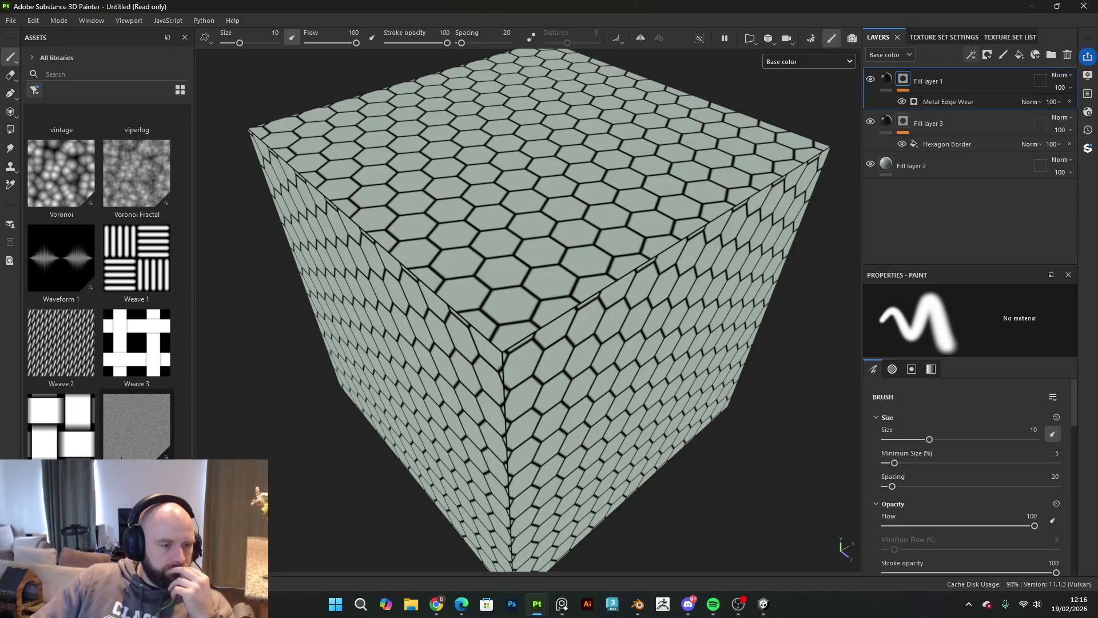
scroll(118, 434, "up", 5)
scroll(122, 401, "up", 10)
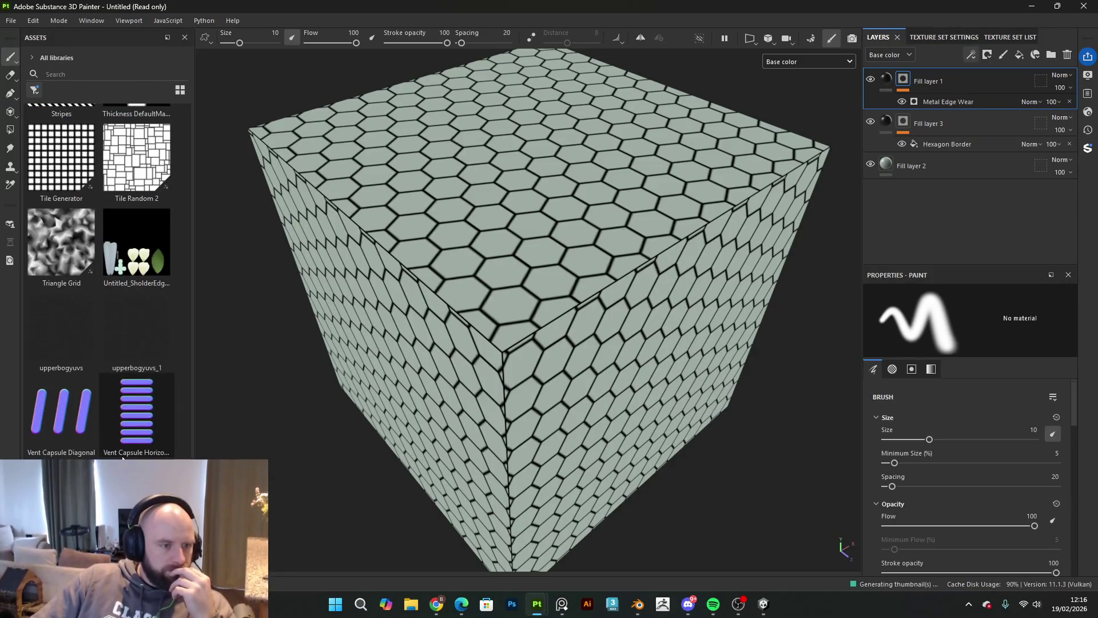
scroll(971, 452, "down", 3)
scroll(969, 447, "up", 3)
left_click(939, 102)
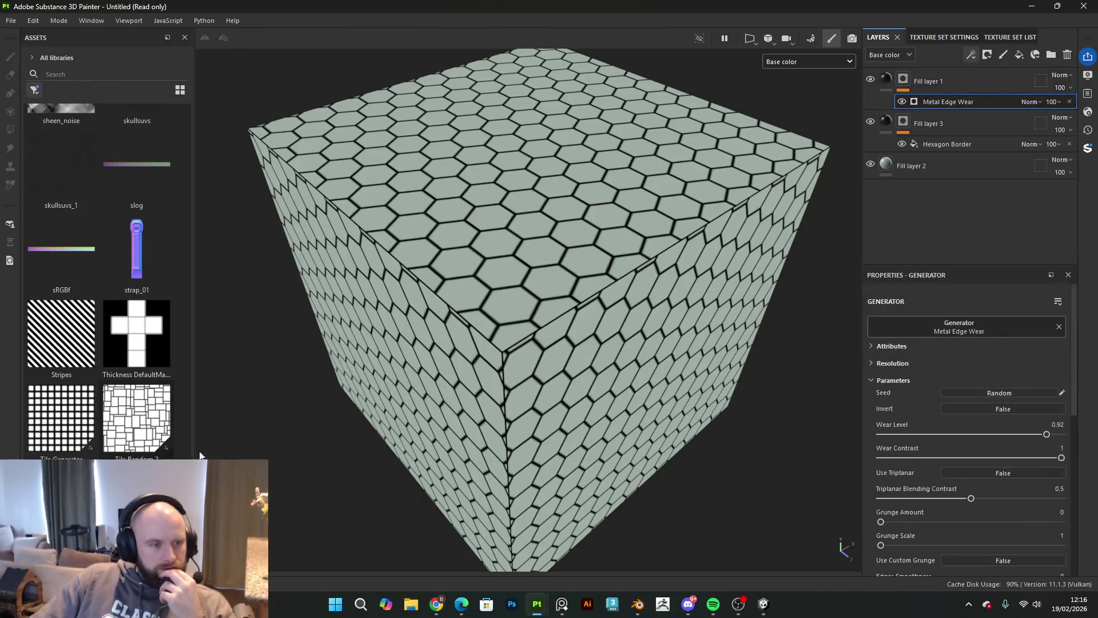
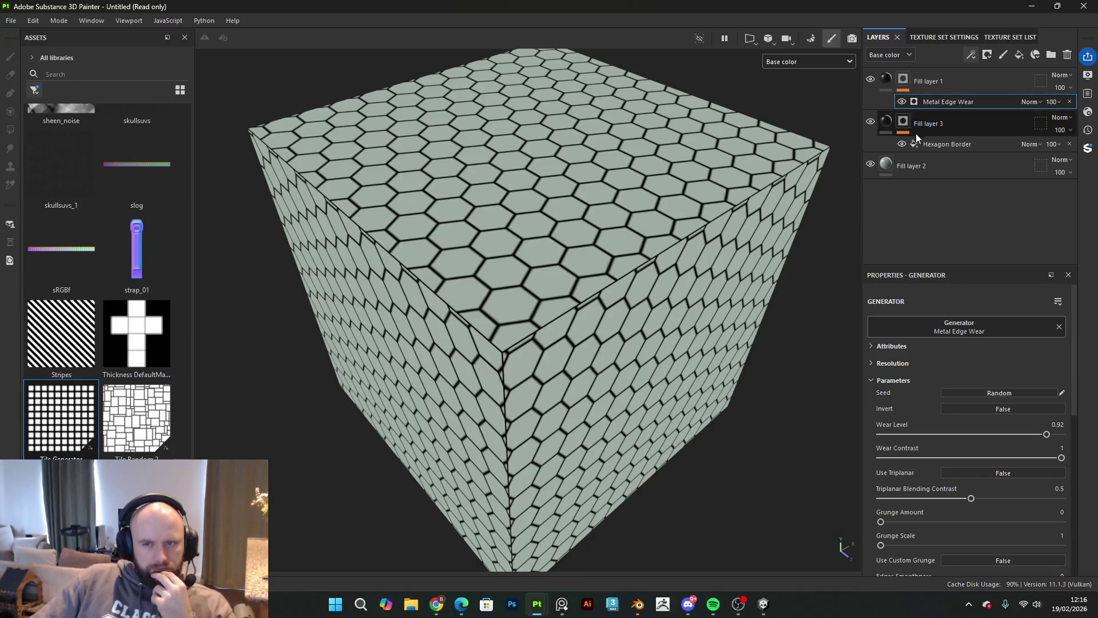
Step: Replace Fill layer 3's Hexagon mask with a Tile Generator: Position 0.98, Invert True, Contrast 1
left_click(931, 146)
mouse_move(87, 430)
left_mouse_down()
mouse_move(956, 382)
mouse_move(924, 382)
left_mouse_up()
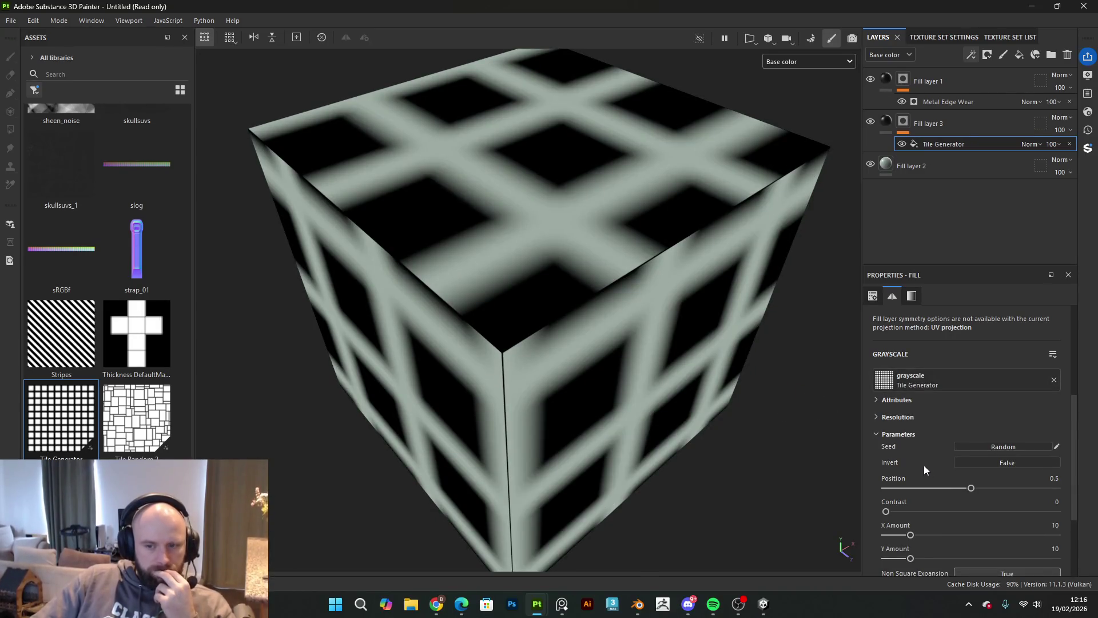
left_click_drag(972, 487, 1052, 499)
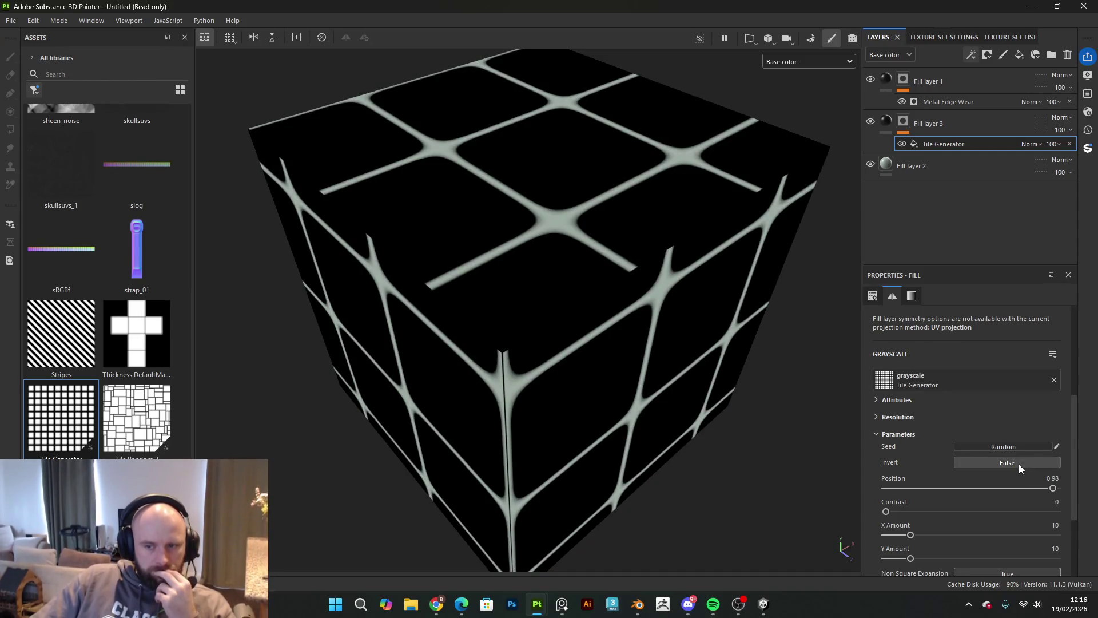
left_click(1019, 464)
left_click_drag(888, 512, 1057, 512)
scroll(723, 342, "down", 5)
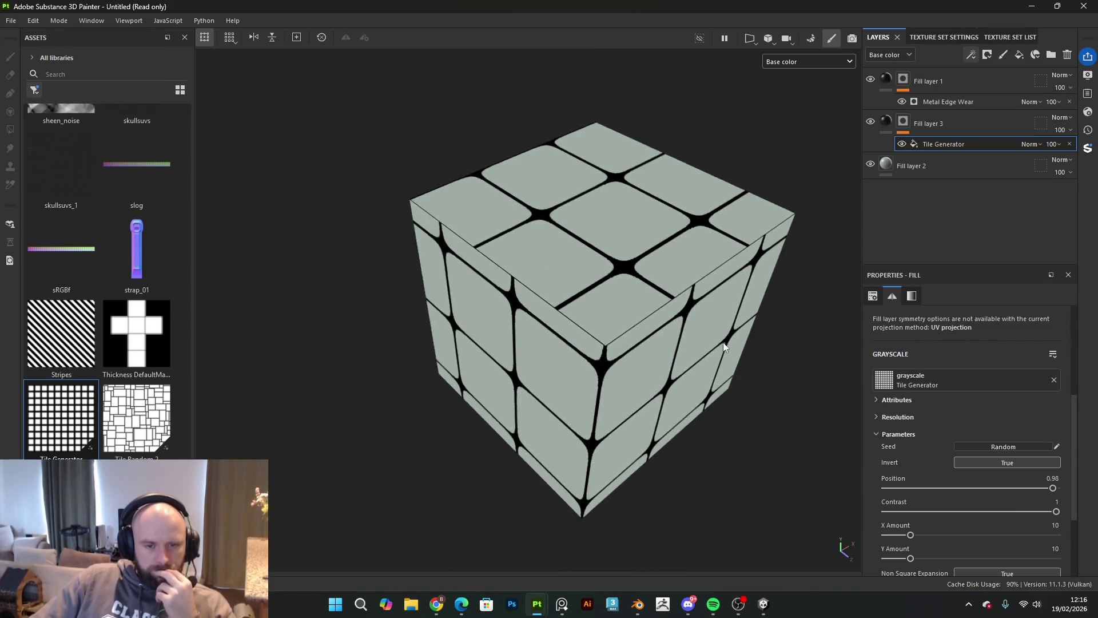
Step: Set the tile amounts to 15 by 16 and adjust the tile mask's opacity
mouse_move(722, 348)
left_mouse_down("alt")
mouse_move(524, 248)
mouse_move(560, 252)
left_mouse_up("alt")
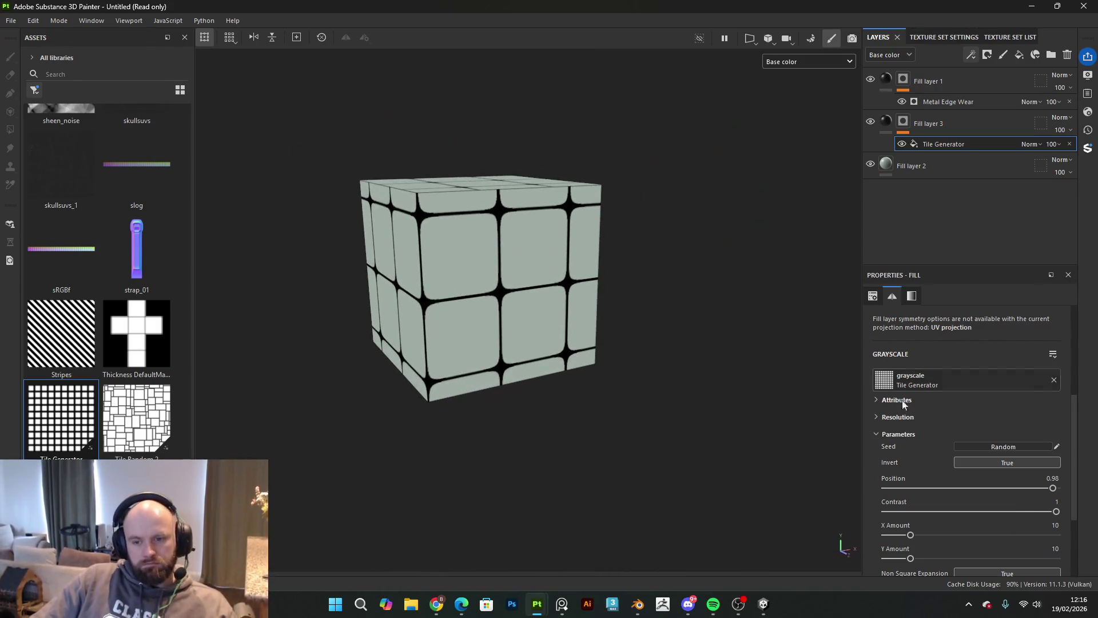
scroll(910, 401, "down", 3)
mouse_move(911, 467)
left_mouse_down()
mouse_move(923, 467)
mouse_move(927, 492)
left_mouse_up()
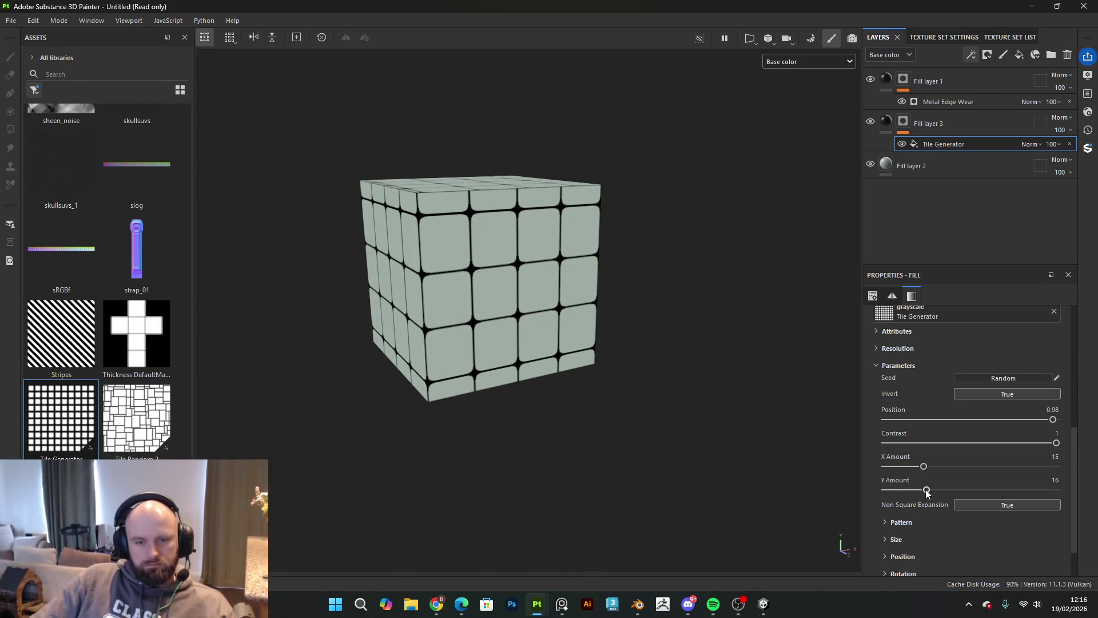
mouse_move(531, 304)
left_mouse_down("alt")
mouse_move(571, 397)
mouse_move(380, 363)
left_mouse_up("alt")
scroll(593, 345, "up", 5)
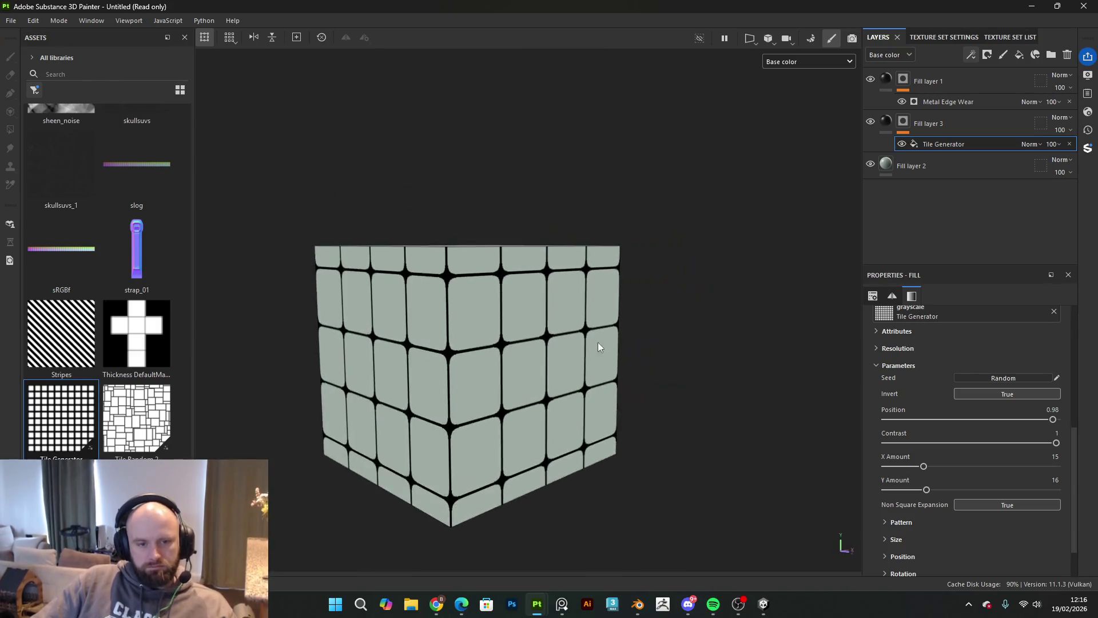
left_click(1060, 144)
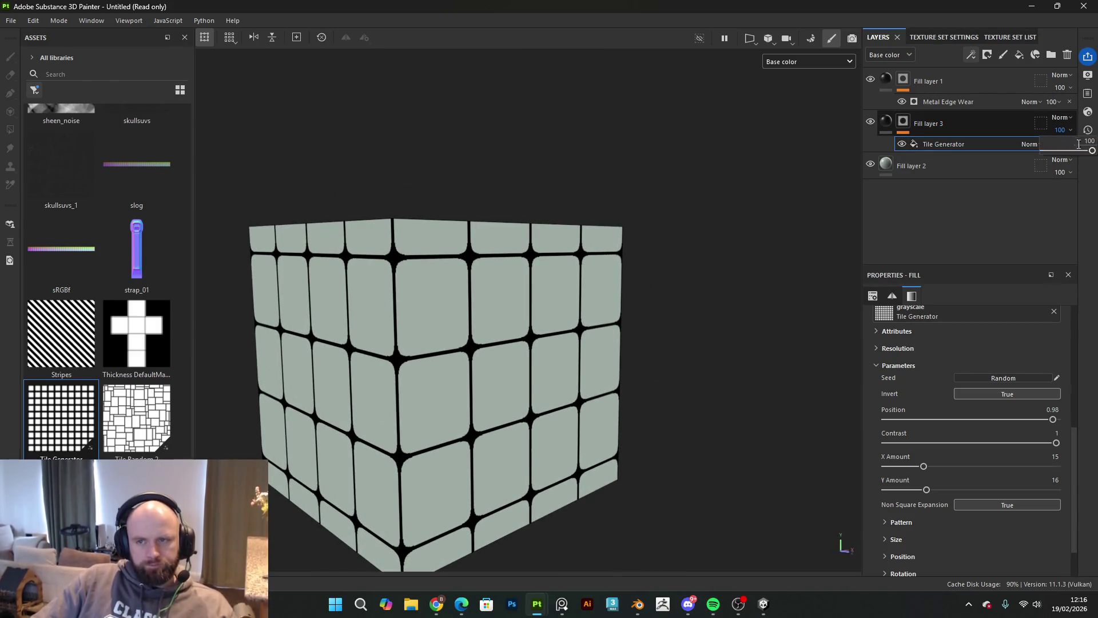
mouse_move(1094, 154)
left_mouse_down()
mouse_move(1059, 157)
mouse_move(1093, 152)
left_mouse_up()
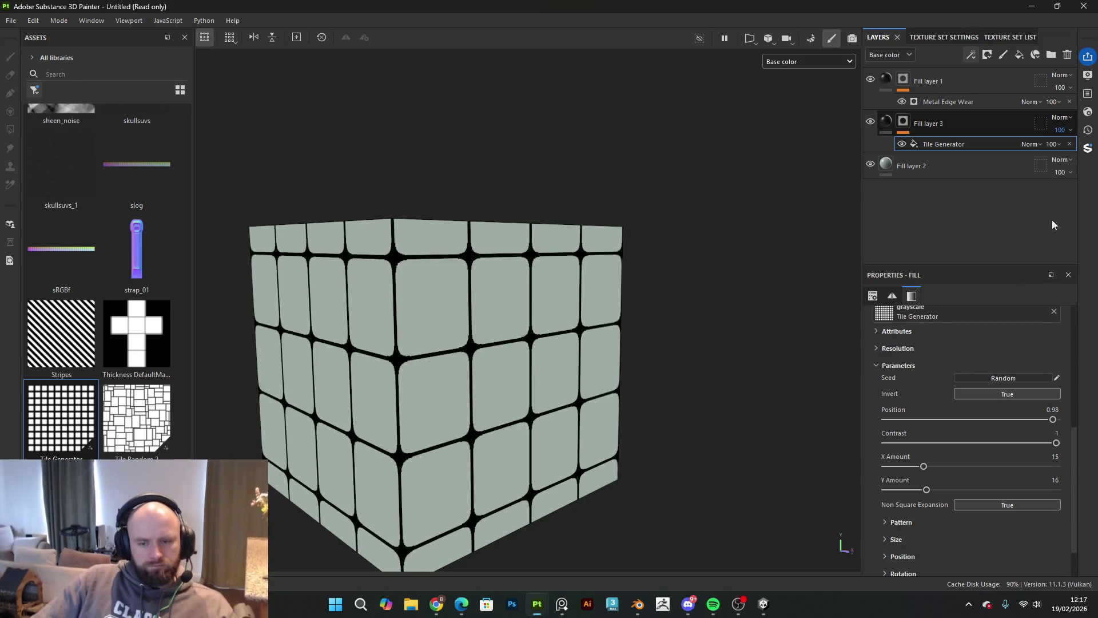
scroll(986, 391, "down", 2)
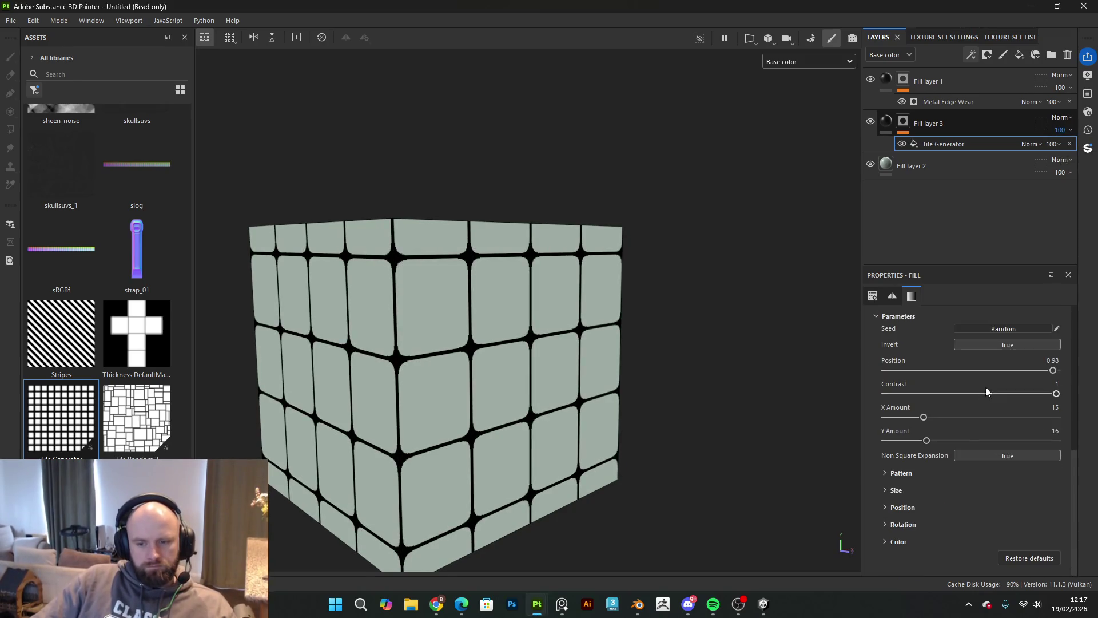
Step: Try random tile brightness, then set the pattern's Specific gap width to 0.19
left_click(887, 540)
scroll(918, 531, "down", 2)
mouse_move(898, 488)
left_mouse_down()
mouse_move(1077, 489)
mouse_move(893, 487)
left_mouse_up()
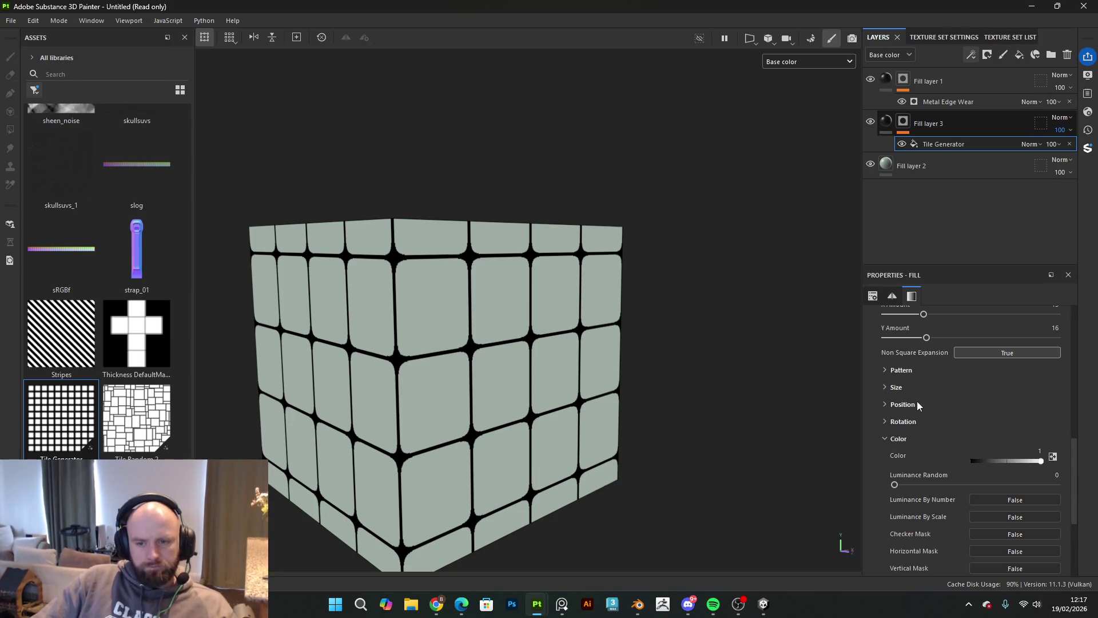
left_click(884, 372)
mouse_move(974, 454)
left_mouse_down()
mouse_move(1070, 462)
mouse_move(901, 478)
mouse_move(926, 471)
left_mouse_up()
Step: Lower the Tile Generator contrast to about 0.38 and inspect the tiles on the cube
scroll(917, 394, "up", 3)
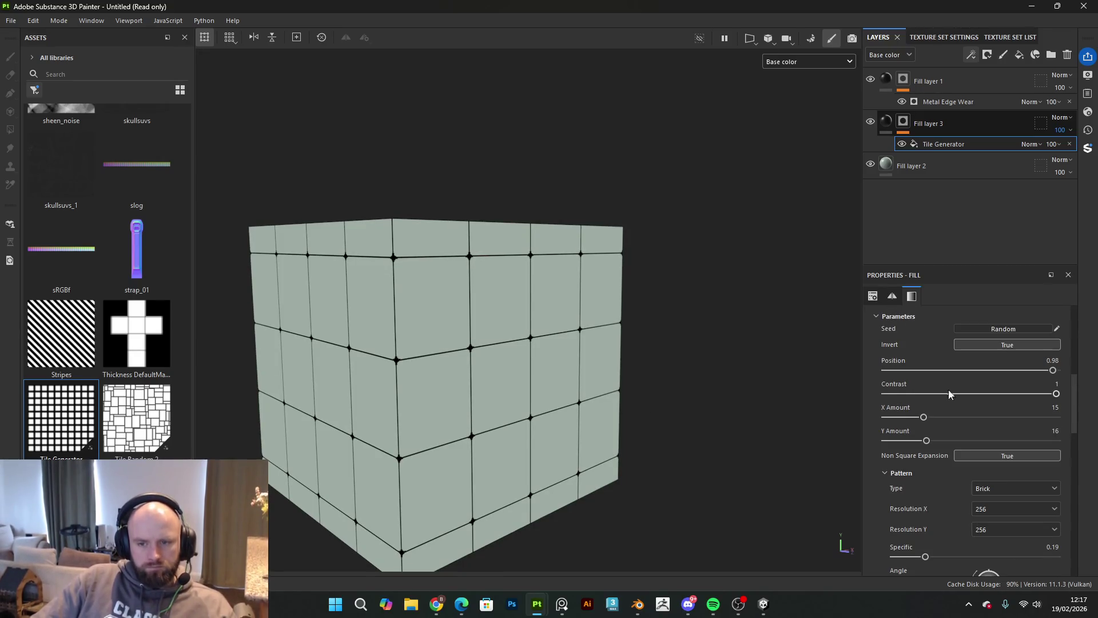
left_click_drag(1055, 397, 953, 409)
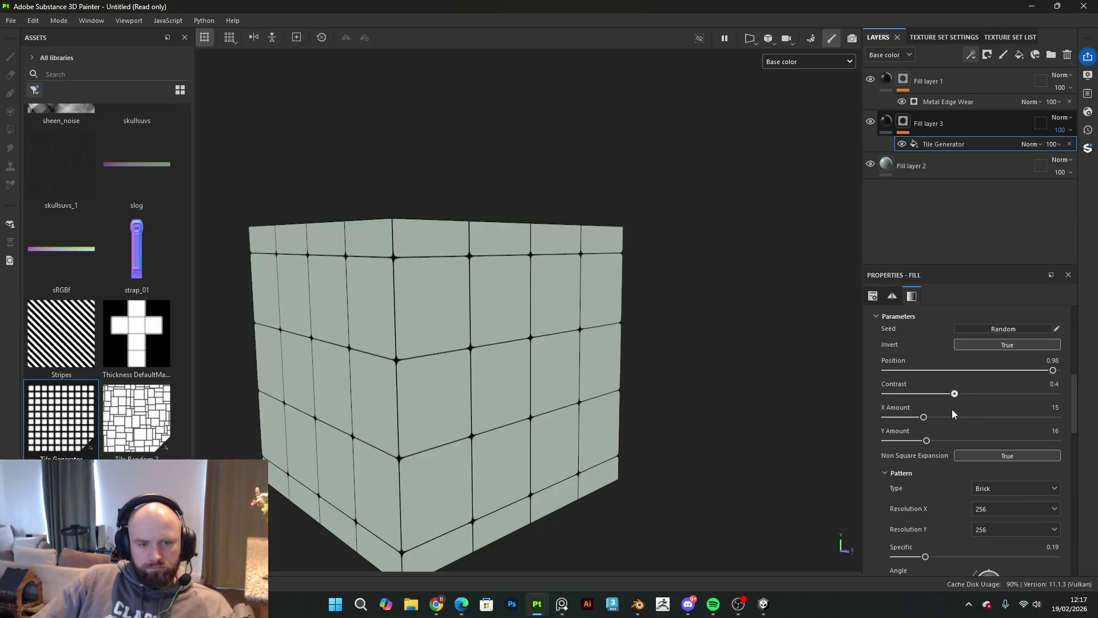
mouse_move(631, 378)
left_mouse_down()
mouse_move(509, 373)
mouse_move(632, 372)
mouse_move(608, 385)
mouse_move(582, 378)
mouse_move(579, 437)
mouse_move(566, 351)
mouse_move(606, 410)
mouse_move(775, 286)
mouse_move(987, 295)
mouse_move(714, 350)
mouse_move(703, 400)
mouse_move(821, 383)
mouse_move(468, 346)
mouse_move(775, 306)
mouse_move(598, 331)
mouse_move(598, 238)
mouse_move(570, 398)
mouse_move(612, 331)
mouse_move(544, 397)
mouse_move(595, 351)
mouse_move(592, 372)
left_mouse_up()
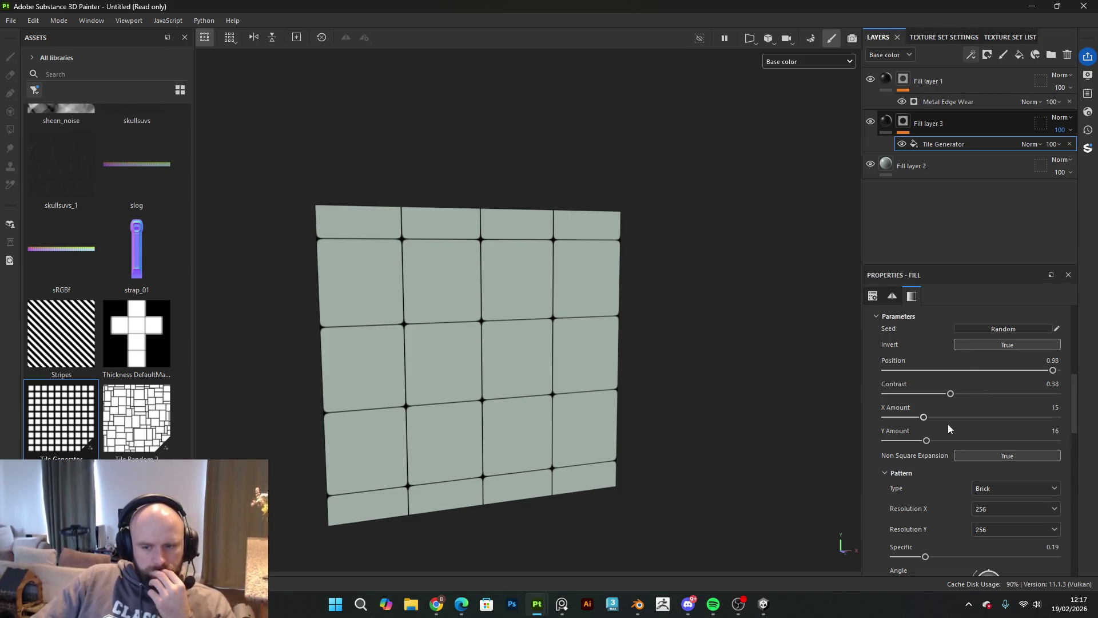
scroll(946, 426, "down", 1)
scroll(983, 467, "down", 8)
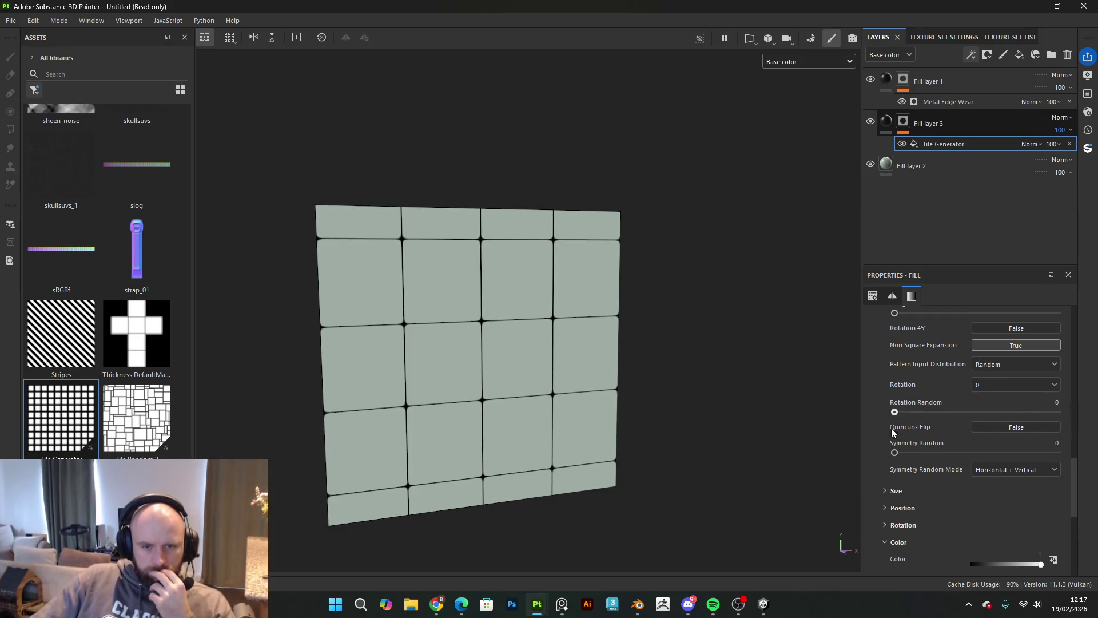
Step: Test random tile rotation, offset and scale, returning each back to 0
left_click(889, 526)
scroll(910, 519, "down", 2)
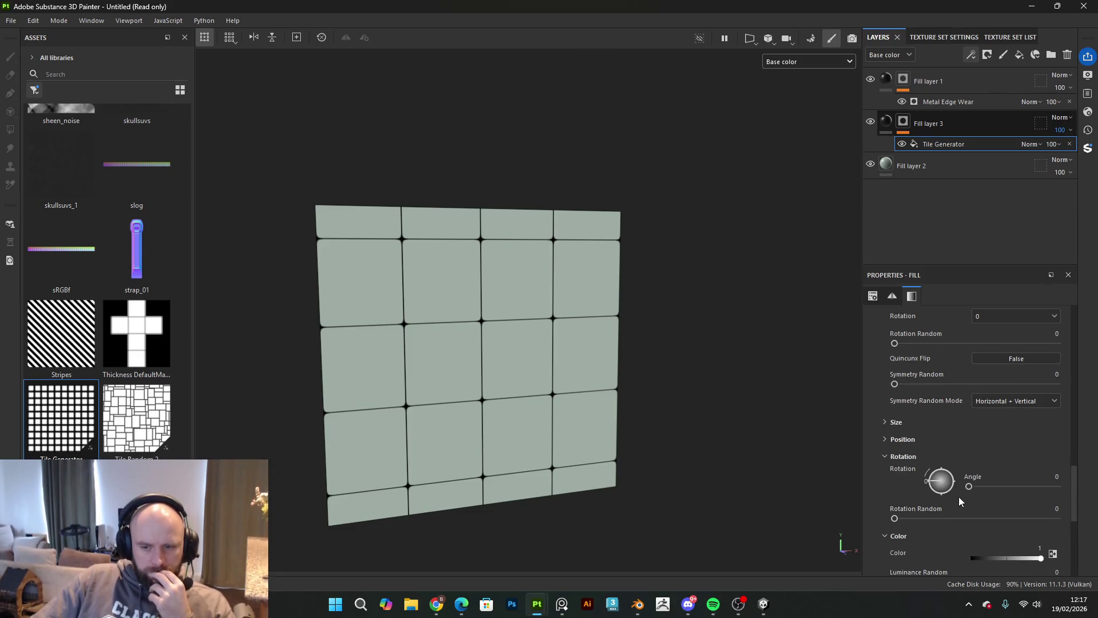
mouse_move(896, 518)
left_mouse_down()
mouse_move(921, 524)
mouse_move(911, 533)
mouse_move(1039, 530)
mouse_move(1030, 555)
mouse_move(768, 495)
left_mouse_up()
left_click(885, 439)
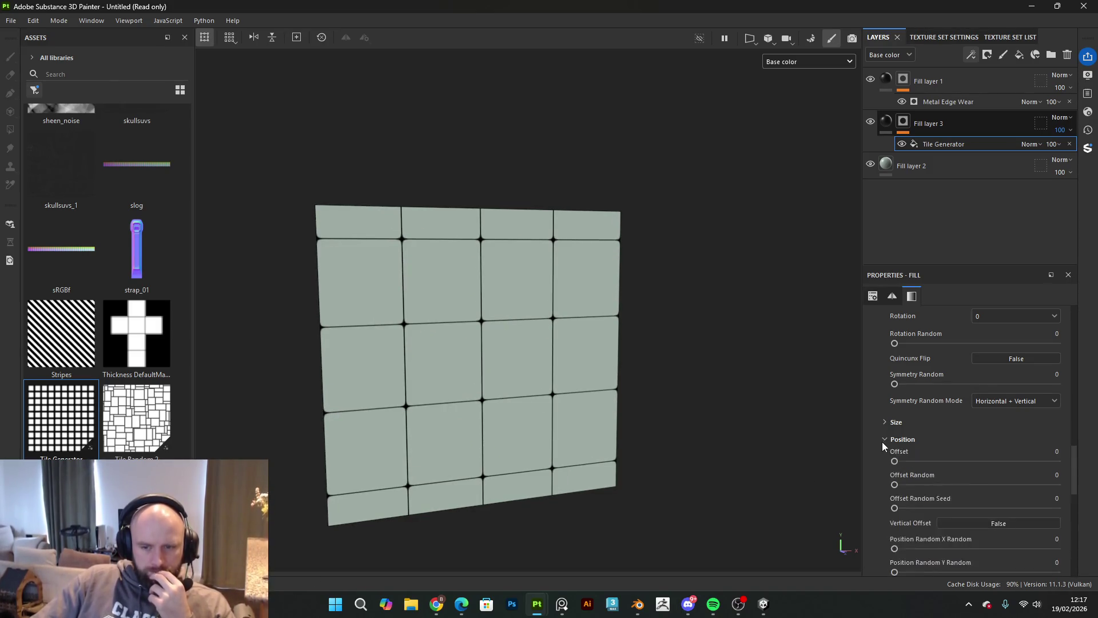
mouse_move(894, 484)
left_mouse_down()
mouse_move(969, 499)
mouse_move(751, 522)
mouse_move(826, 472)
left_mouse_up()
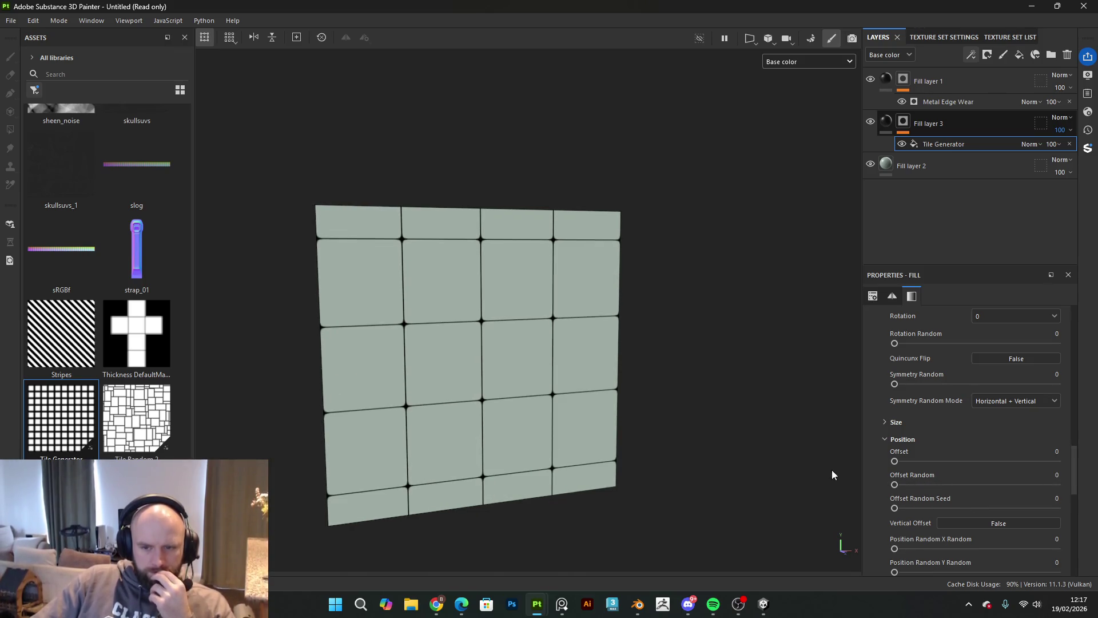
left_click(893, 423)
scroll(960, 513, "down", 2)
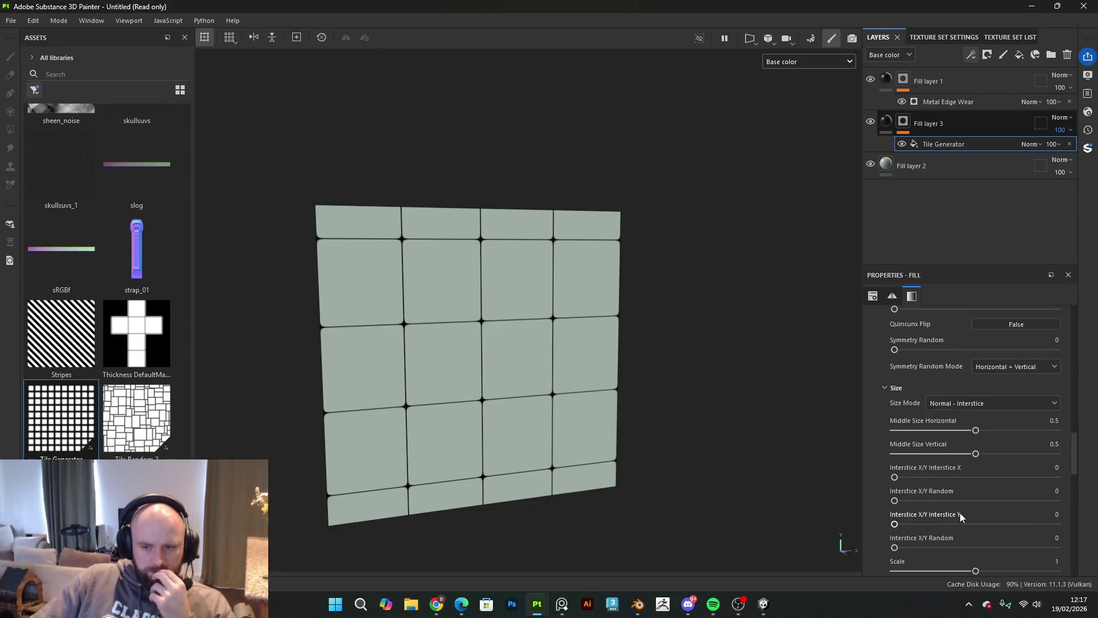
left_click(897, 561)
mouse_move(896, 564)
left_mouse_down()
mouse_move(975, 568)
mouse_move(489, 574)
mouse_move(623, 351)
left_mouse_up()
Step: Return to a whole-cube view and select Fill layer 1
left_click_drag(674, 375, 710, 374)
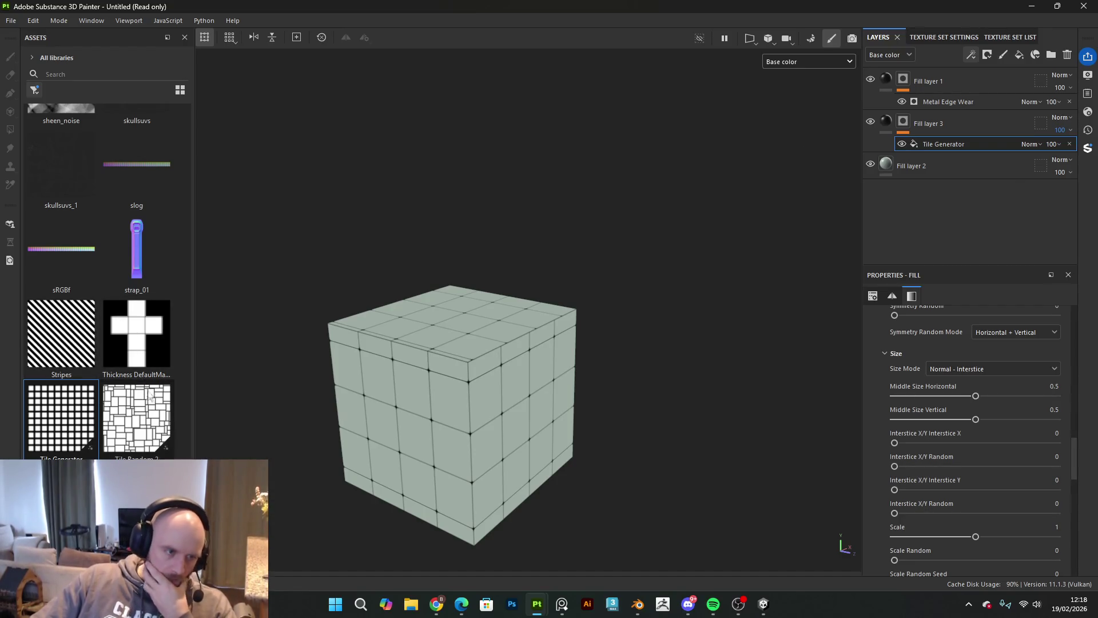
scroll(970, 472, "up", 10)
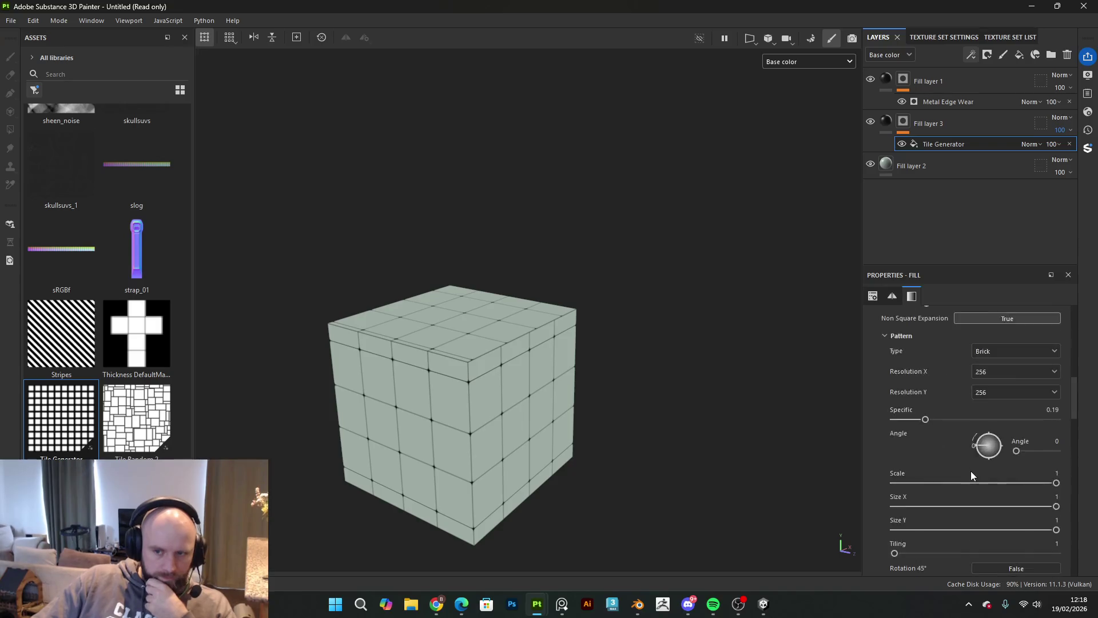
scroll(980, 451, "down", 1)
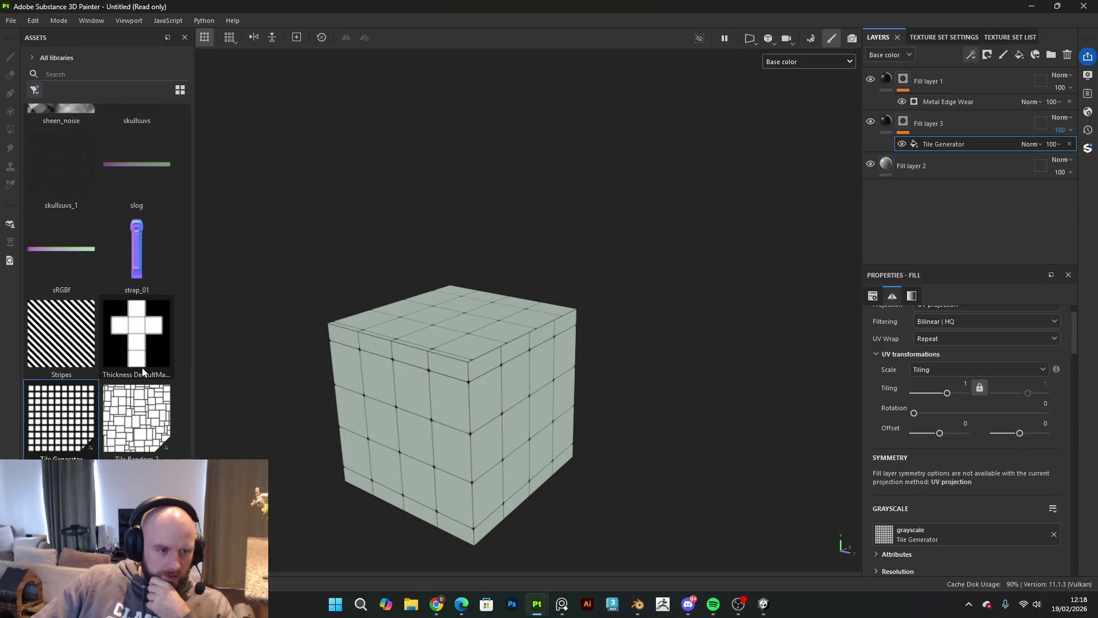
scroll(484, 384, "up", 5)
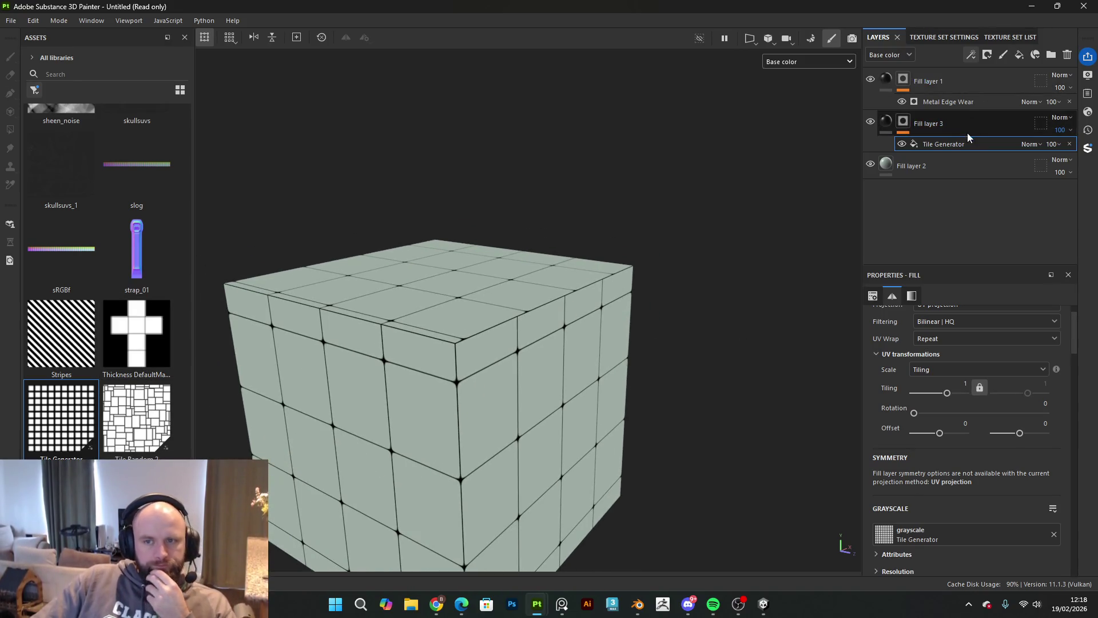
left_click(964, 77)
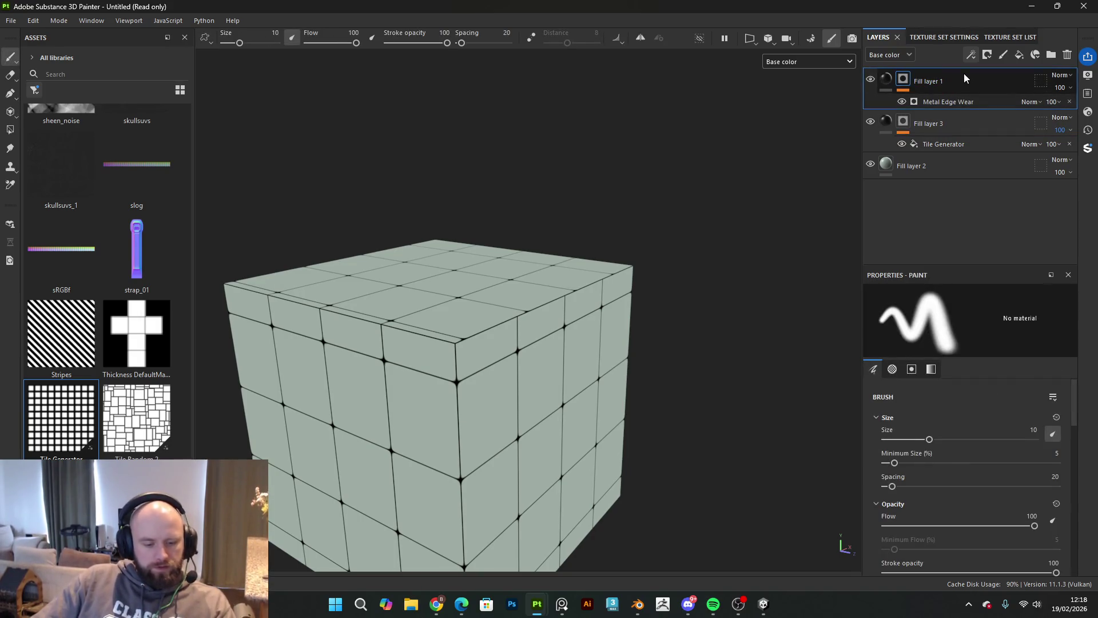
Step: Duplicate Fill layer 1 and swap its Metal Edge Wear generator for Curvature
key("ctrl+d")
left_click(949, 102)
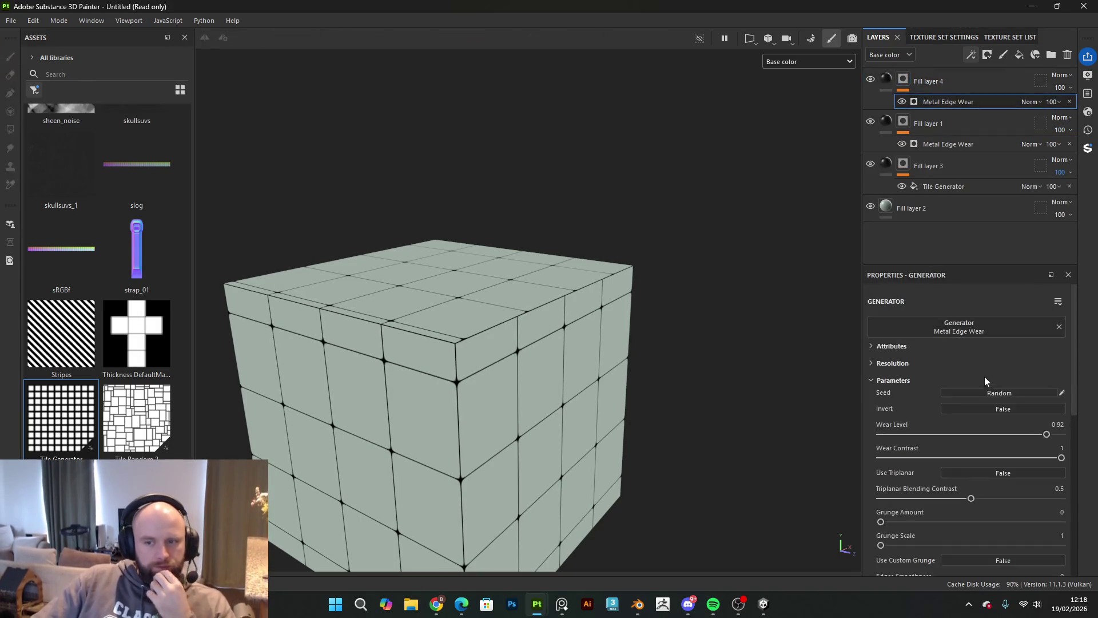
left_click(1001, 335)
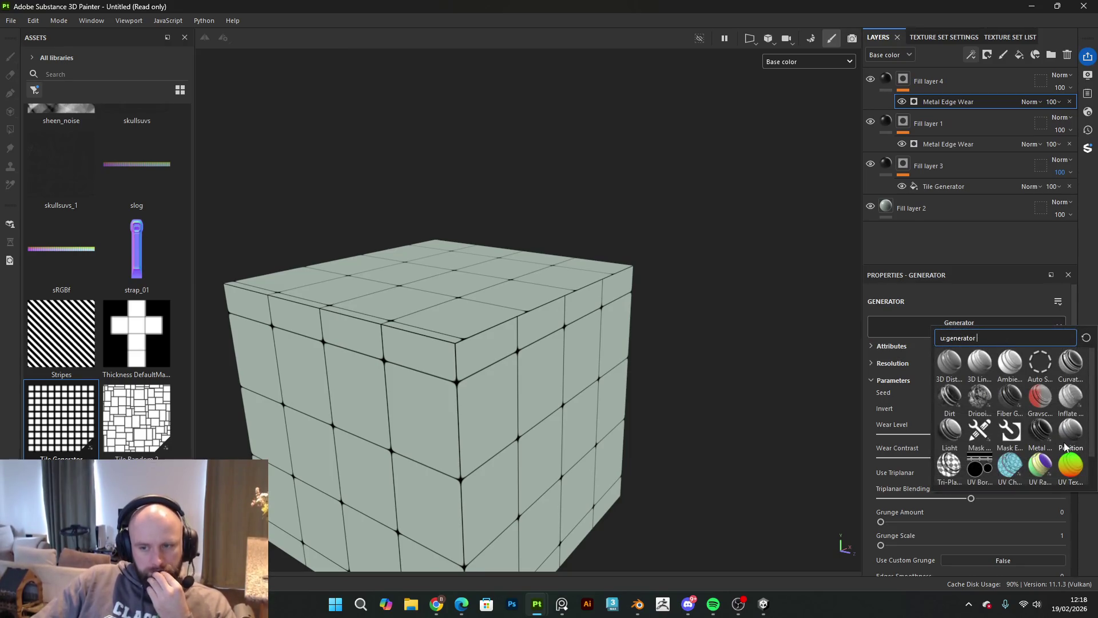
scroll(1070, 443, "down", 1)
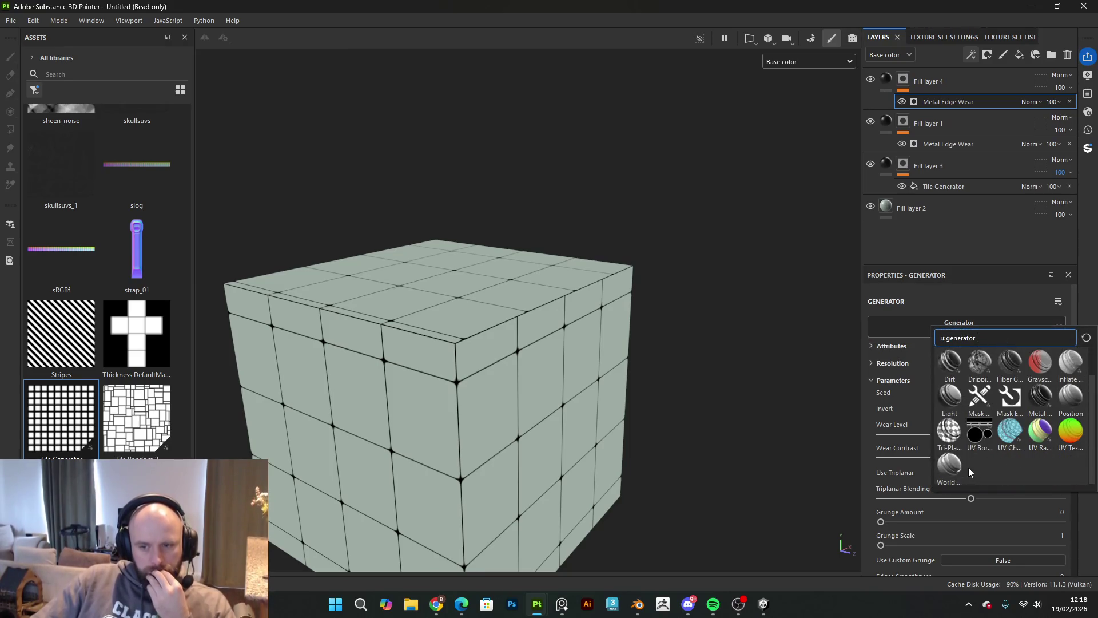
scroll(981, 457, "up", 1)
left_click(1071, 362)
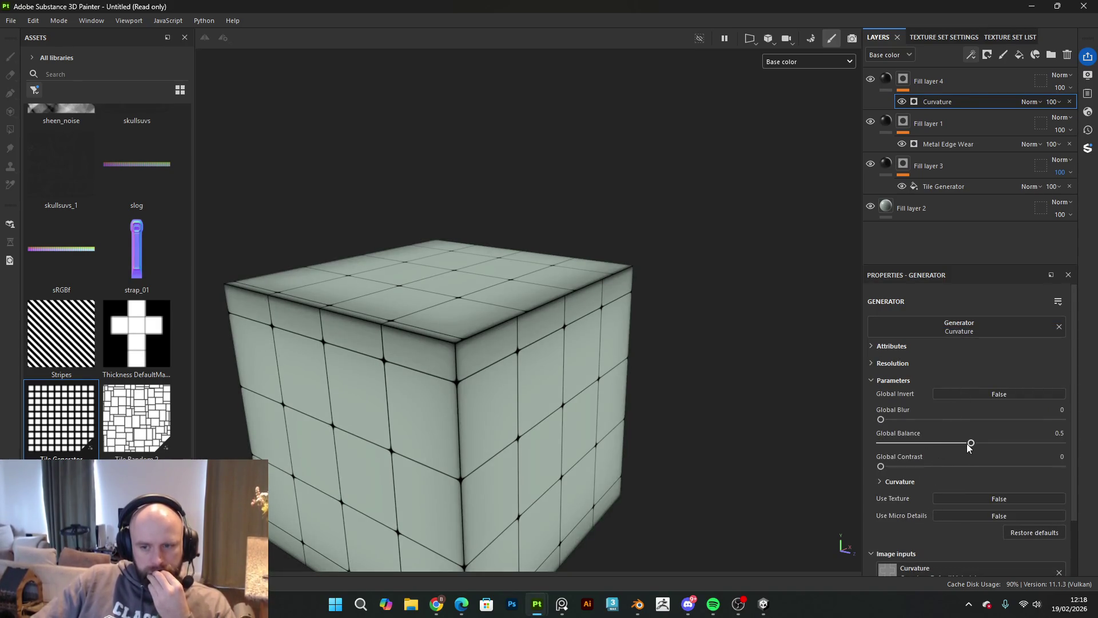
Step: Set Curvature Global Balance 0.19 and Global Contrast 0.97 for thin edge lines
mouse_move(952, 445)
left_mouse_down()
mouse_move(896, 456)
mouse_move(945, 462)
left_mouse_up()
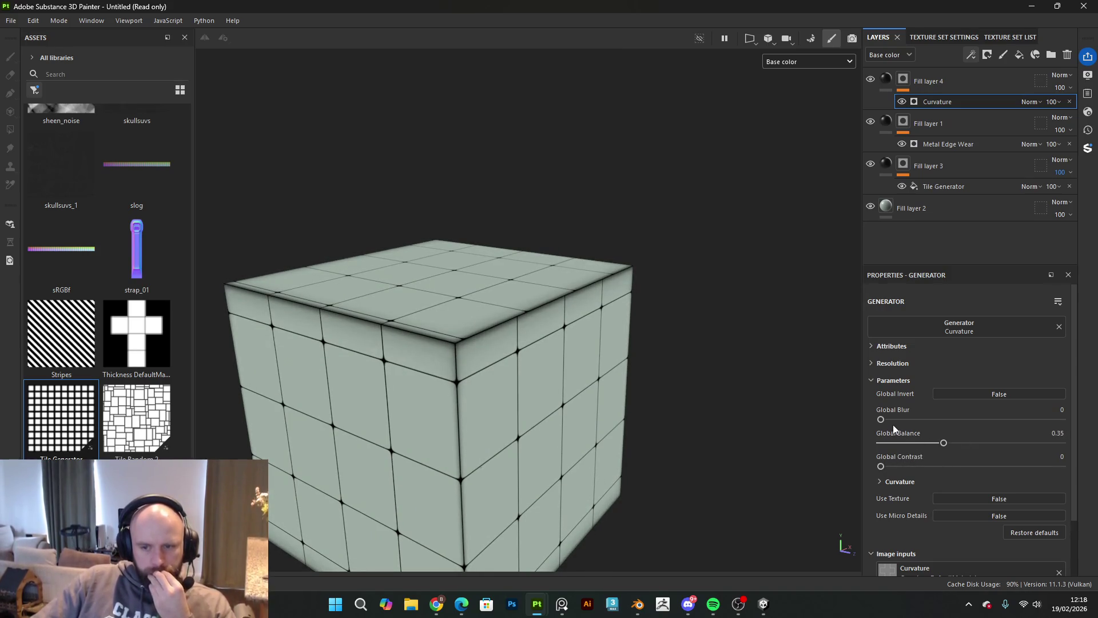
mouse_move(883, 420)
left_mouse_down()
mouse_move(931, 429)
mouse_move(882, 436)
mouse_move(954, 471)
mouse_move(1045, 472)
mouse_move(1043, 463)
left_mouse_up()
left_click_drag(946, 443, 918, 446)
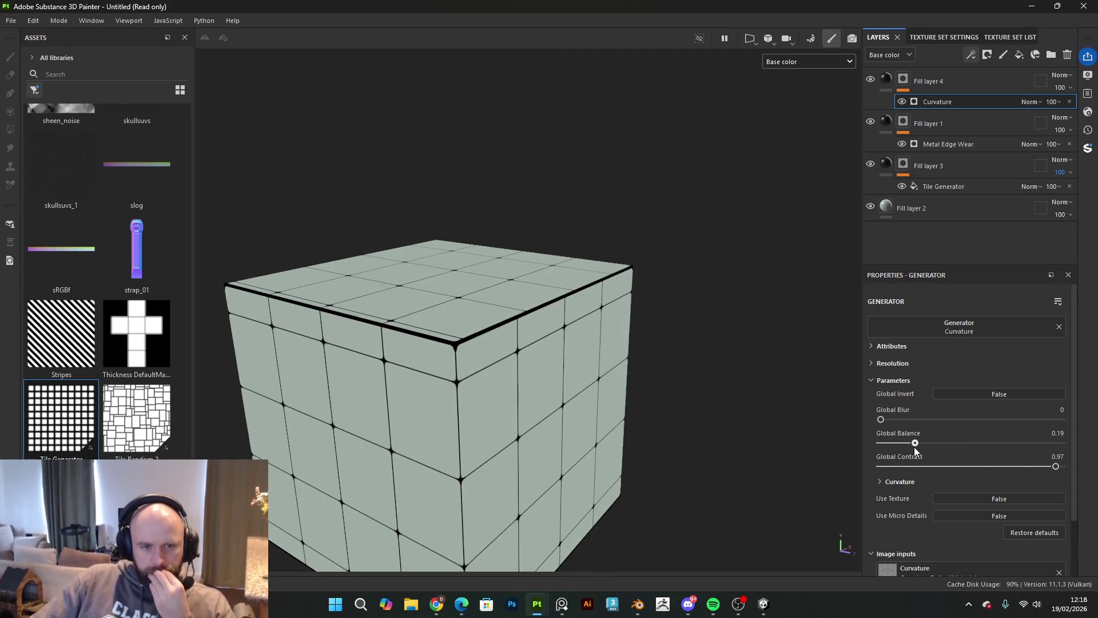
mouse_move(685, 323)
left_mouse_down()
mouse_move(647, 394)
mouse_move(637, 341)
mouse_move(542, 153)
mouse_move(307, 211)
mouse_move(458, 299)
mouse_move(660, 367)
mouse_move(490, 214)
mouse_move(417, 233)
mouse_move(530, 321)
mouse_move(736, 356)
mouse_move(667, 321)
mouse_move(497, 309)
mouse_move(637, 347)
mouse_move(574, 466)
mouse_move(537, 481)
mouse_move(738, 444)
mouse_move(764, 308)
mouse_move(645, 431)
mouse_move(654, 409)
mouse_move(713, 380)
mouse_move(784, 314)
mouse_move(730, 343)
mouse_move(621, 343)
mouse_move(512, 277)
mouse_move(651, 307)
mouse_move(456, 244)
mouse_move(558, 308)
mouse_move(558, 362)
mouse_move(605, 259)
mouse_move(385, 194)
mouse_move(304, 235)
mouse_move(586, 260)
mouse_move(491, 152)
mouse_move(336, 216)
mouse_move(497, 214)
mouse_move(550, 299)
mouse_move(515, 192)
mouse_move(422, 123)
mouse_move(574, 215)
left_mouse_up()
mouse_move(770, 170)
left_mouse_down()
mouse_move(632, 234)
mouse_move(648, 308)
left_mouse_up()
Step: Undo the edge wear mask on Fill layer 1 and show 3D and 2D views side by side
key("ctrl+z")
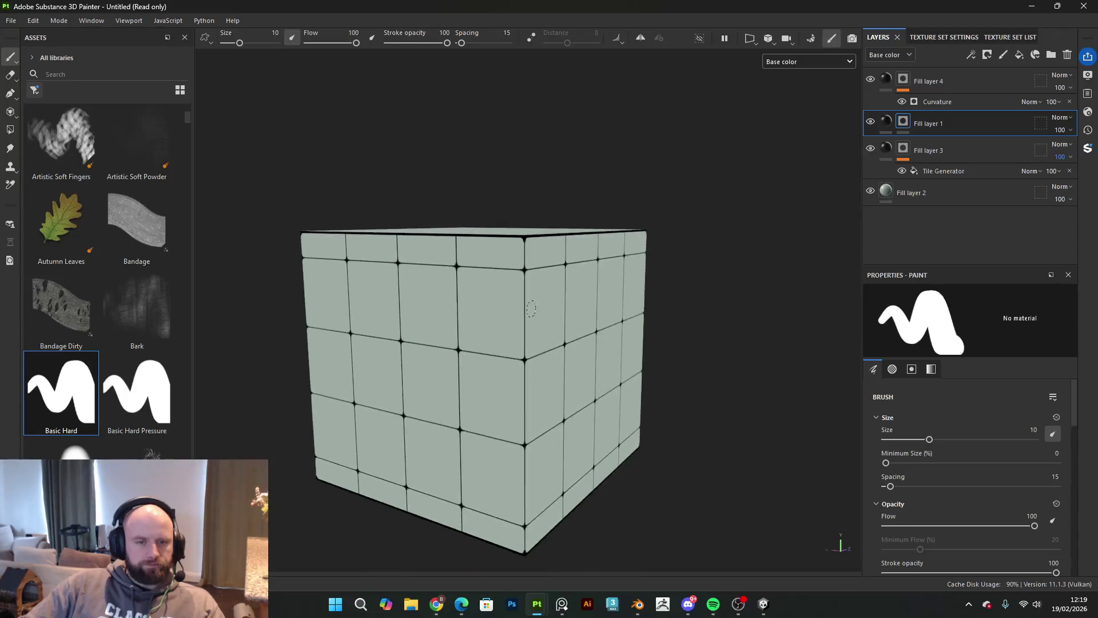
scroll(511, 276, "up", 5)
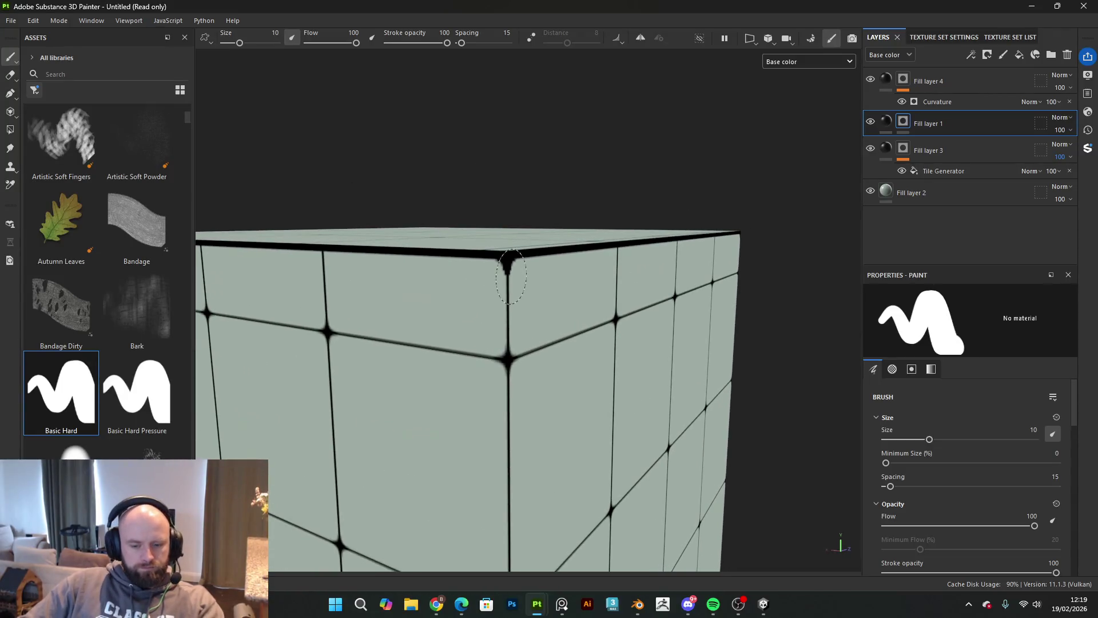
key("bracketleft")
key("bracketleft")
key("bracketleft")
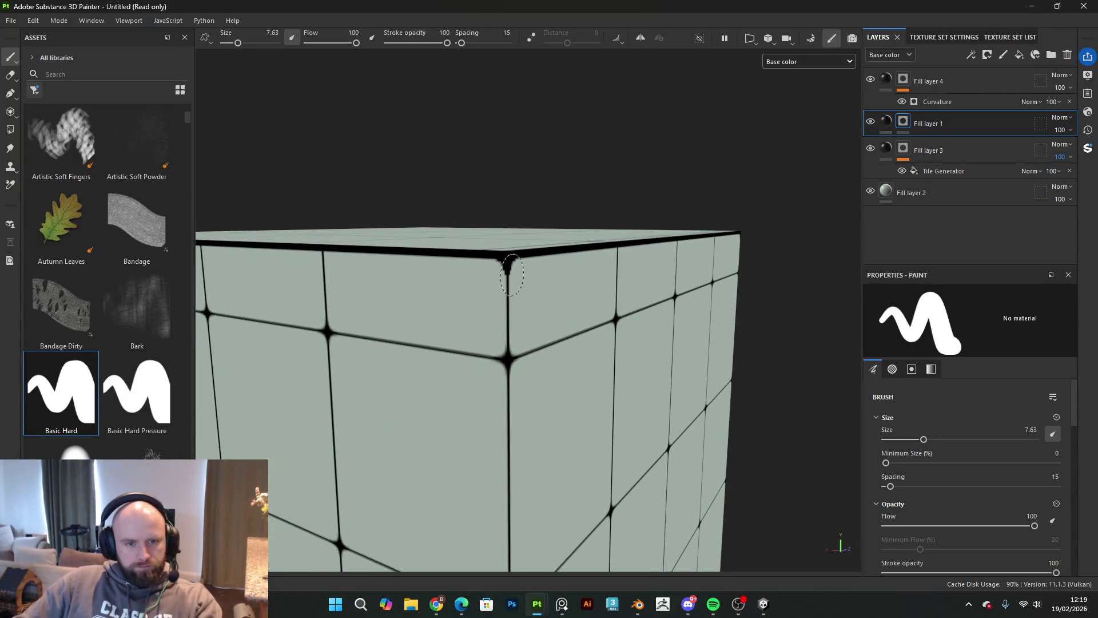
left_click(756, 38)
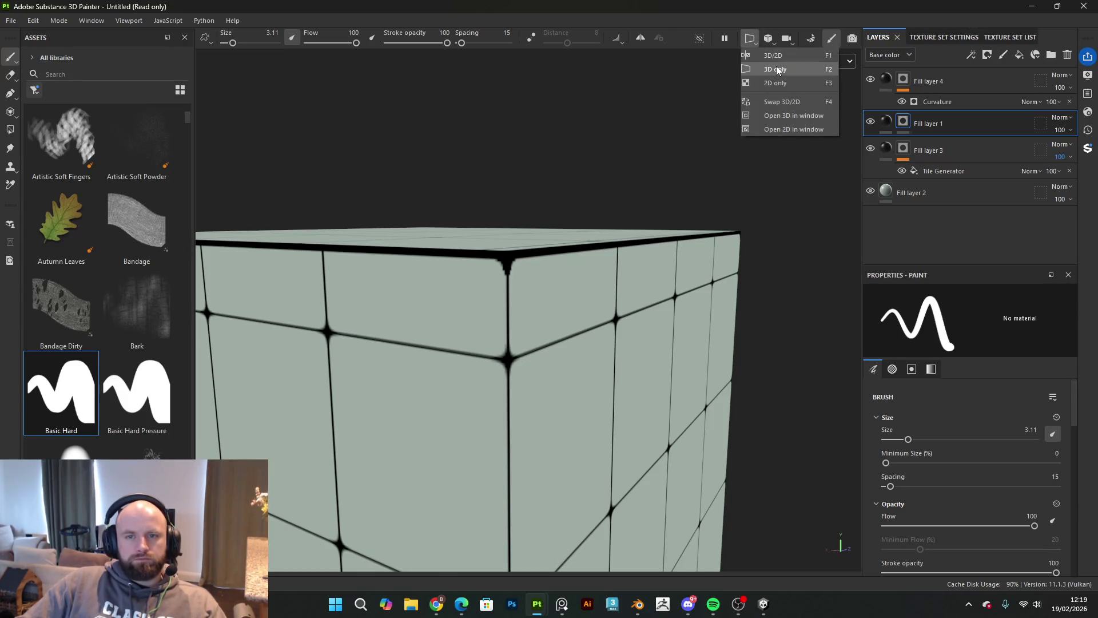
left_click(774, 55)
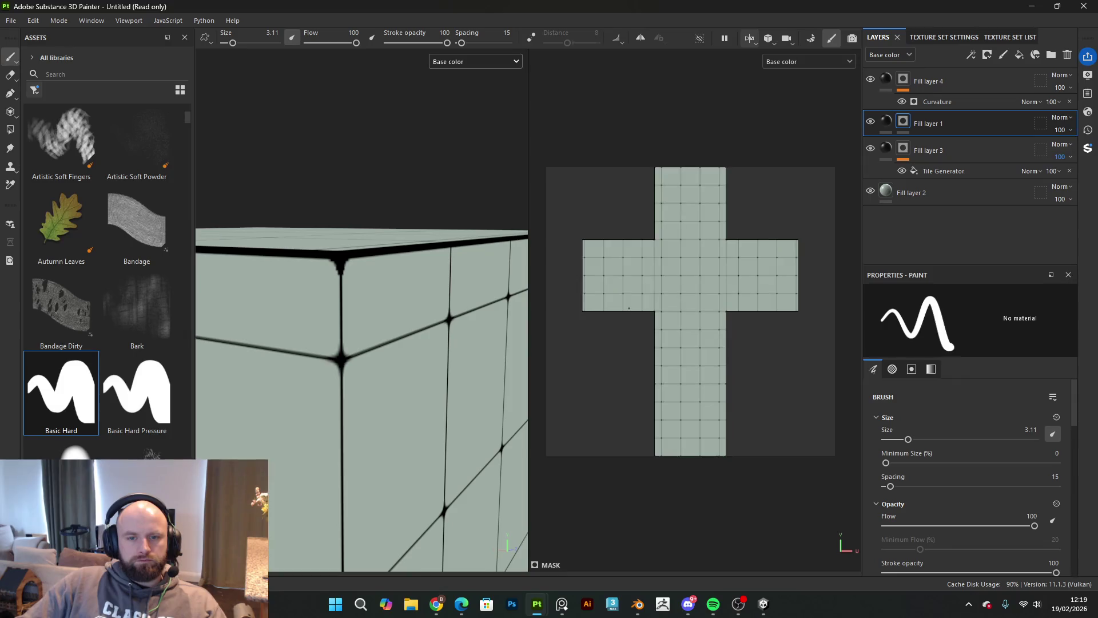
scroll(710, 406, "up", 6)
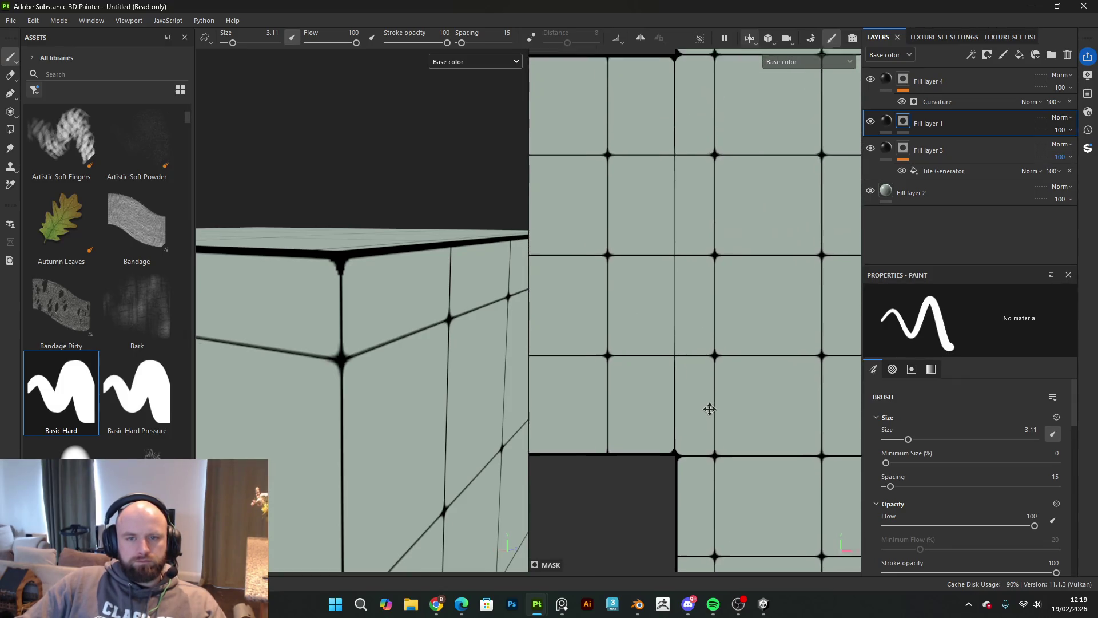
left_click_drag(709, 405, 703, 462)
Step: With brush size 2.44, paint a snapped straight black line down the first UV seam
key("bracketleft")
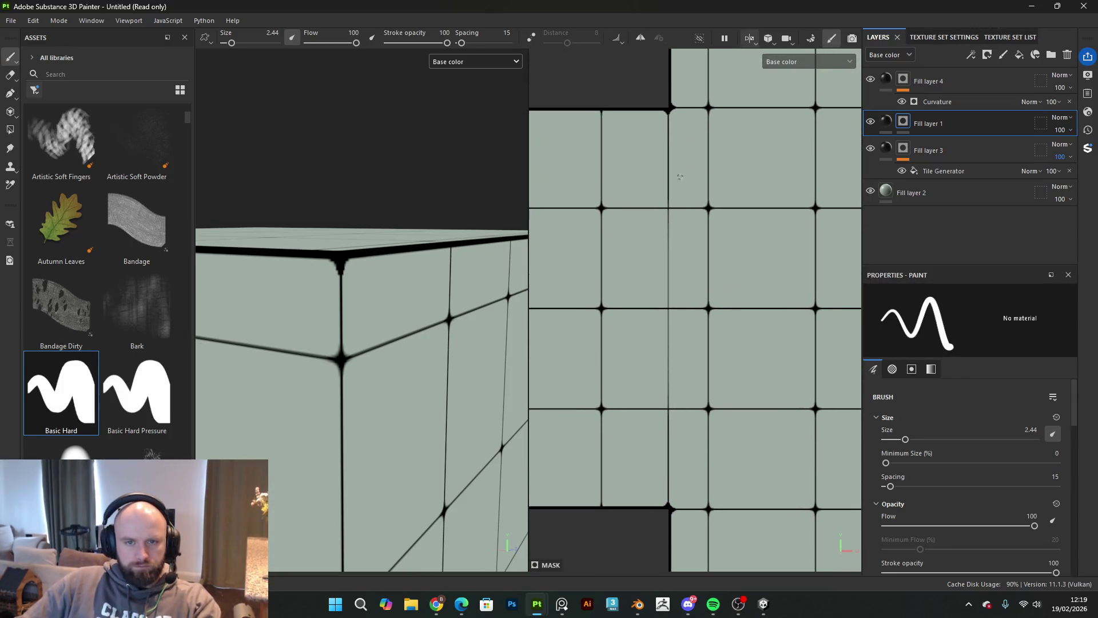
key("ctrl+shift")
left_click(670, 507, "ctrl+shift")
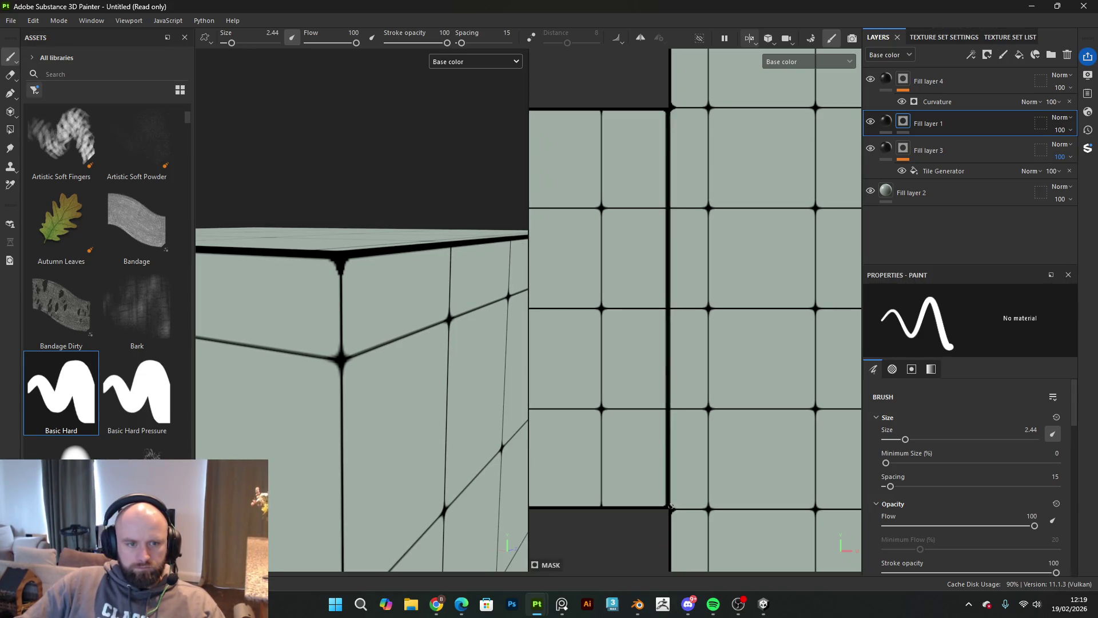
scroll(399, 355, "down", 5)
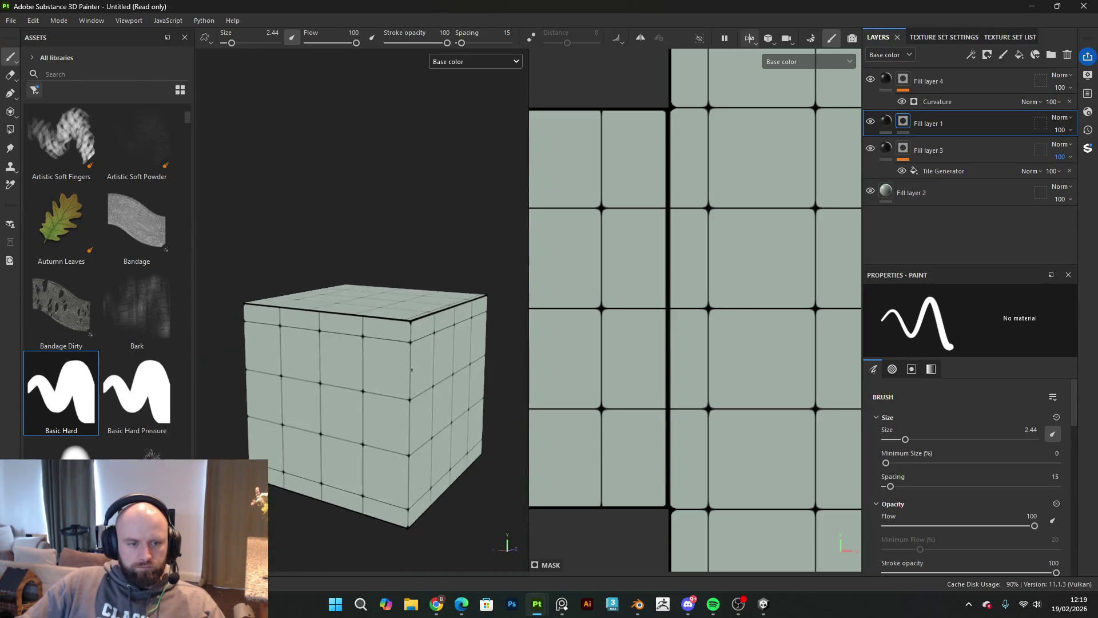
scroll(473, 365, "up", 3)
scroll(283, 356, "up", 2)
mouse_move(283, 356)
left_mouse_down()
mouse_move(429, 363)
mouse_move(449, 385)
mouse_move(319, 367)
mouse_move(433, 358)
mouse_move(442, 253)
mouse_move(367, 214)
mouse_move(395, 240)
left_mouse_up()
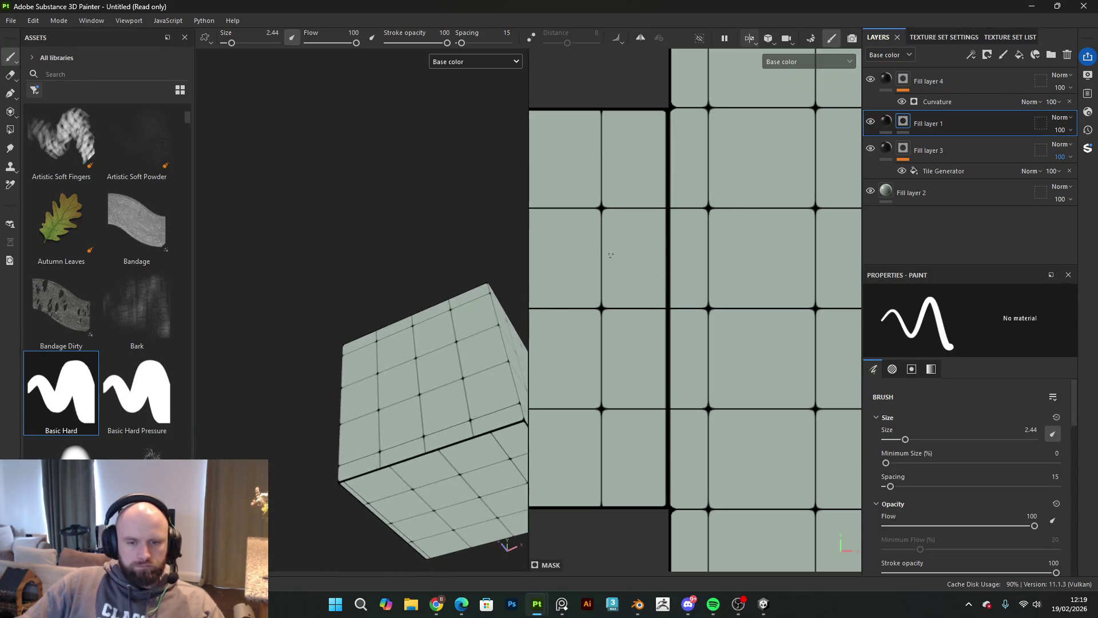
scroll(565, 339, "down", 3)
left_click_drag(564, 338, 568, 317)
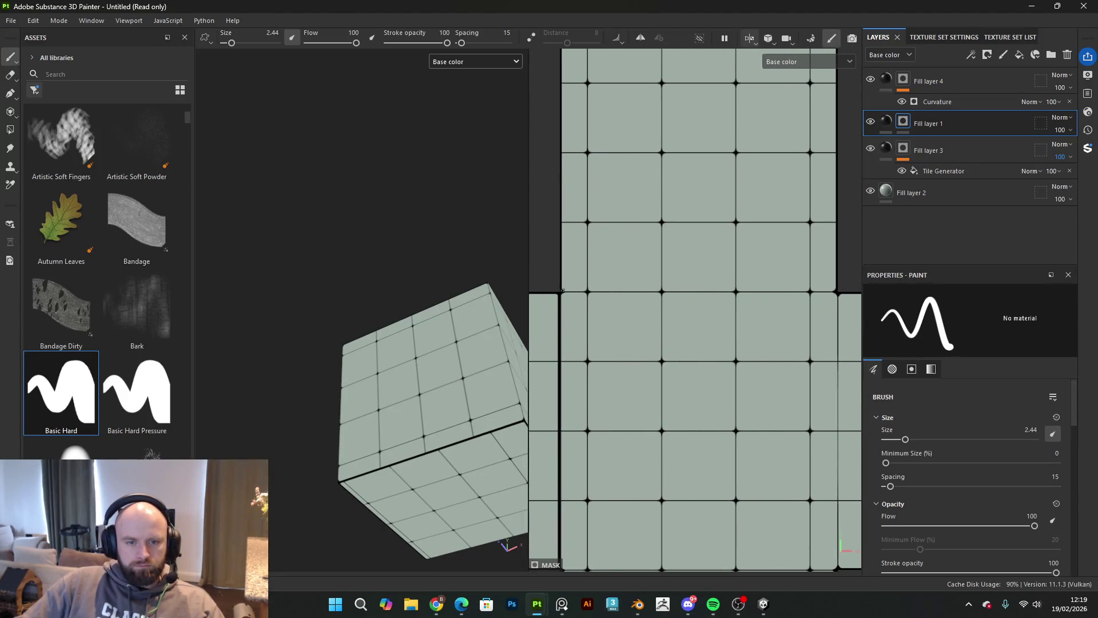
scroll(561, 290, "up", 2)
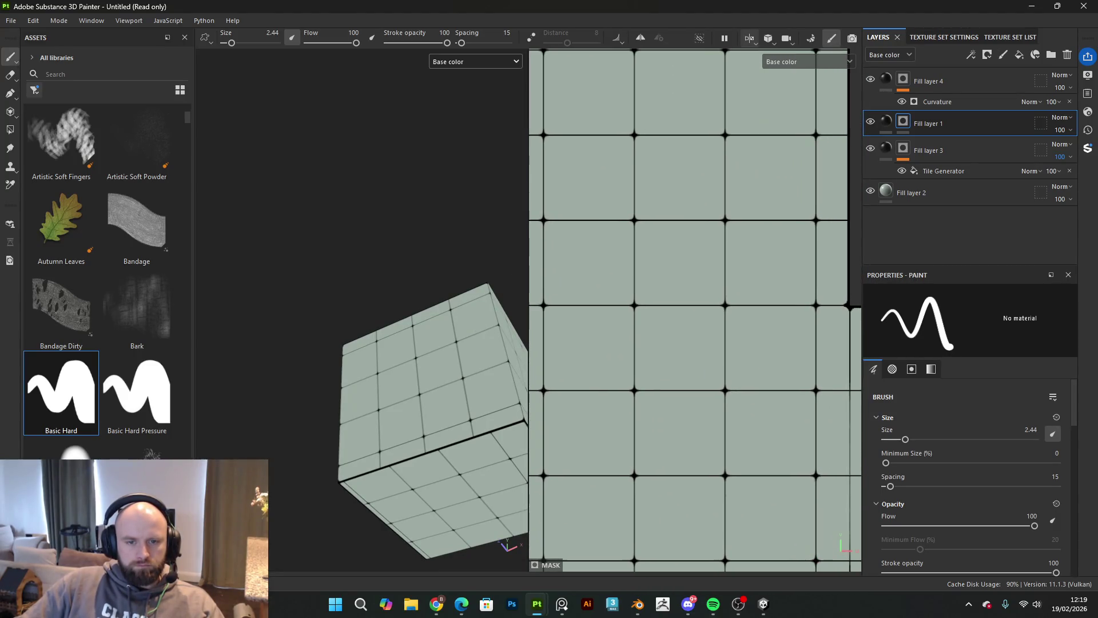
left_click_drag(528, 317, 228, 317)
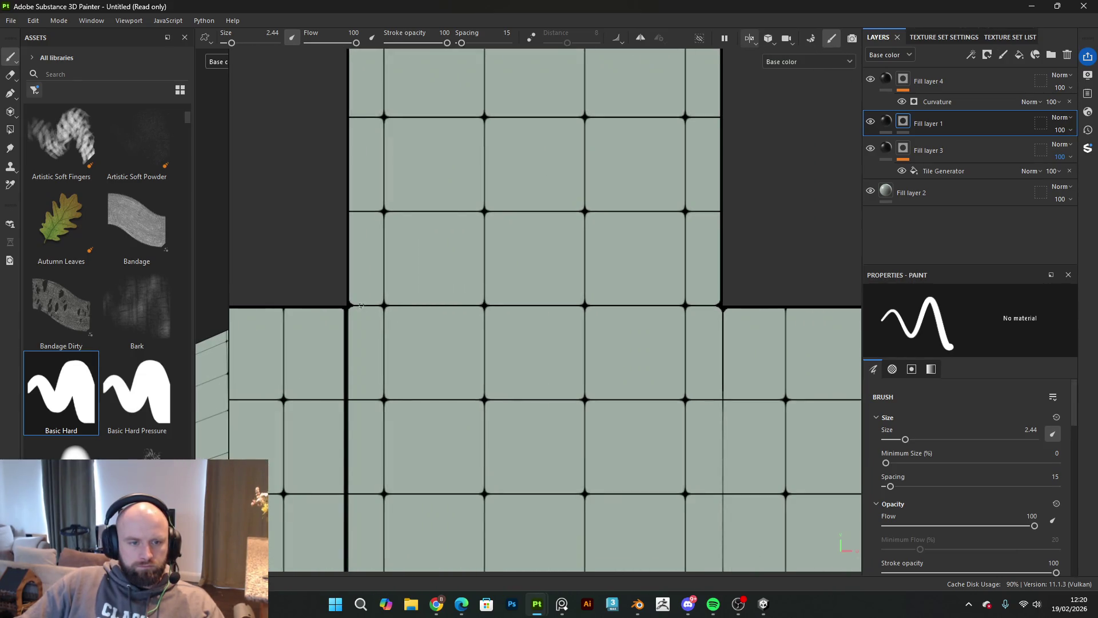
Step: Paint straight black lines along the remaining island edges and vertical seams
key("shift")
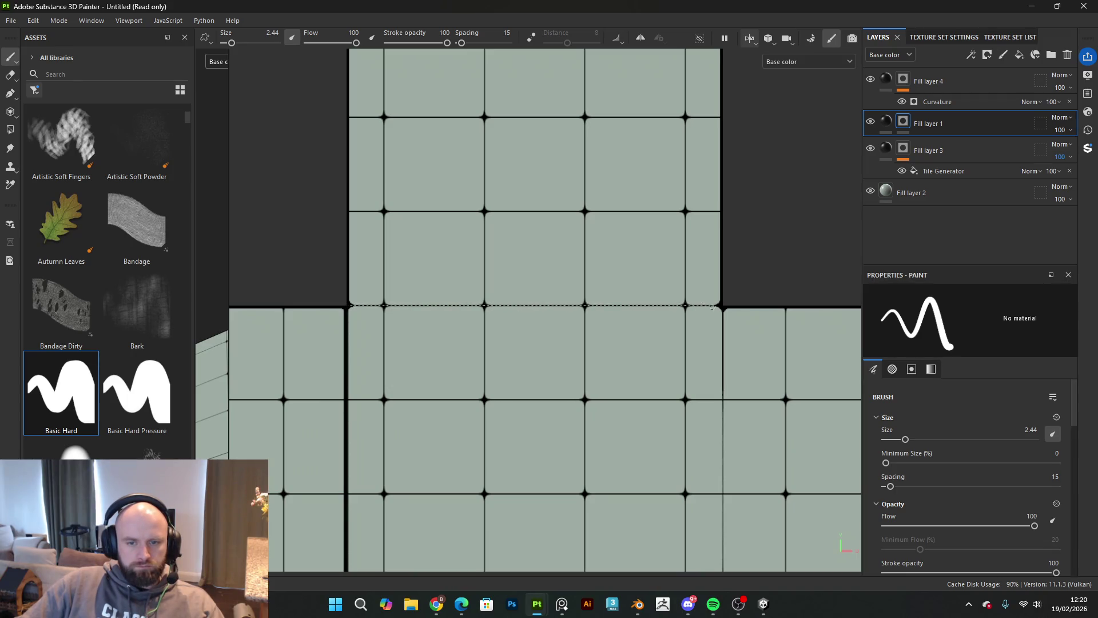
left_click(722, 304)
mouse_move(722, 304)
left_mouse_down()
mouse_move(618, 311)
mouse_move(508, 145)
left_mouse_up()
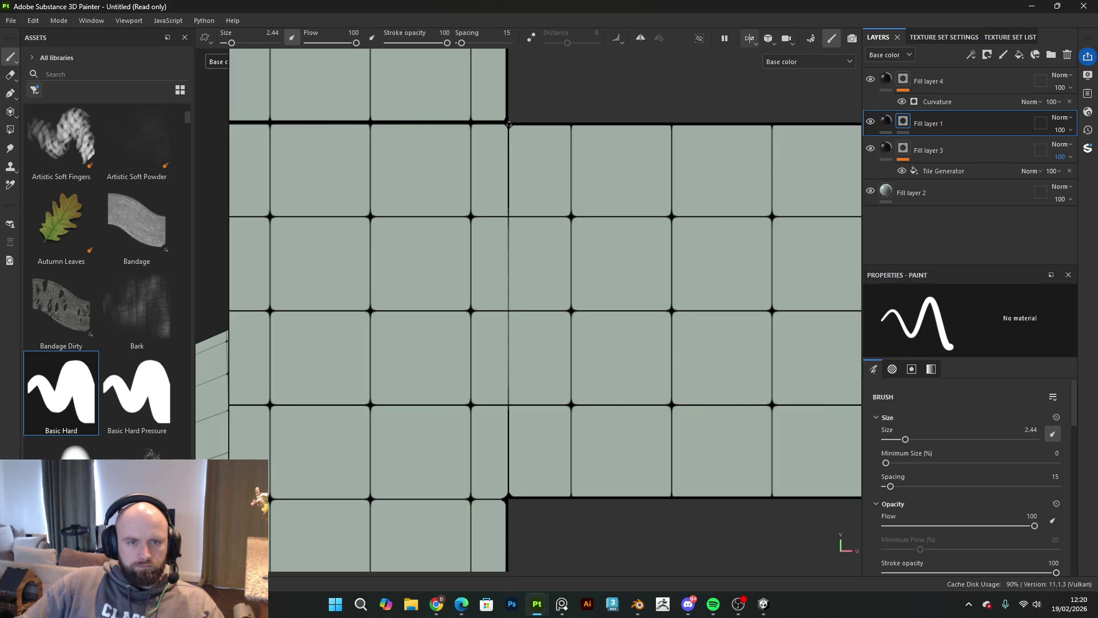
key("shift")
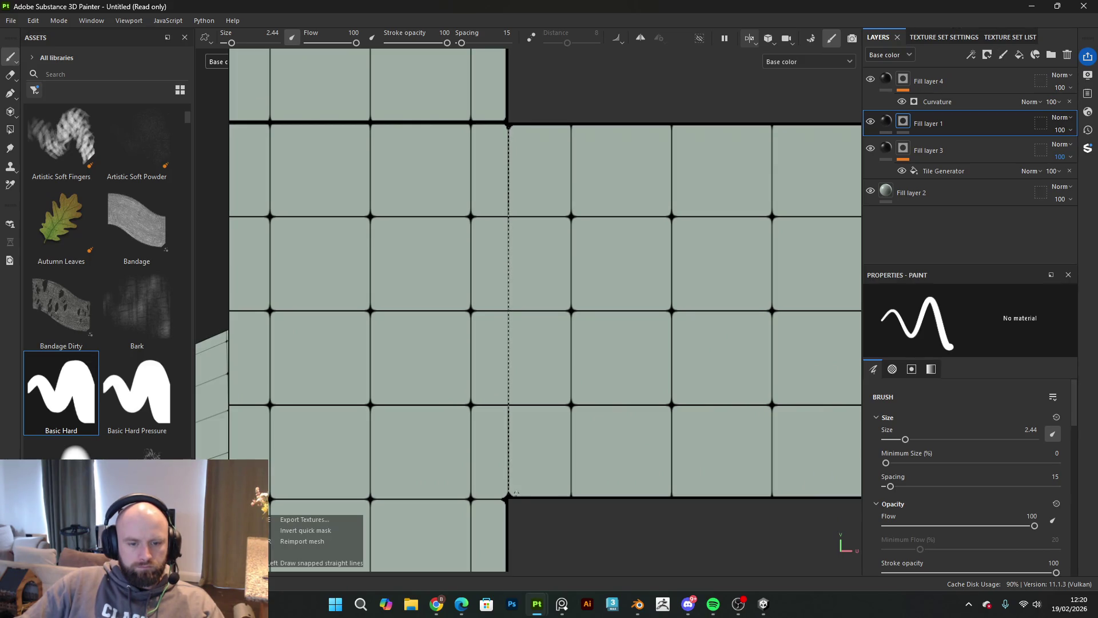
left_click(508, 496)
mouse_move(508, 495)
left_mouse_down()
mouse_move(640, 335)
mouse_move(651, 353)
left_mouse_up()
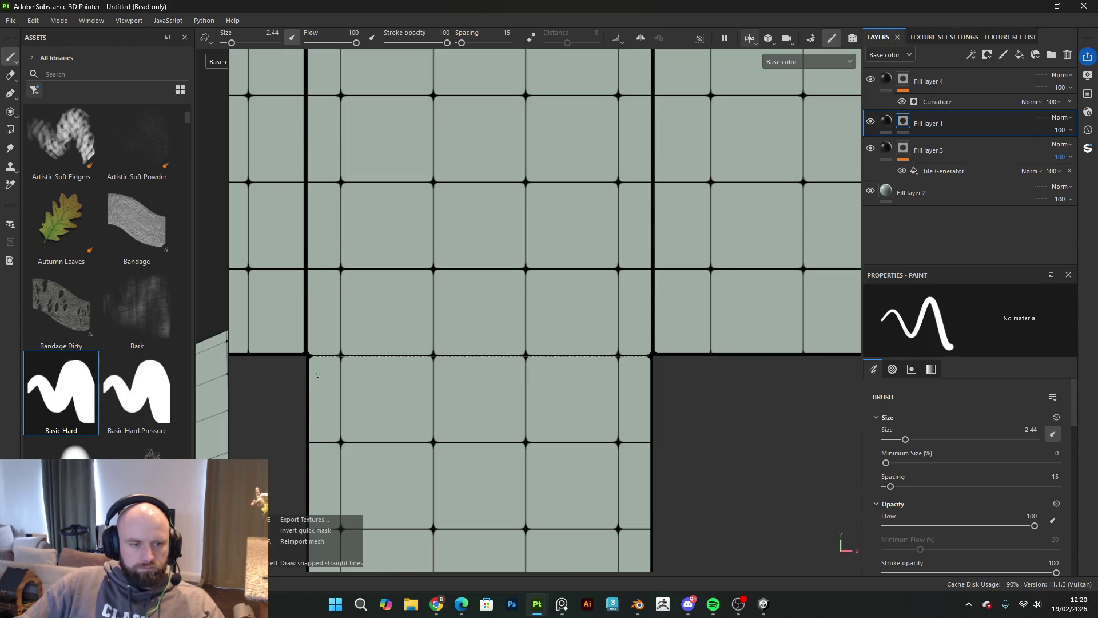
left_click(309, 378, "shift")
scroll(594, 404, "down", 5)
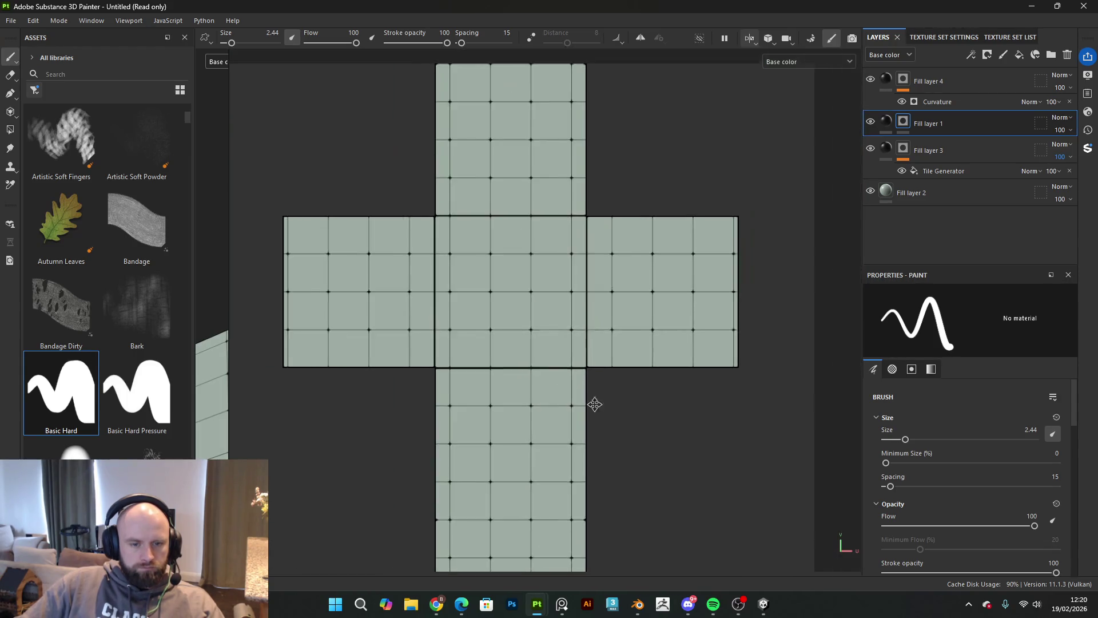
scroll(568, 381, "up", 4)
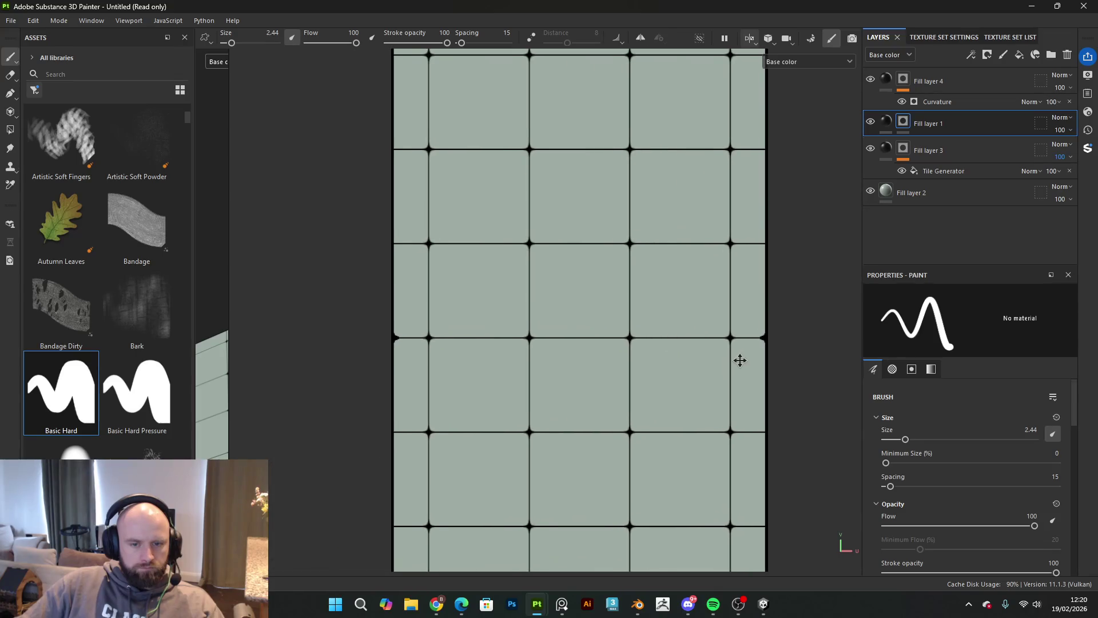
left_click_drag(491, 379, 482, 379)
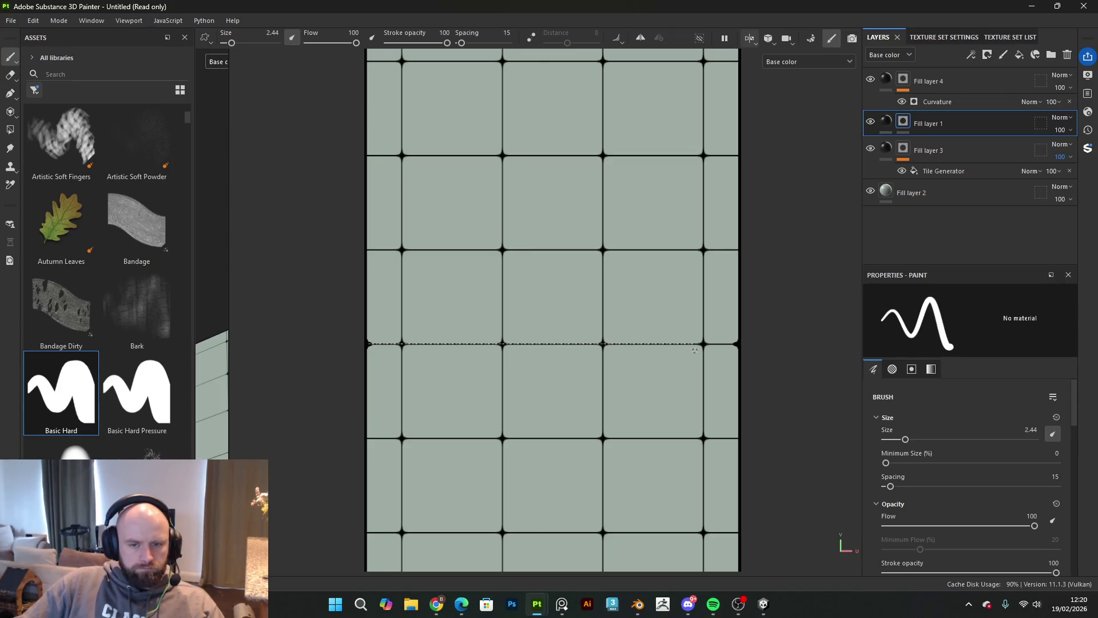
left_click(741, 343)
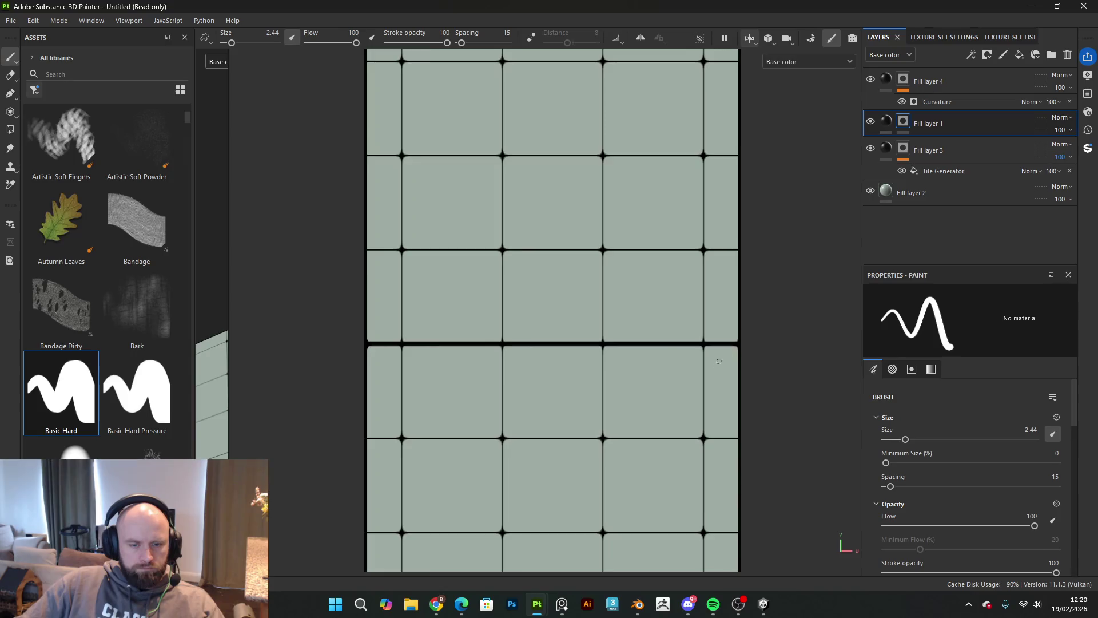
scroll(446, 218, "down", 3)
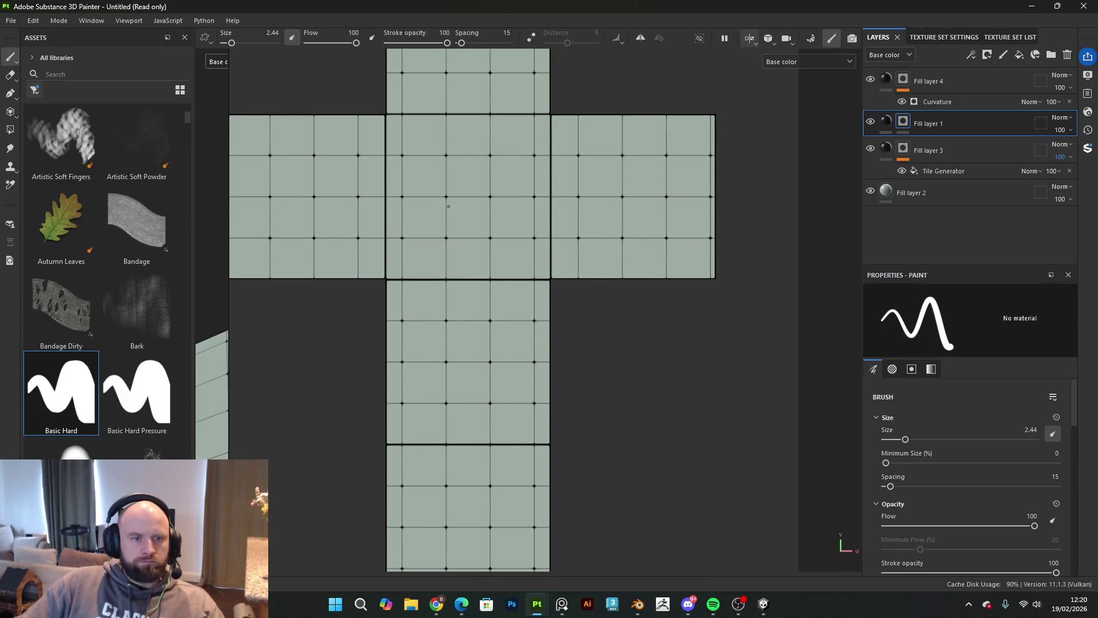
left_click(747, 44)
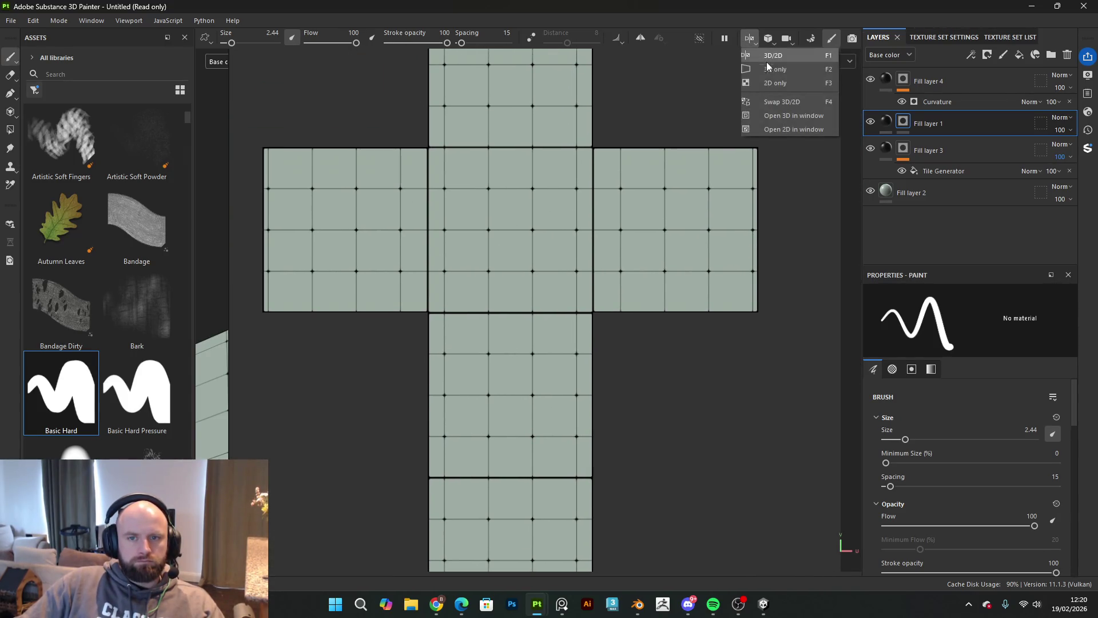
Step: Check the 3D-only and 2D-only views, then widen back to 3D and 2D side by side
left_click(773, 69)
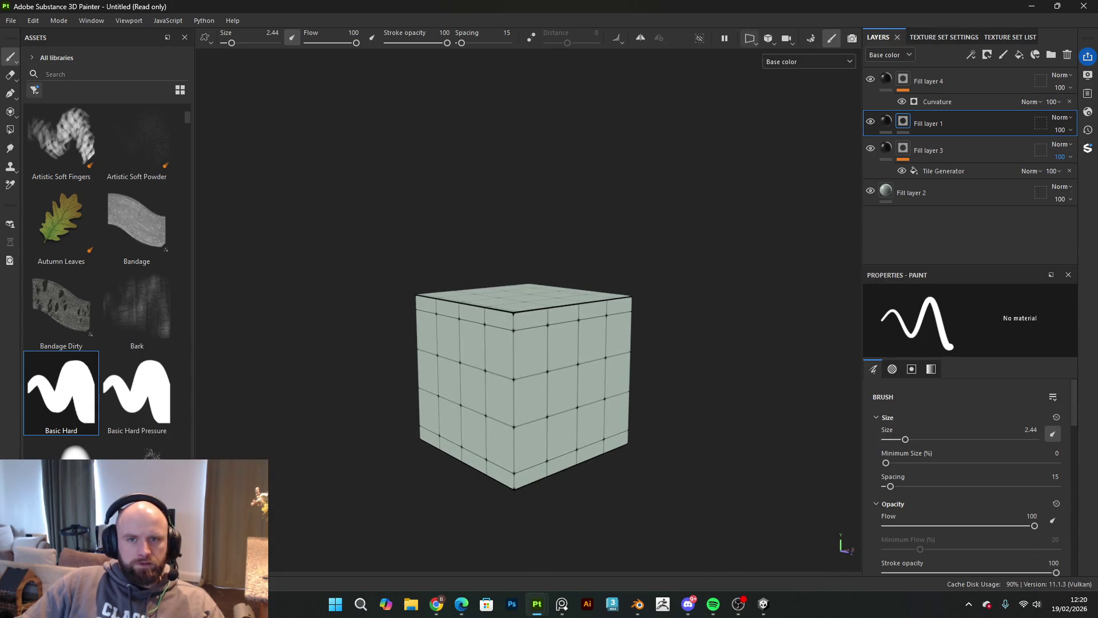
left_click(747, 47)
left_click(767, 53)
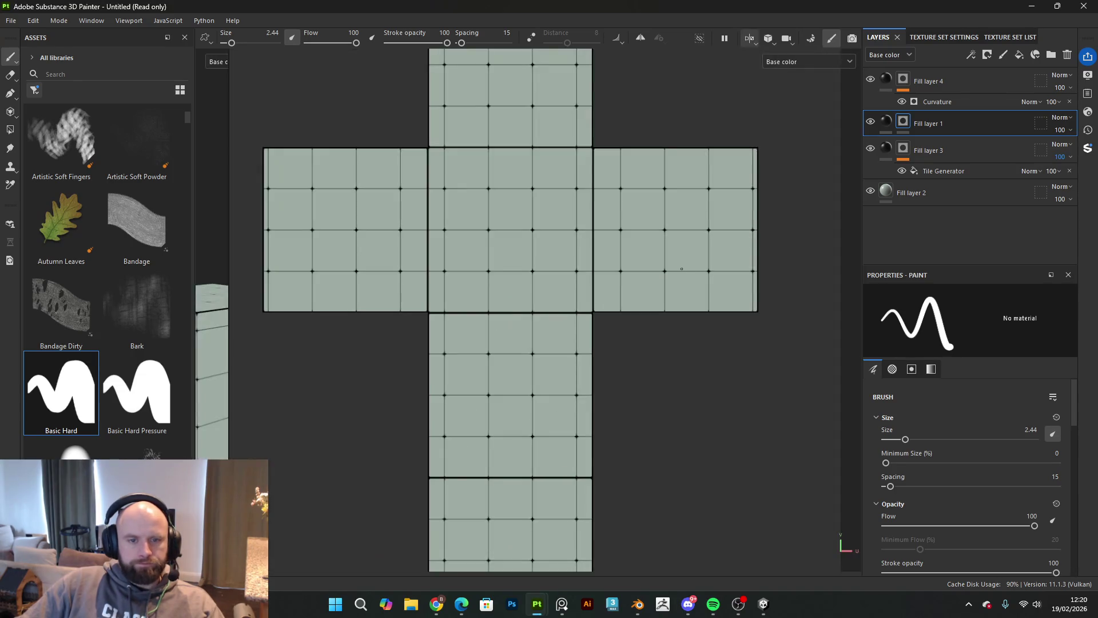
scroll(652, 257, "down", 1)
mouse_move(647, 225)
left_mouse_down()
mouse_move(659, 472)
mouse_move(638, 434)
mouse_move(664, 382)
left_mouse_up()
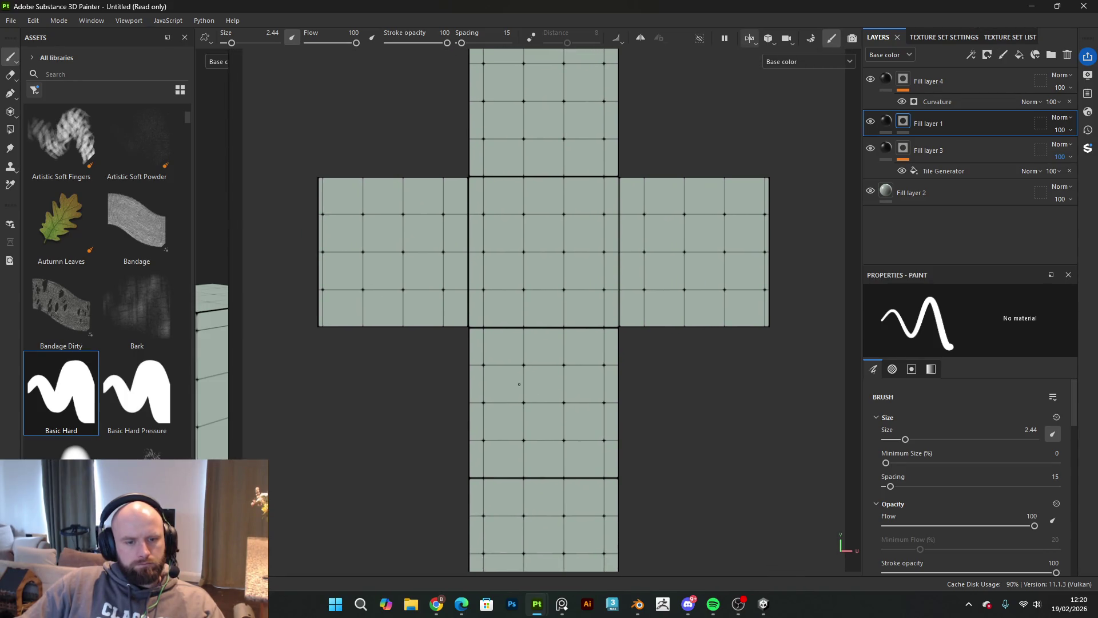
scroll(594, 385, "up", 2)
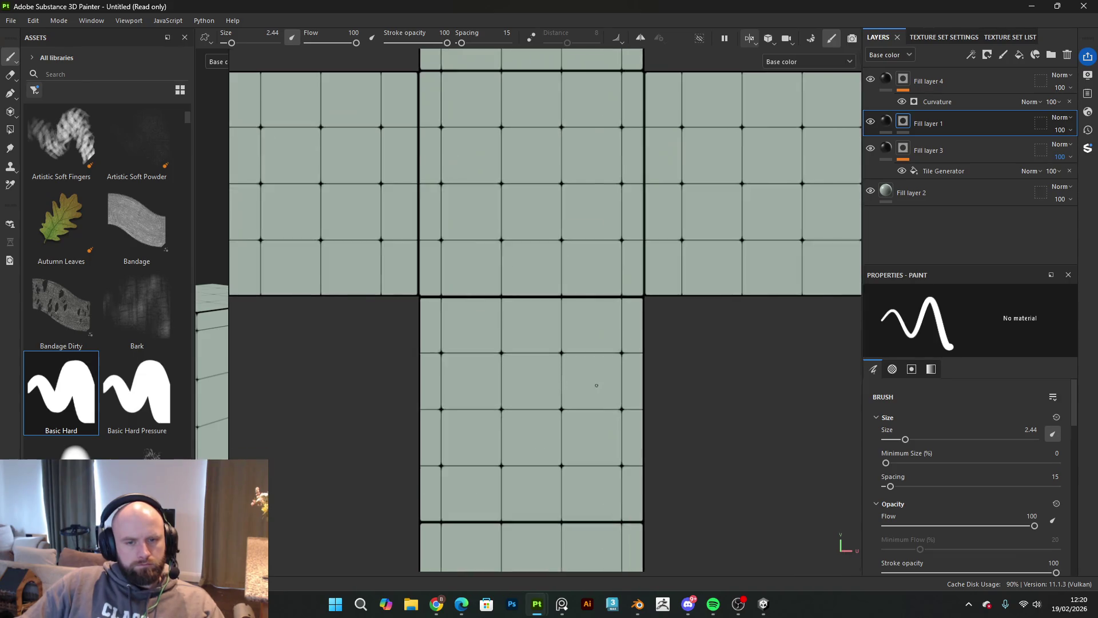
mouse_move(670, 324)
left_mouse_down()
mouse_move(650, 127)
mouse_move(632, 267)
mouse_move(645, 154)
mouse_move(660, 446)
mouse_move(667, 238)
mouse_move(668, 248)
left_mouse_up()
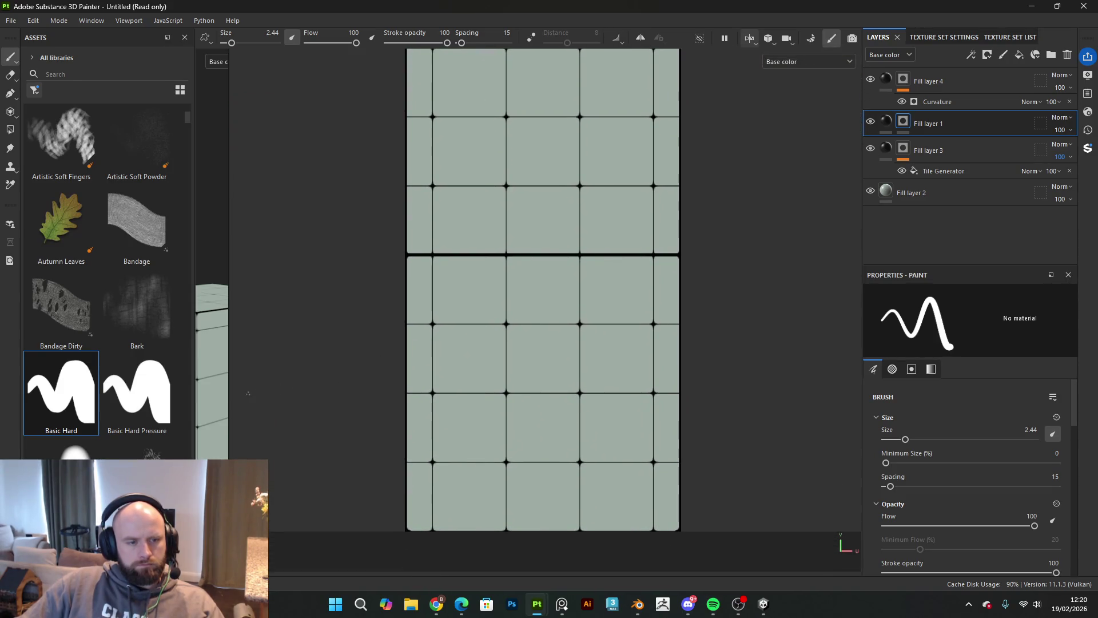
scroll(226, 404, "down", 2)
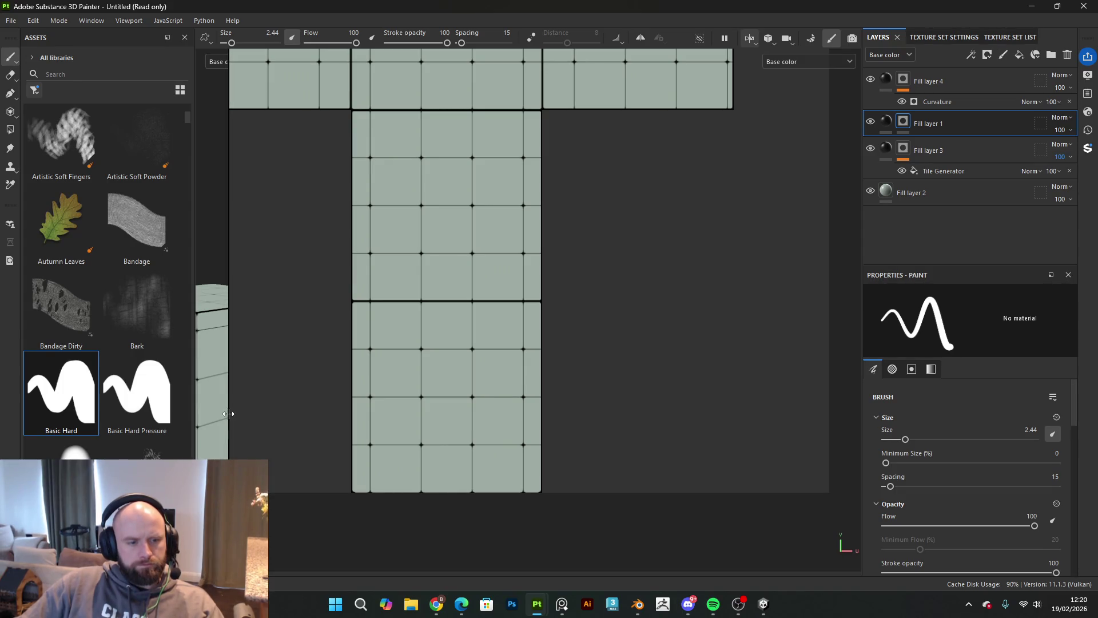
left_click_drag(229, 414, 525, 414)
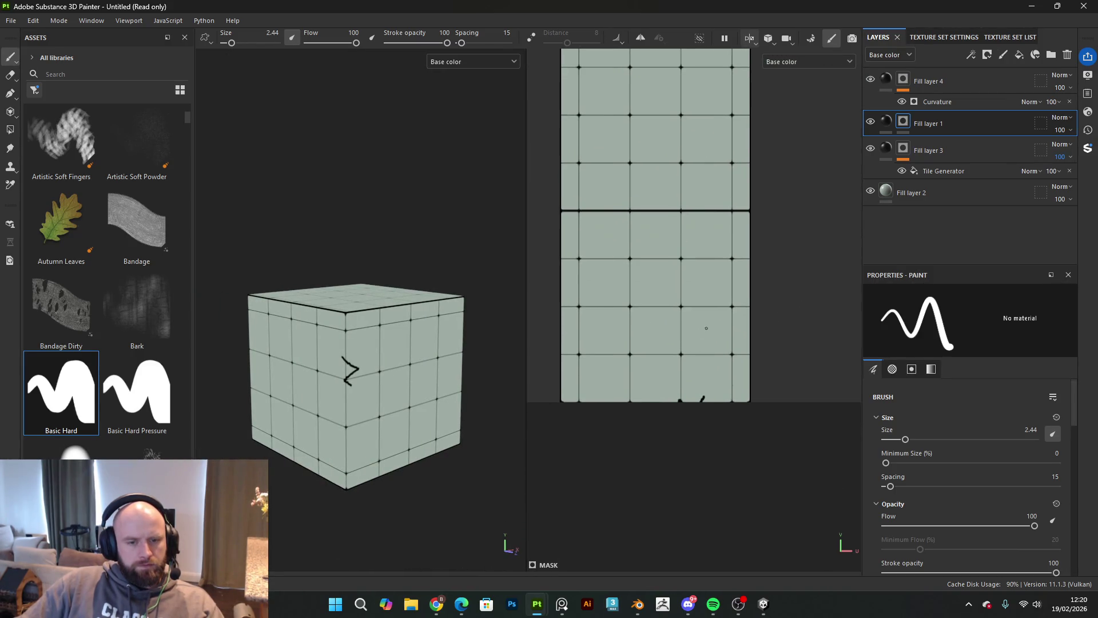
Step: Paint a straight line down the cube's vertical edge and frame the cube
scroll(426, 424, "up", 5)
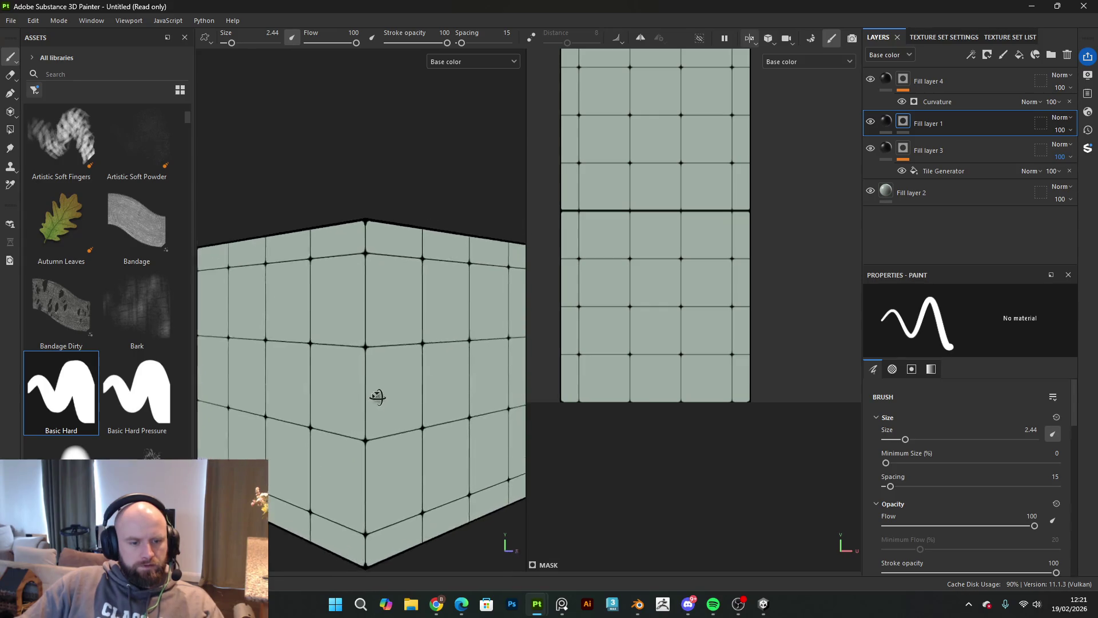
left_click_drag(373, 270, 374, 269)
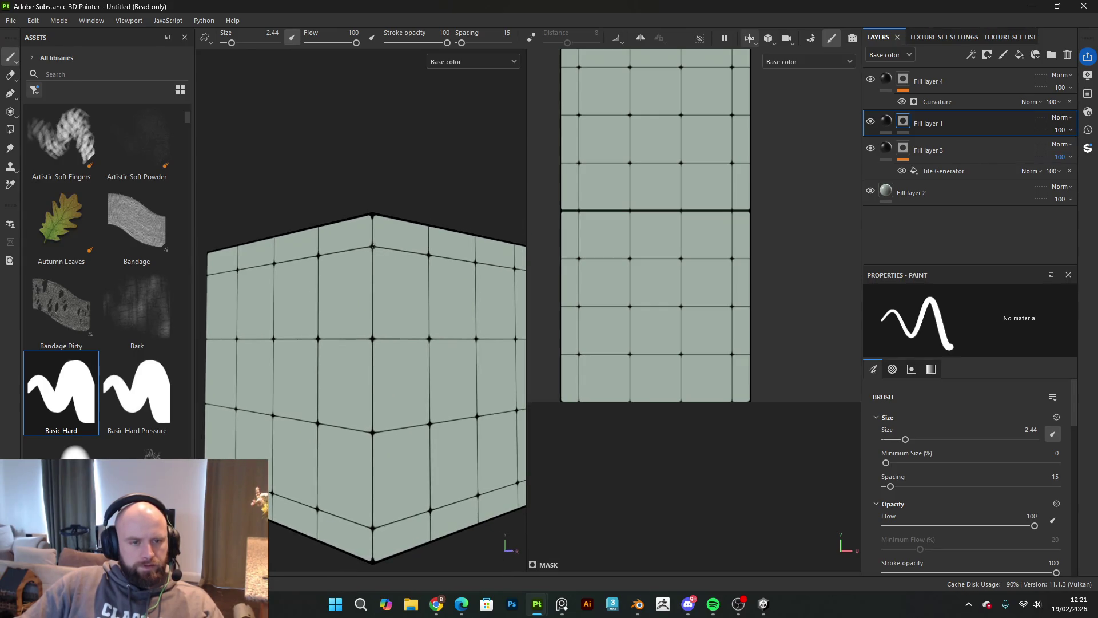
left_click(373, 215)
key("shift")
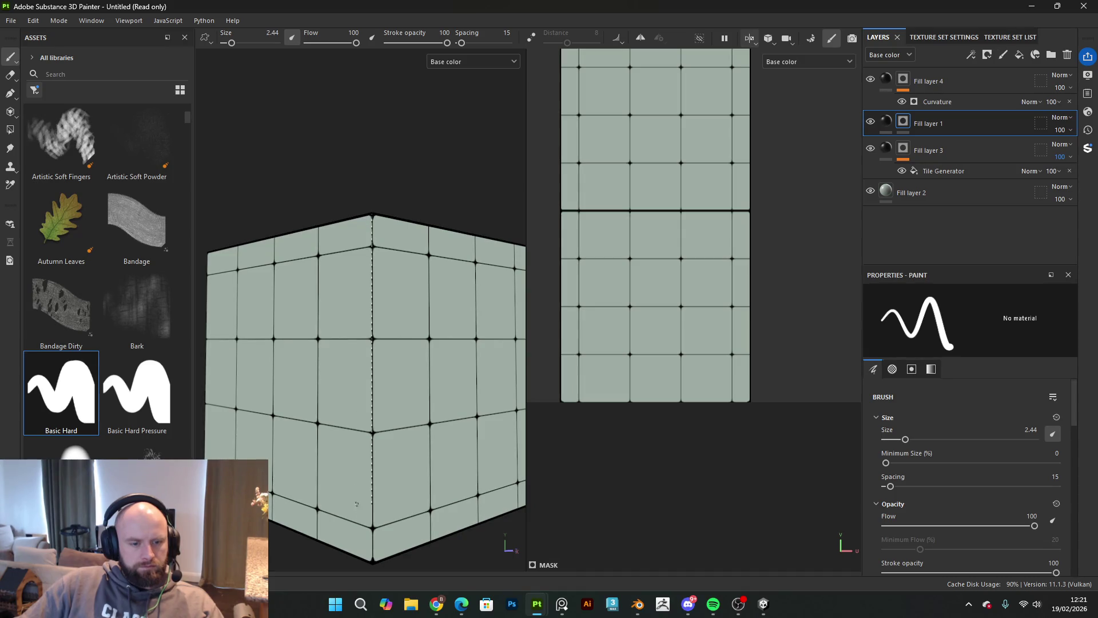
left_click(374, 564, "shift")
mouse_move(374, 563)
left_mouse_down()
mouse_move(474, 438)
mouse_move(515, 412)
left_mouse_up()
key("f")
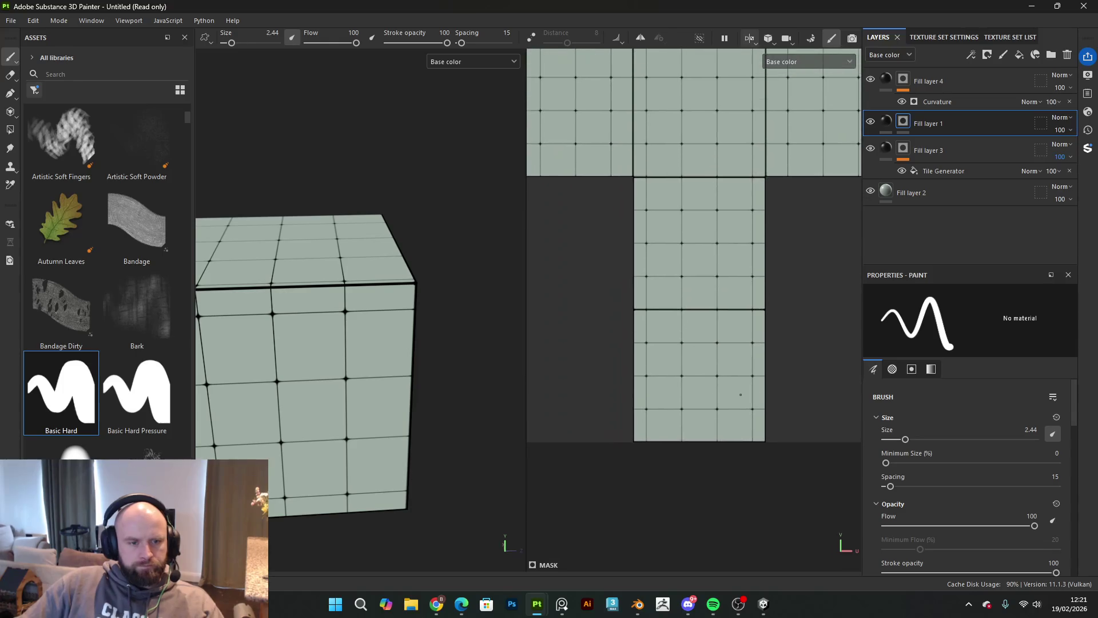
key("f")
mouse_move(403, 377)
left_mouse_down()
mouse_move(538, 355)
mouse_move(611, 275)
mouse_move(608, 191)
mouse_move(471, 270)
mouse_move(536, 362)
mouse_move(533, 431)
mouse_move(219, 409)
mouse_move(403, 337)
left_mouse_up()
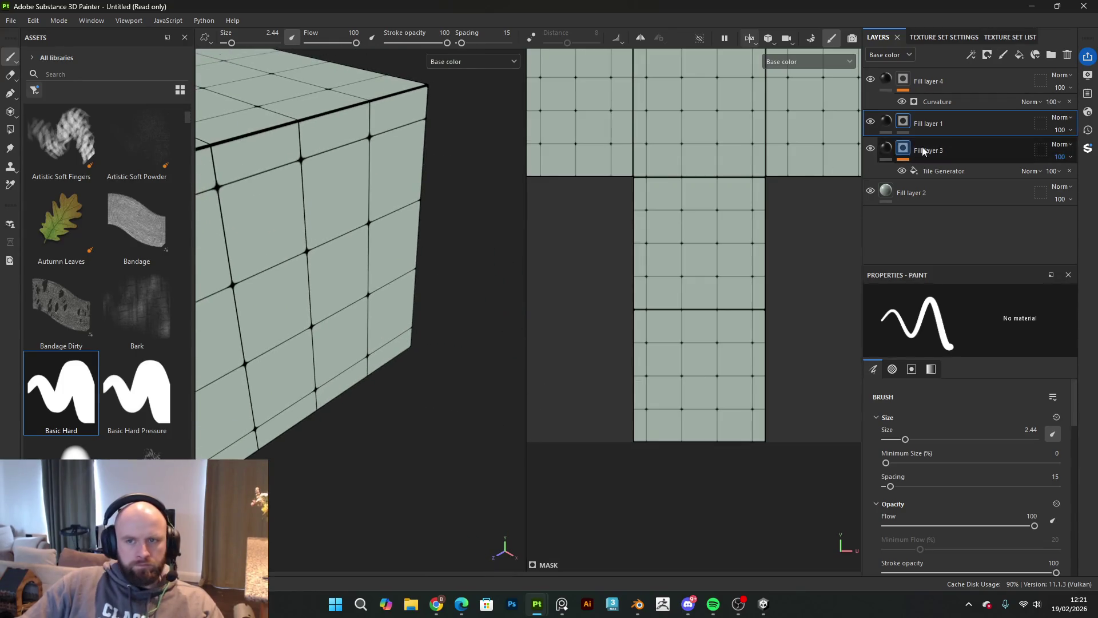
Step: Hide Fill layer 3, switch to the 3D-only view, then show the tile grid again
left_click(870, 148)
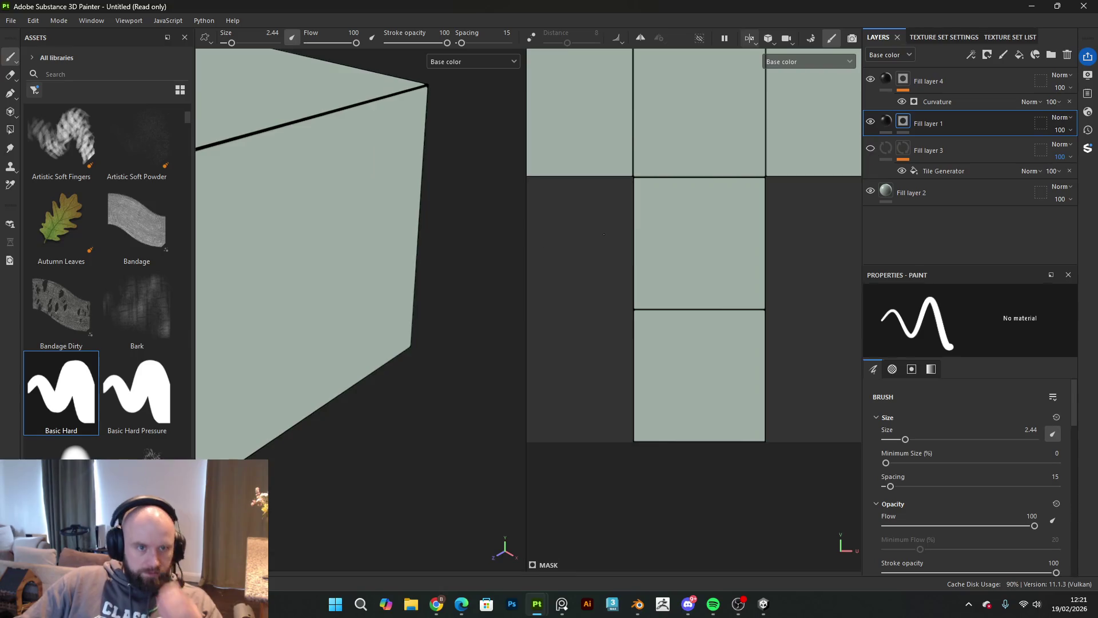
key("f")
left_click_drag(383, 319, 617, 67)
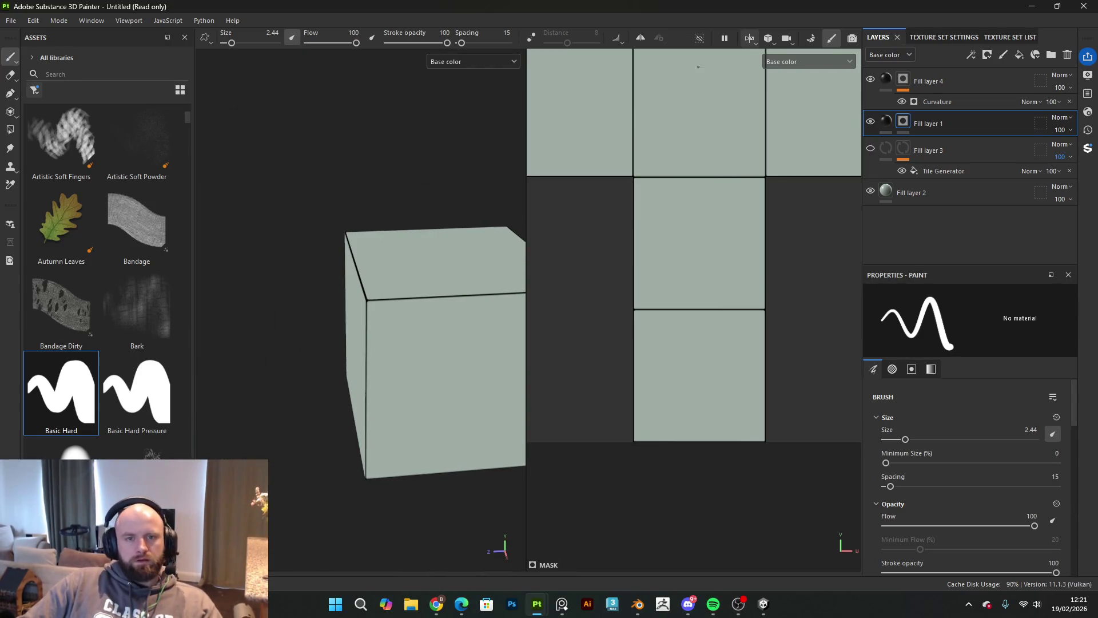
left_click(758, 44)
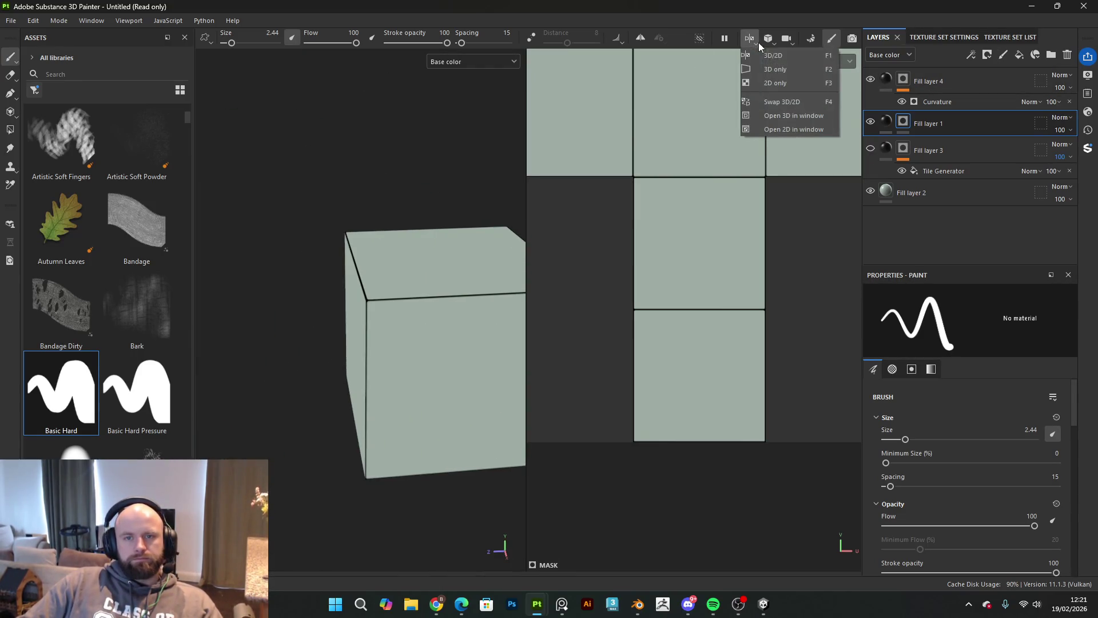
left_click(765, 67)
left_click_drag(702, 310, 662, 315)
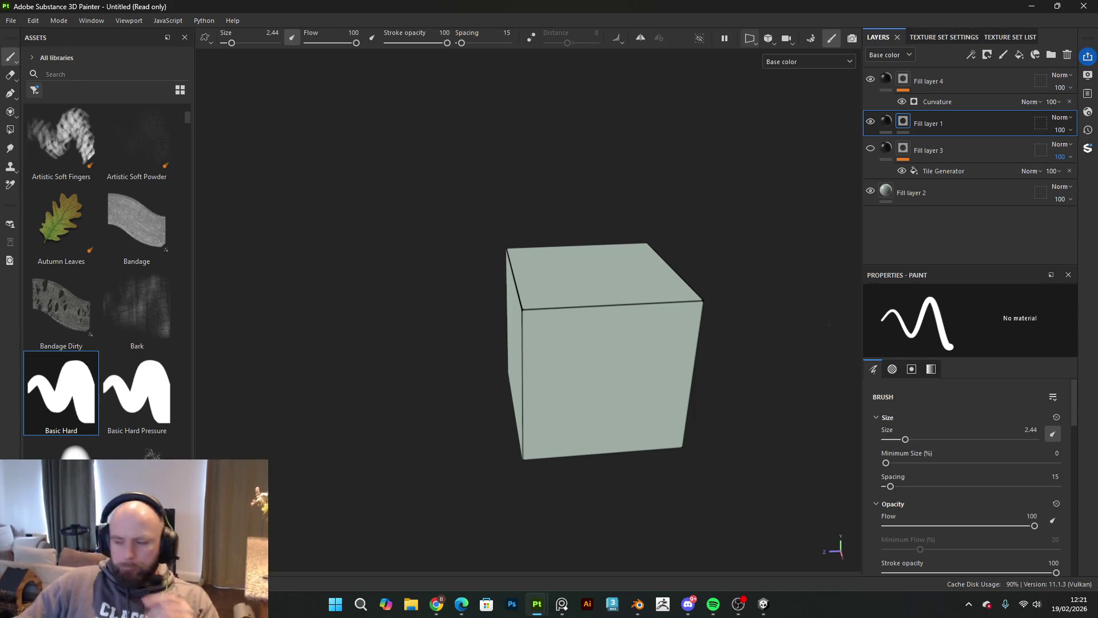
left_click(870, 149)
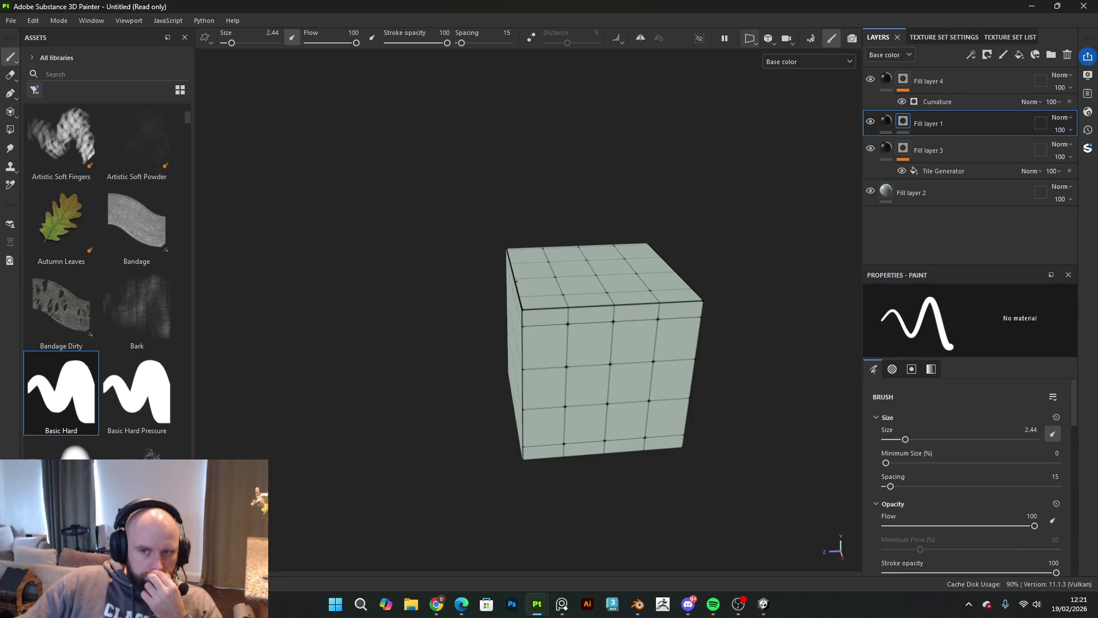
left_click(964, 175)
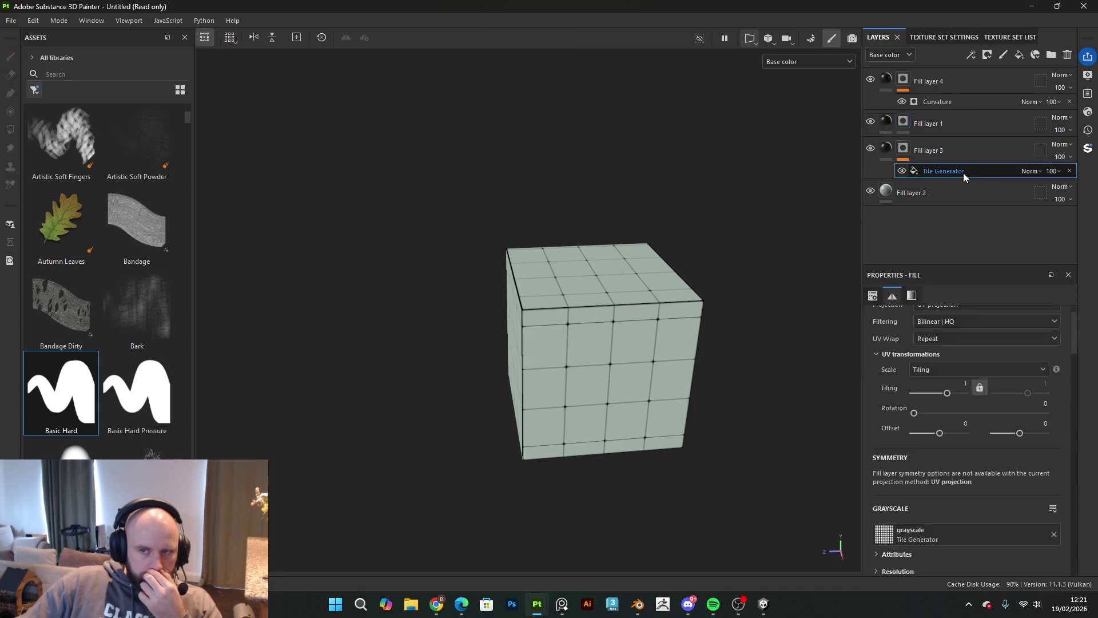
Step: Filter the asset library to Textures, then set the fill's Offset U to 0.1
left_click(34, 90)
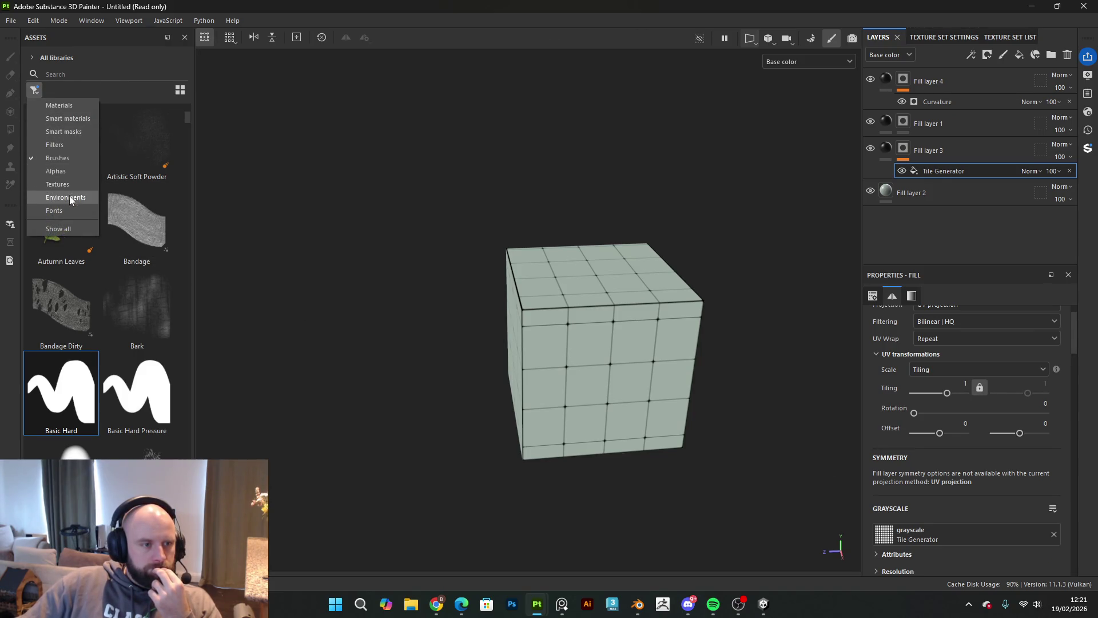
left_click(53, 184)
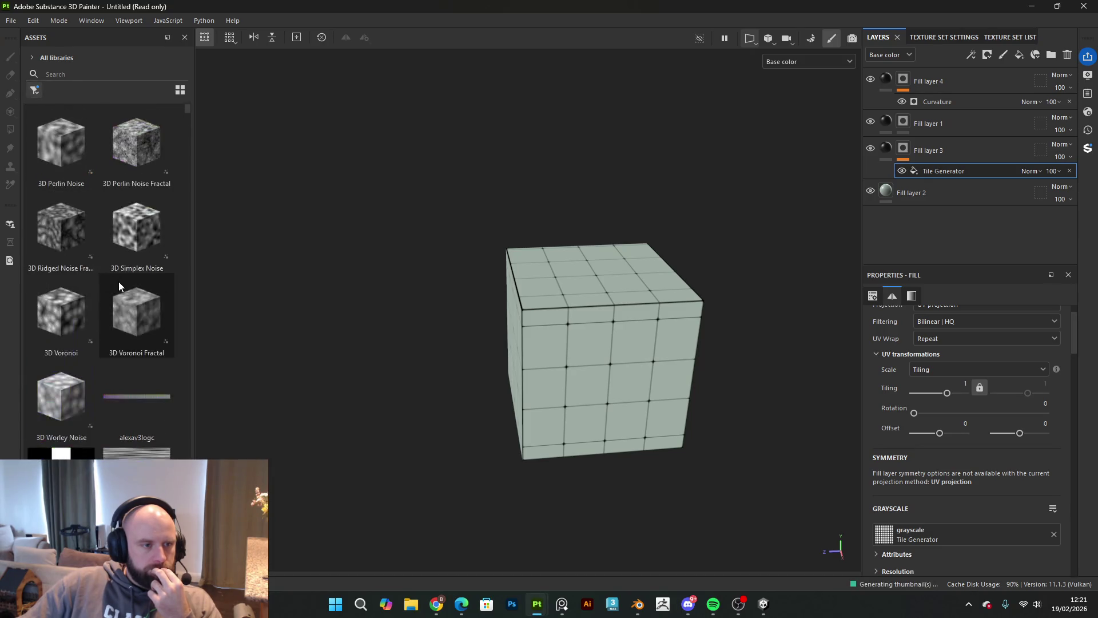
scroll(119, 282, "down", 6)
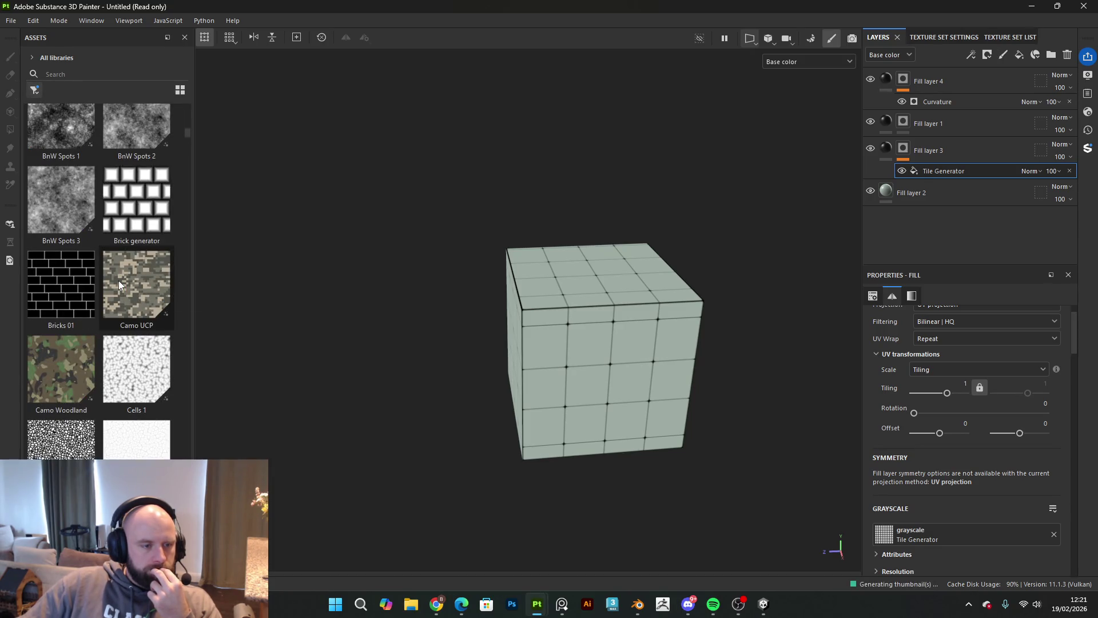
scroll(119, 280, "down", 3)
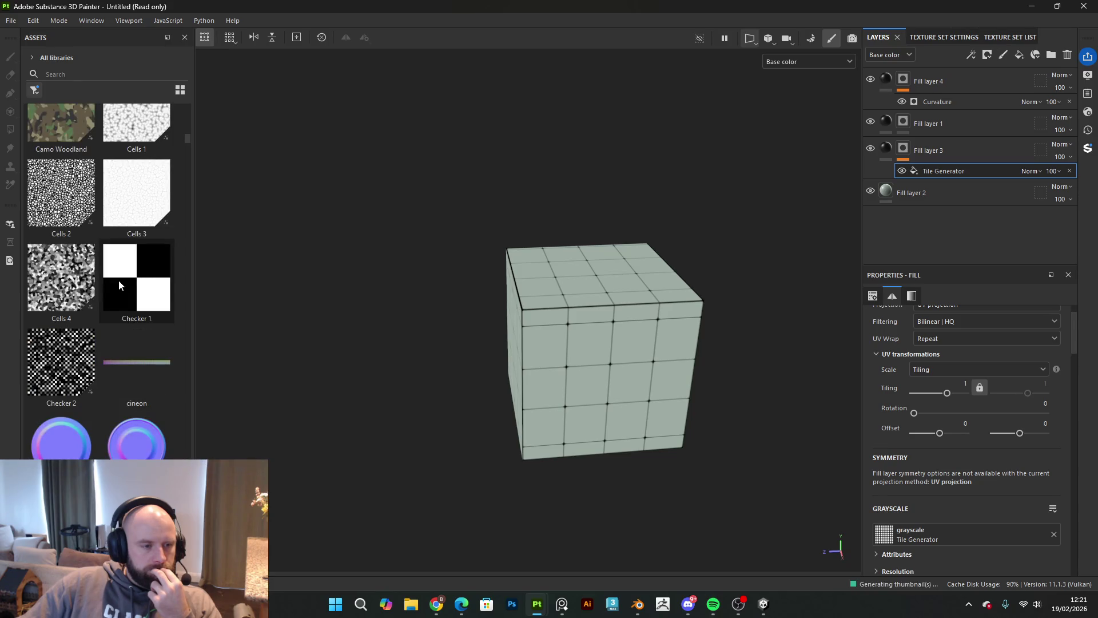
scroll(119, 280, "down", 5)
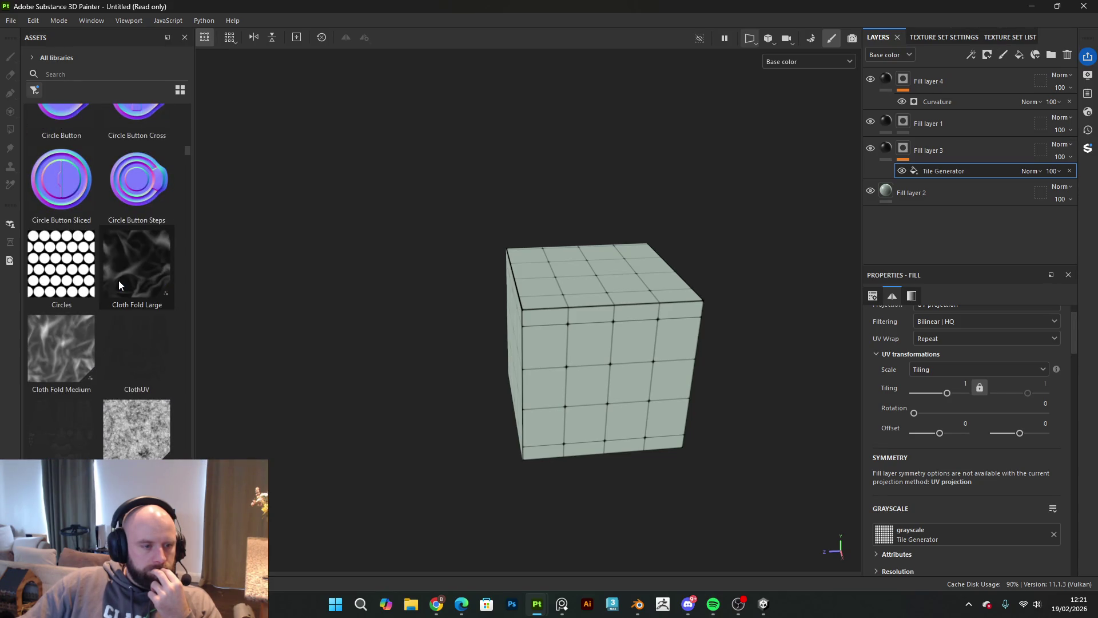
scroll(119, 280, "down", 3)
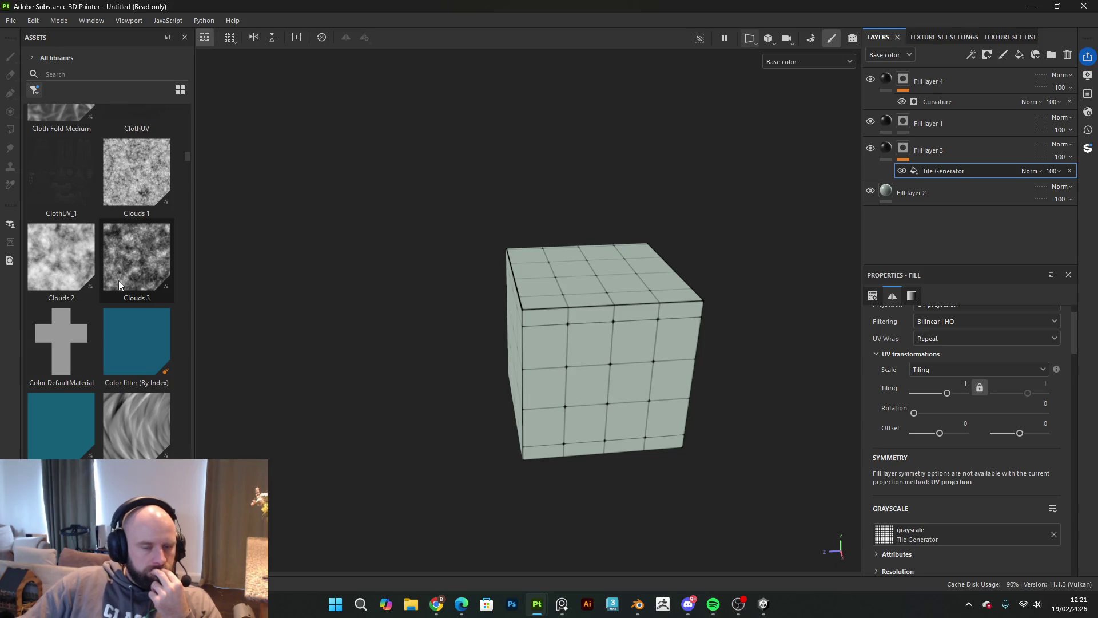
scroll(118, 280, "down", 5)
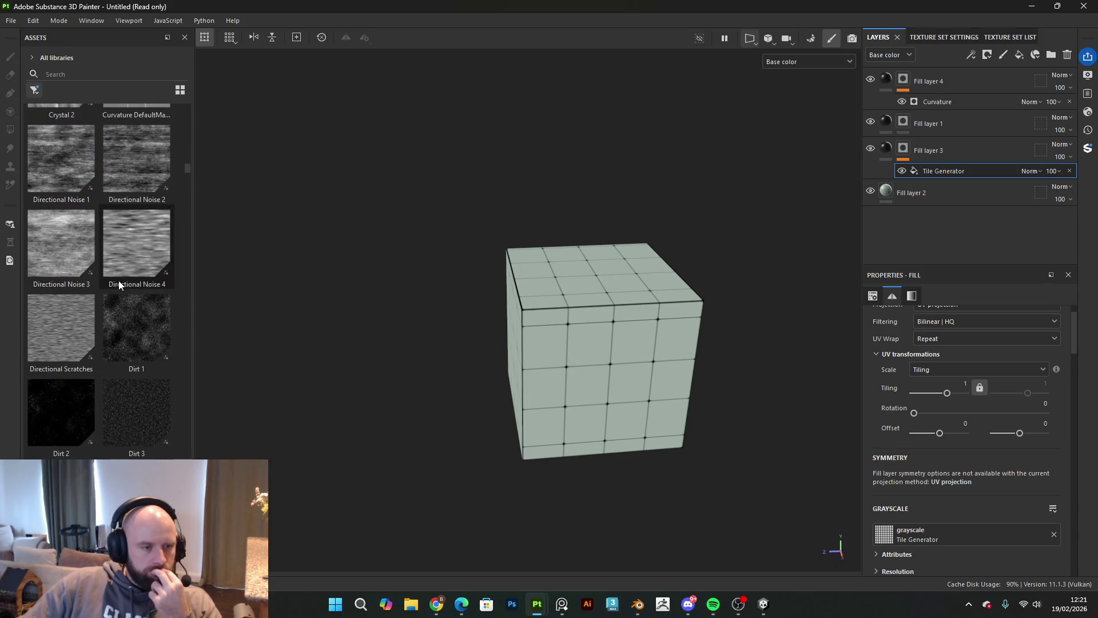
scroll(119, 281, "down", 3)
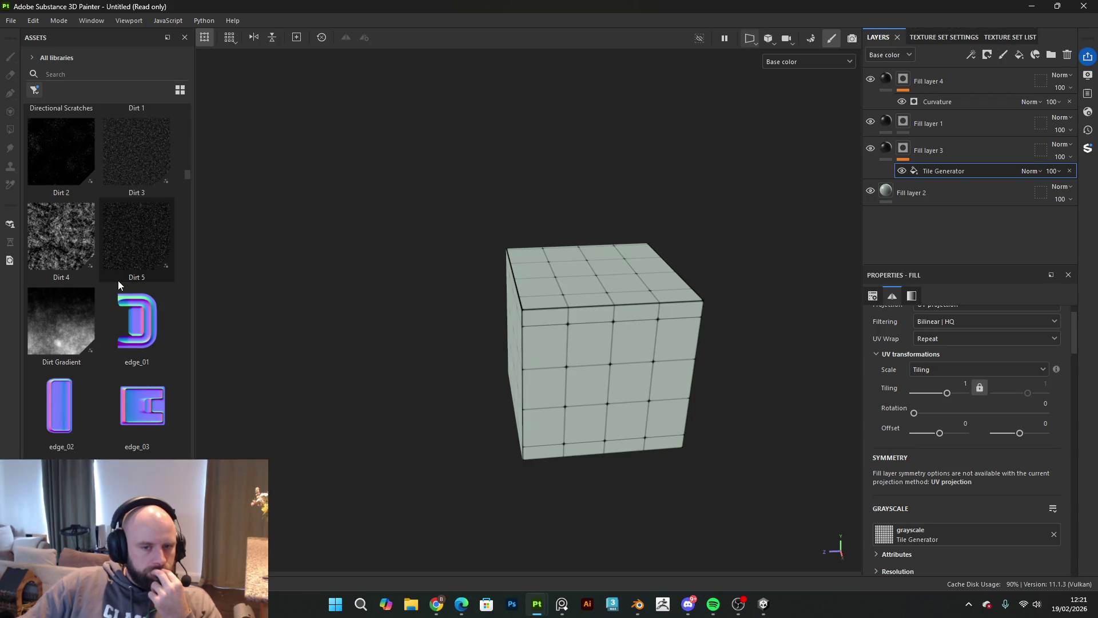
scroll(118, 280, "down", 3)
scroll(118, 280, "down", 3)
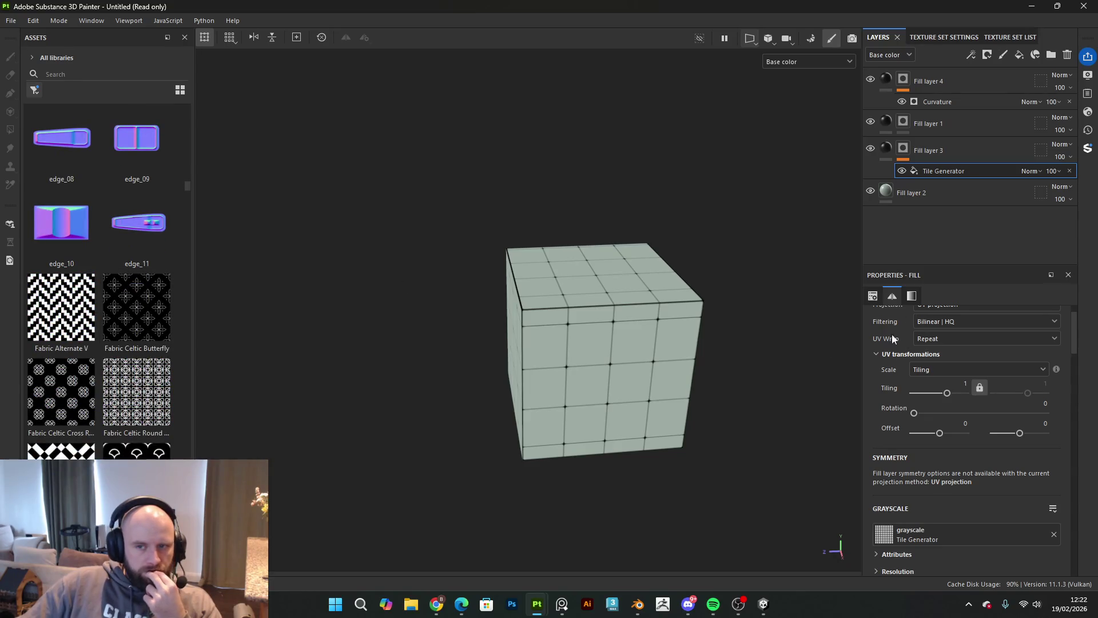
scroll(967, 354, "up", 2)
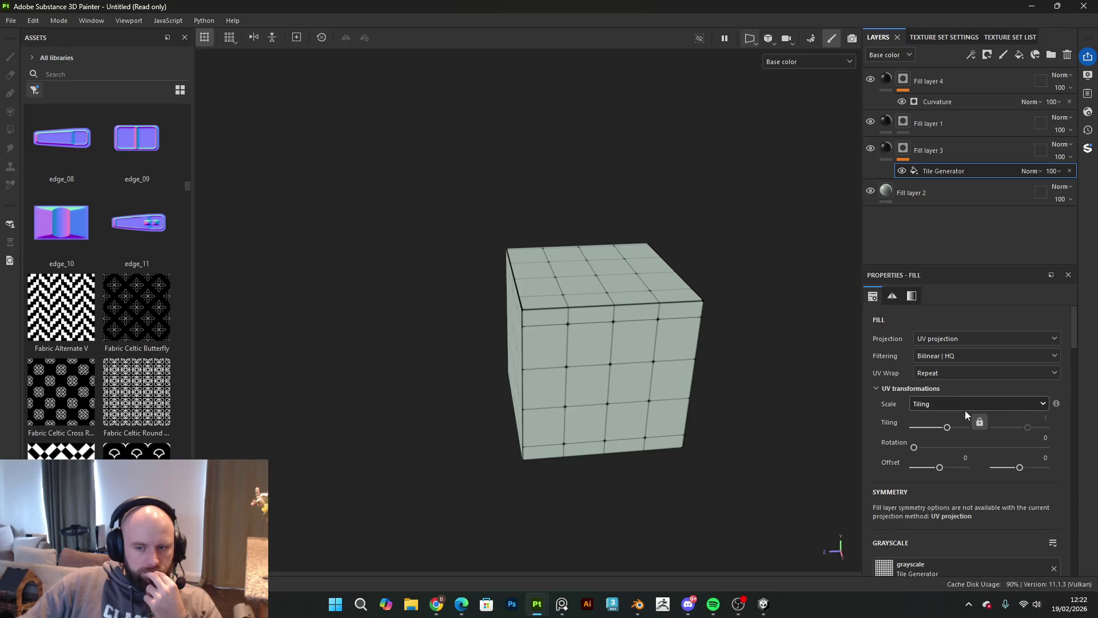
left_click(943, 469)
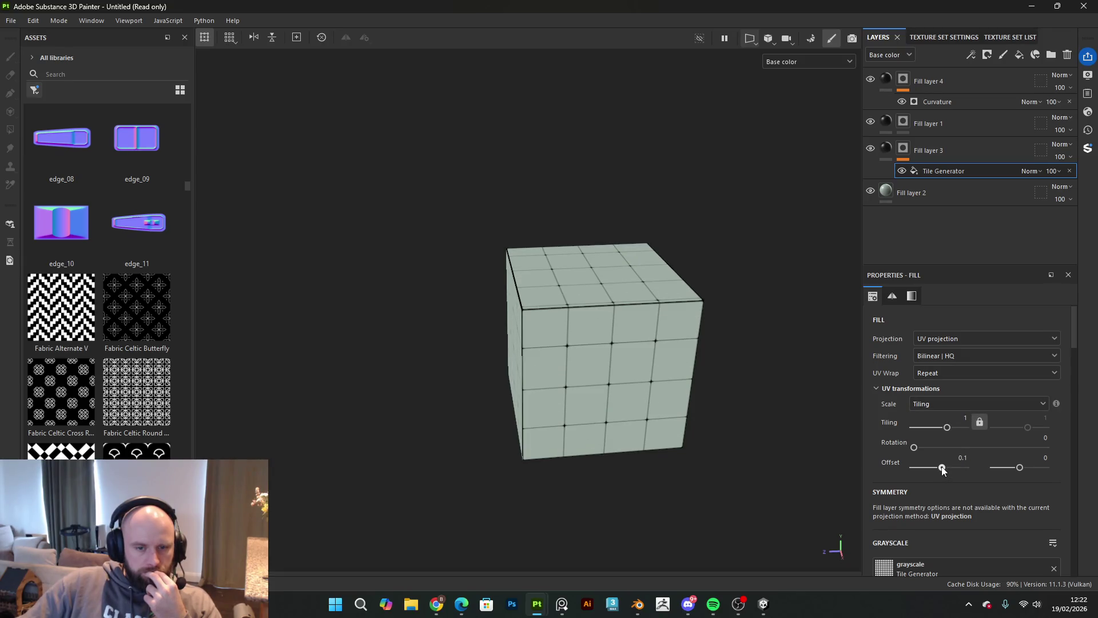
Step: Orbit to straight-on views of the cube and select Fill layer 3
scroll(754, 393, "up", 3)
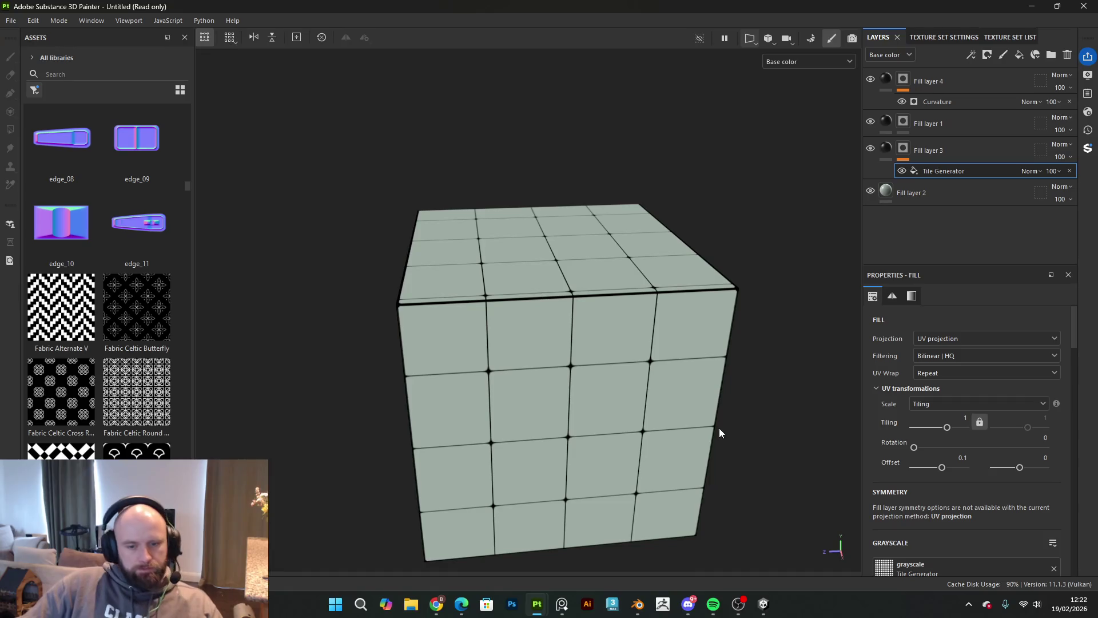
mouse_move(754, 435)
left_mouse_down()
mouse_move(703, 360)
mouse_move(711, 321)
mouse_move(761, 404)
mouse_move(720, 279)
mouse_move(732, 287)
left_mouse_up()
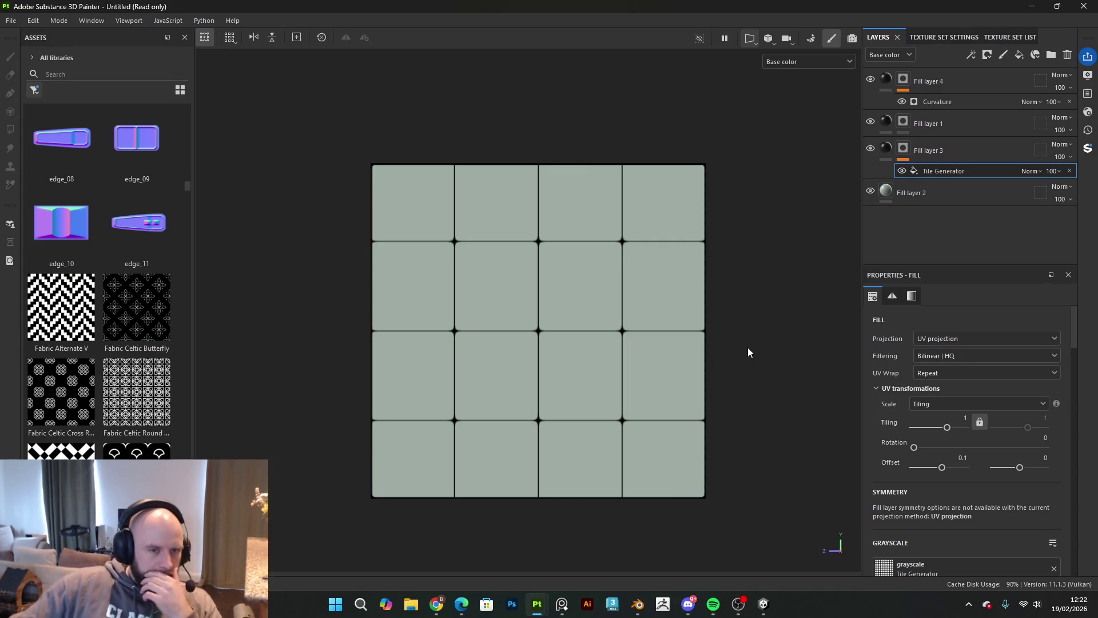
scroll(747, 349, "down", 2)
mouse_move(721, 270)
left_mouse_down()
mouse_move(711, 421)
mouse_move(548, 535)
mouse_move(716, 326)
mouse_move(692, 363)
mouse_move(691, 292)
mouse_move(860, 299)
mouse_move(606, 495)
mouse_move(692, 434)
mouse_move(677, 429)
mouse_move(750, 353)
left_mouse_up()
left_click_drag(703, 446, 678, 187)
mouse_move(717, 245)
left_mouse_down()
mouse_move(714, 277)
mouse_move(718, 230)
mouse_move(738, 368)
mouse_move(719, 281)
mouse_move(718, 444)
mouse_move(723, 292)
mouse_move(730, 316)
left_mouse_up()
left_click(975, 164)
scroll(732, 266, "down", 2)
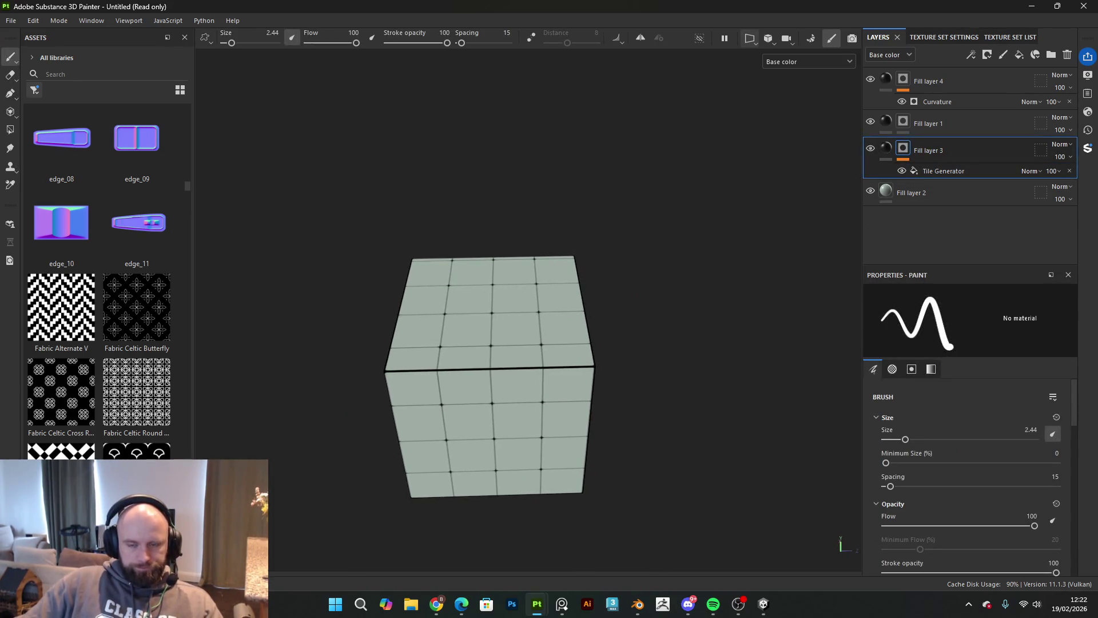
left_click_drag(644, 394, 687, 351)
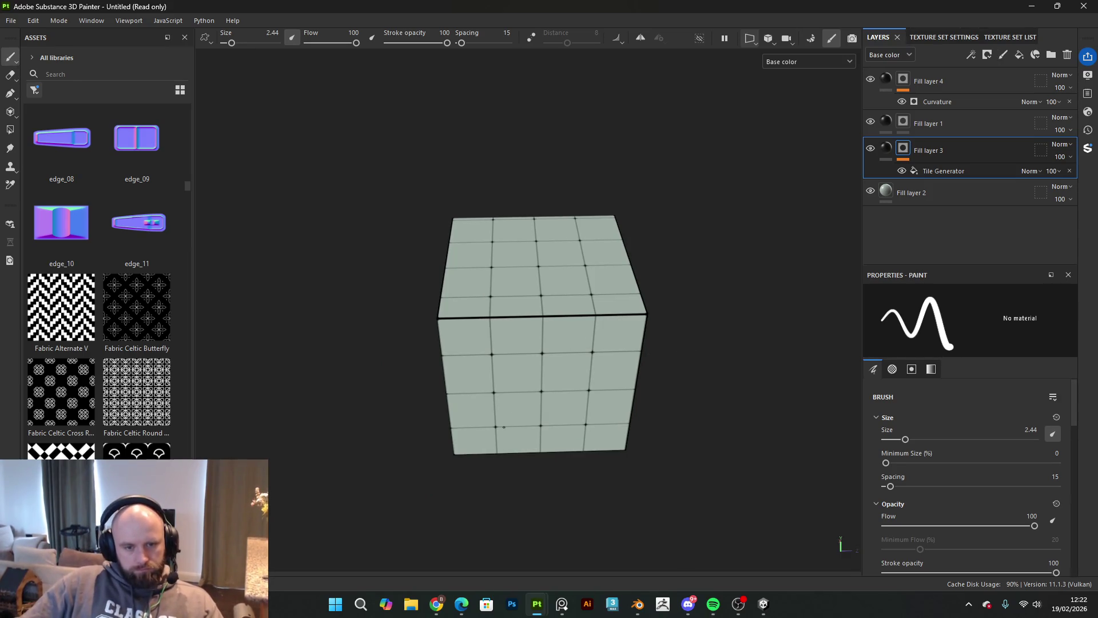
mouse_move(708, 373)
left_mouse_down()
mouse_move(556, 309)
mouse_move(551, 382)
left_mouse_up()
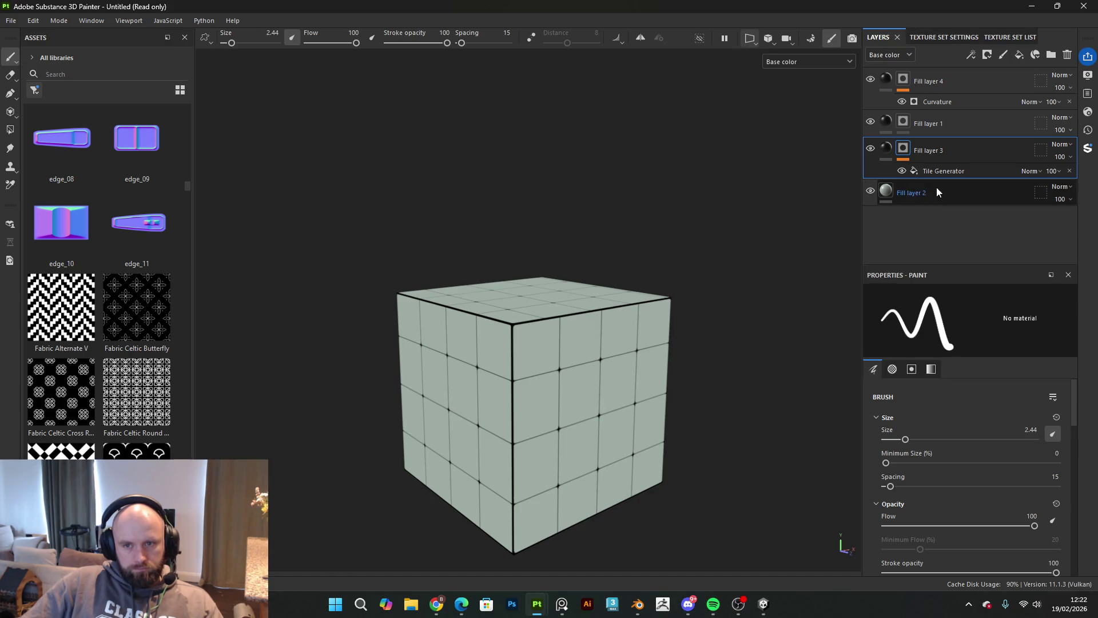
Step: Try 14 tile columns in the Tile Generator, then undo back to 15 by 16
left_click(950, 171)
scroll(955, 457, "down", 5)
scroll(959, 485, "down", 2)
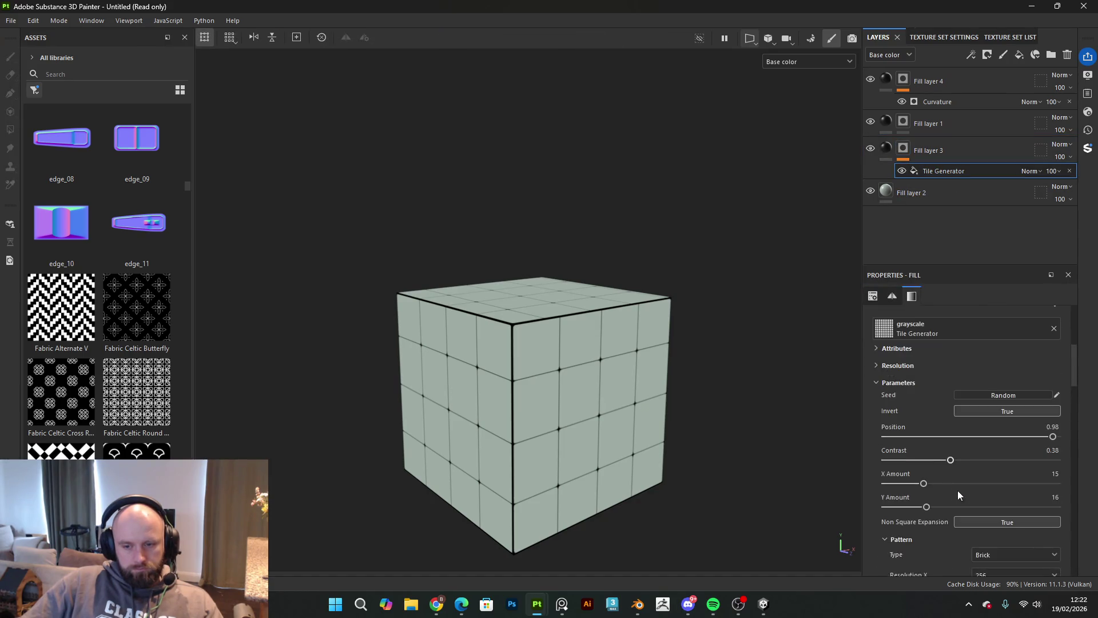
mouse_move(925, 485)
left_mouse_down()
mouse_move(921, 511)
mouse_move(915, 493)
left_mouse_up()
left_click_drag(743, 432, 541, 407)
left_click_drag(692, 397, 713, 441)
key("ctrl+z")
key("ctrl+z")
key("ctrl+z")
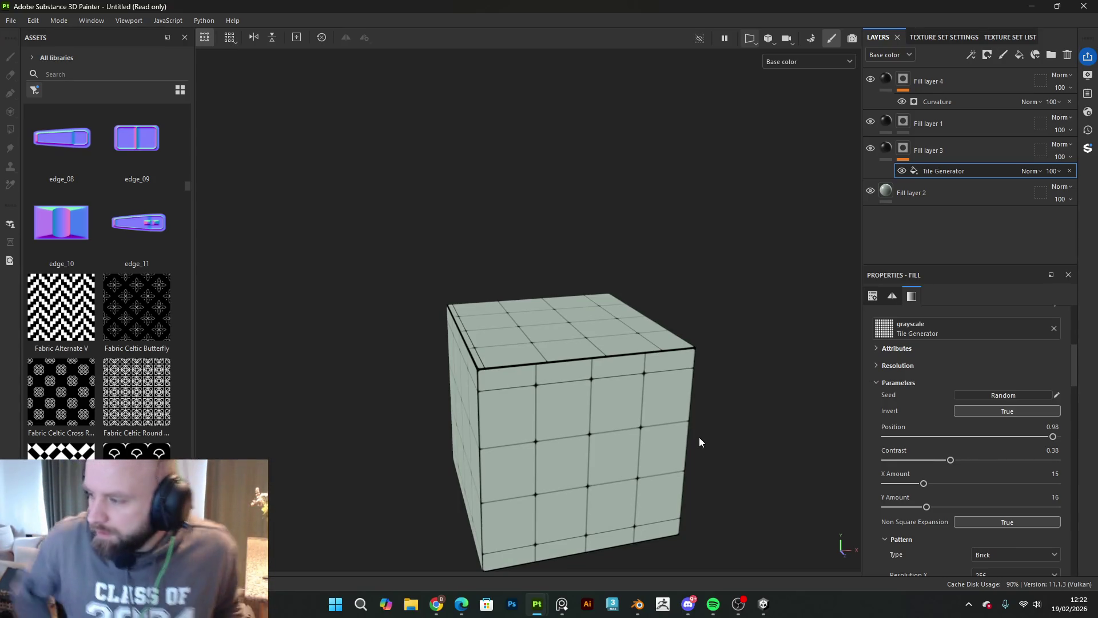
key("ctrl+z")
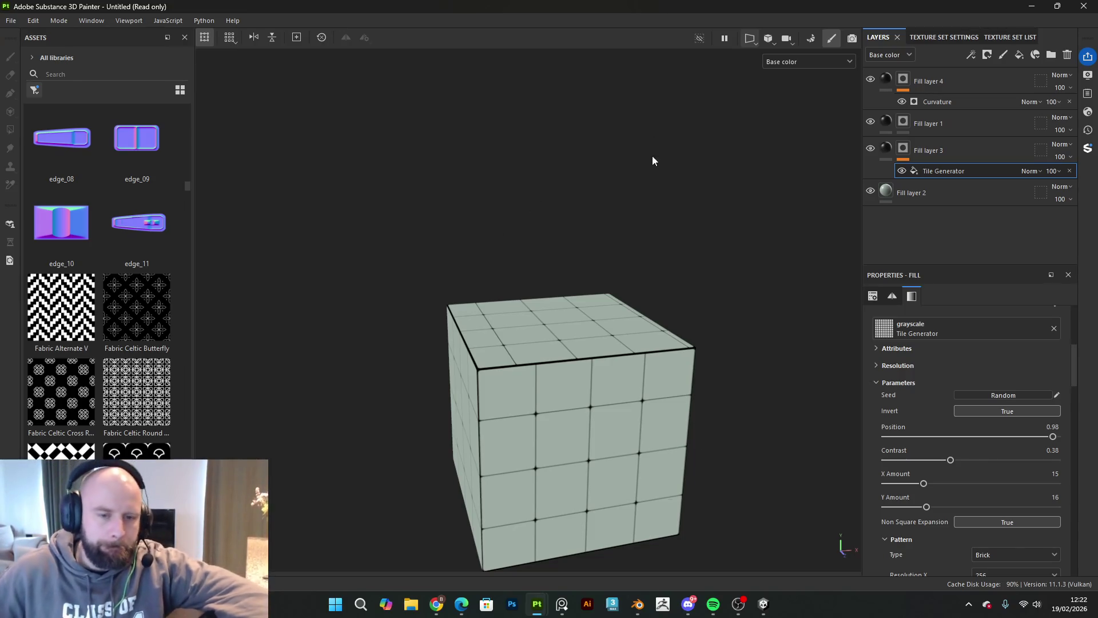
Step: Switch to Unity and move the Scene camera over the race track
mouse_move(819, 276)
left_mouse_down()
mouse_move(694, 314)
mouse_move(768, 293)
mouse_move(719, 303)
mouse_move(726, 222)
left_mouse_up()
mouse_move(654, 228)
left_mouse_down()
mouse_move(586, 196)
mouse_move(679, 122)
mouse_move(708, 220)
left_mouse_up()
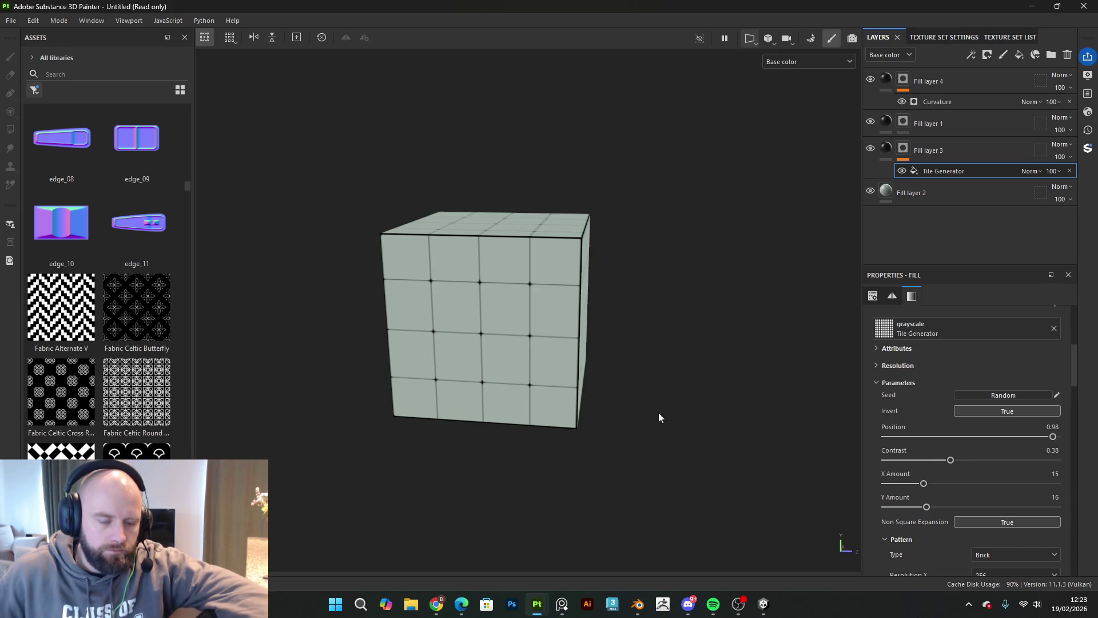
left_click(764, 604)
mouse_move(571, 224)
left_mouse_down()
mouse_move(630, 283)
mouse_move(858, 217)
mouse_move(944, 225)
mouse_move(956, 183)
mouse_move(992, 201)
mouse_move(1038, 292)
mouse_move(1049, 293)
mouse_move(947, 200)
mouse_move(1093, 232)
mouse_move(142, 252)
left_mouse_up()
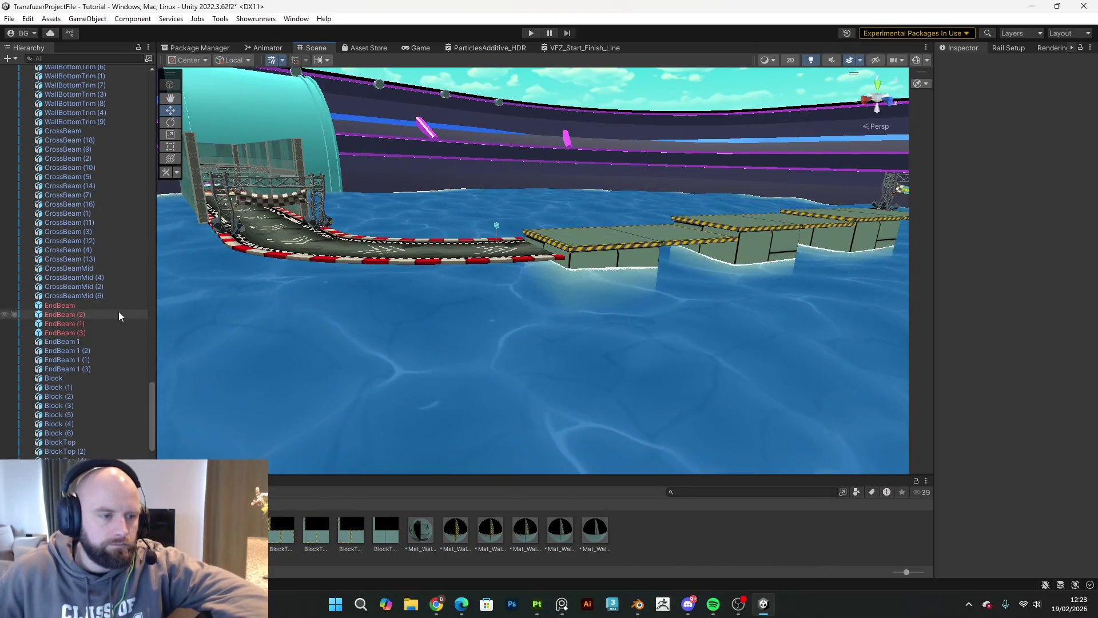
Step: Delete EndBeam through EndBeam (3) from the race track scene
left_click(102, 306)
left_click(92, 333, "shift")
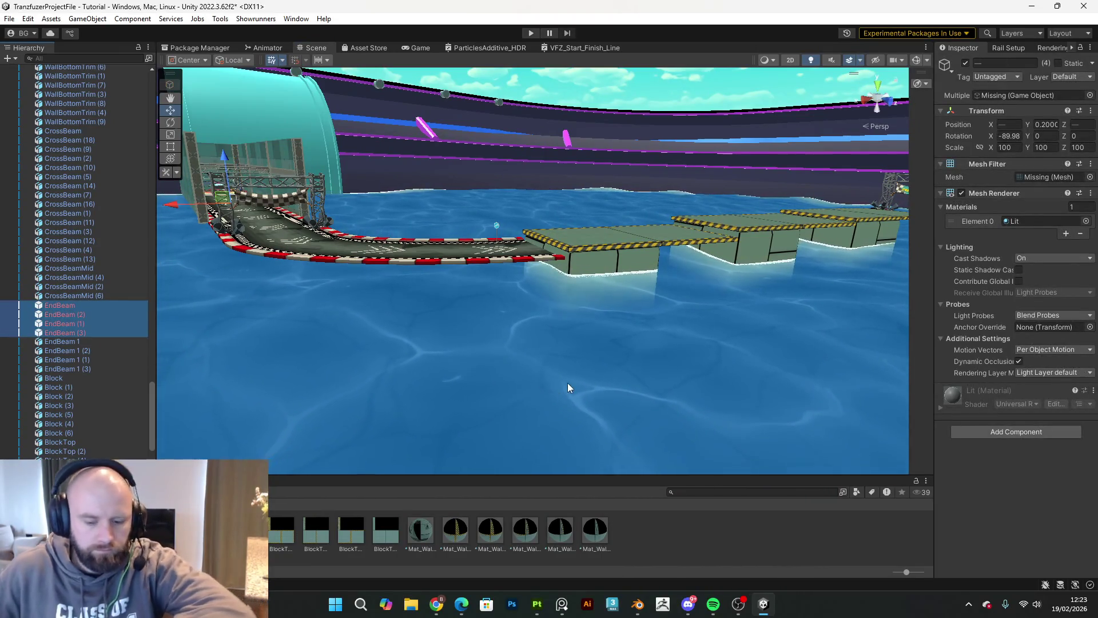
key("Delete")
mouse_move(407, 296)
left_mouse_down()
mouse_move(544, 272)
mouse_move(677, 270)
mouse_move(419, 255)
mouse_move(607, 343)
mouse_move(583, 356)
mouse_move(589, 366)
left_mouse_up()
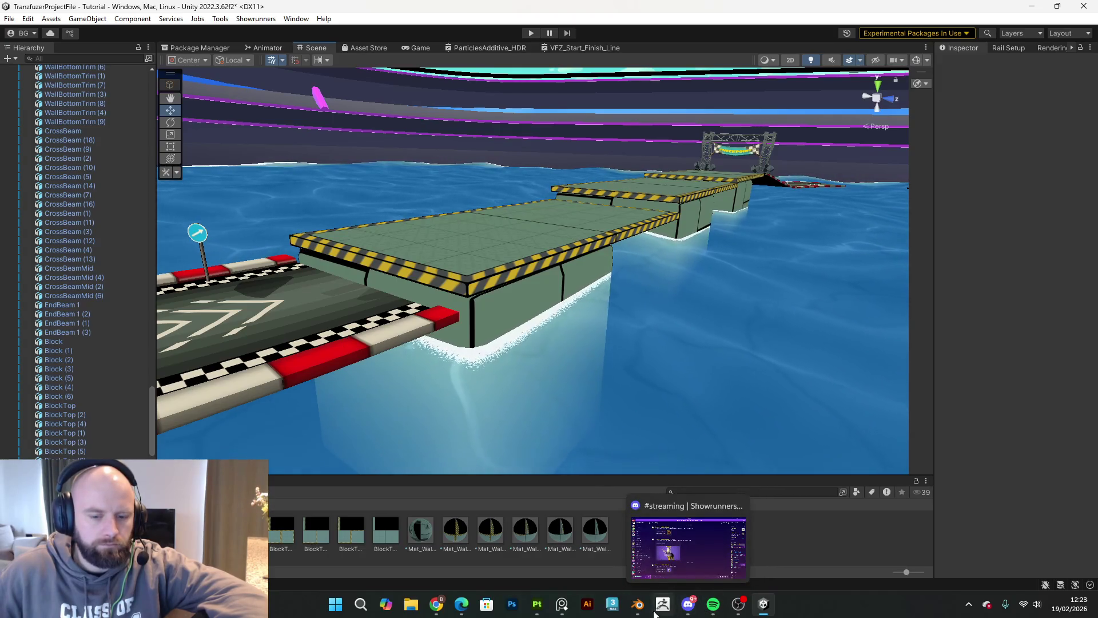
Step: Switch back to the Substance 3D Painter cube window
mouse_move(646, 611)
mouse_move(537, 606)
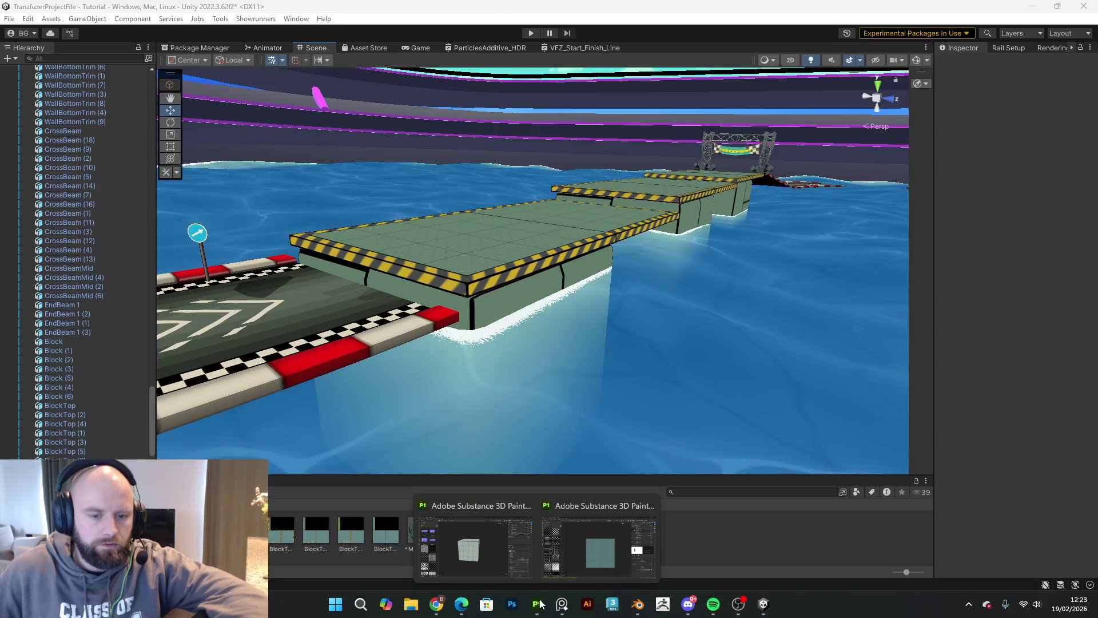
mouse_move(587, 554)
left_click(486, 554)
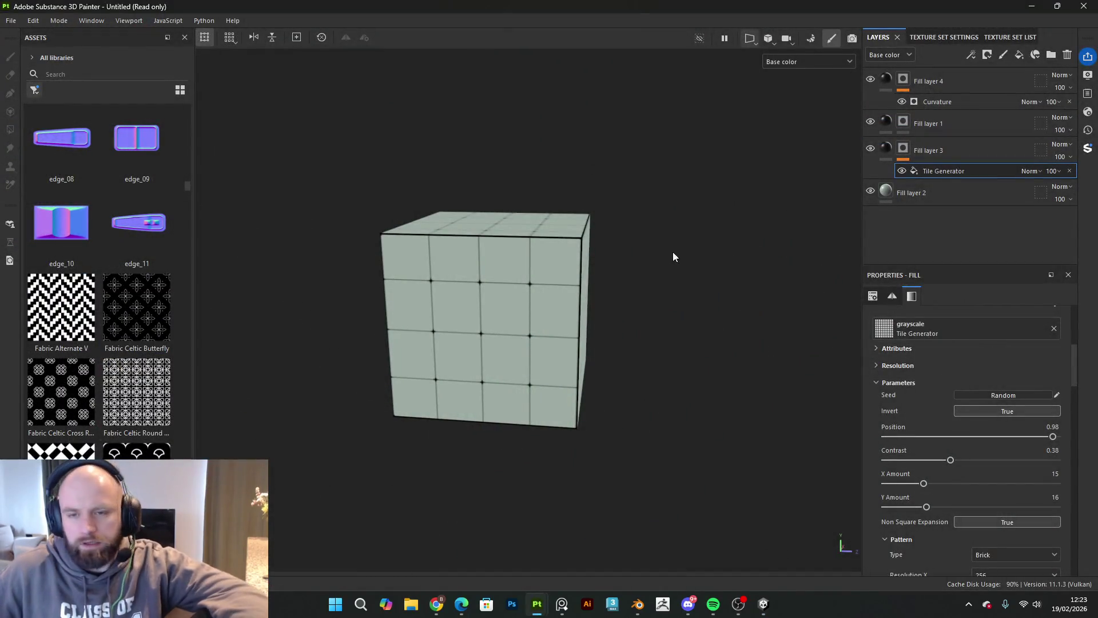
Step: Duplicate Fill layer 3 and group the original into Folder 1
scroll(610, 246, "up", 1)
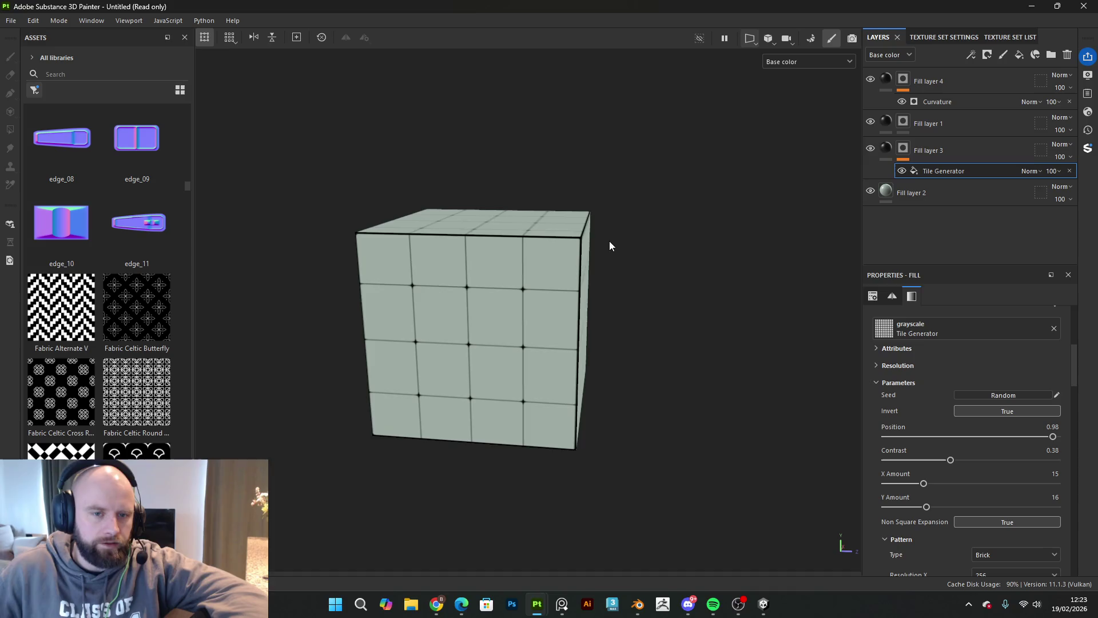
left_click(955, 147)
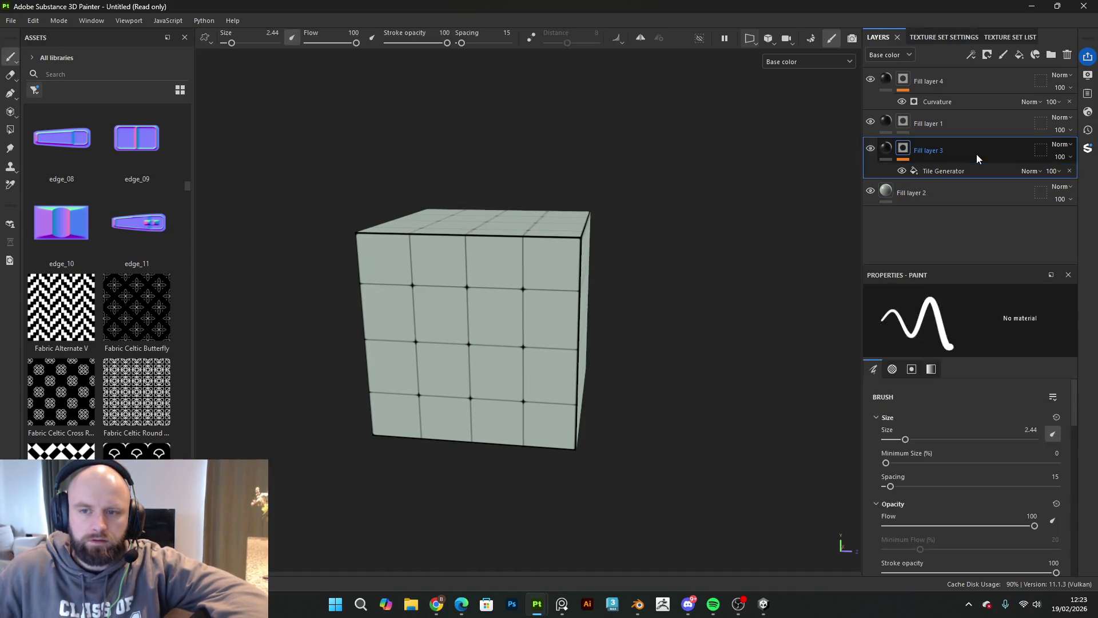
key("ctrl+d")
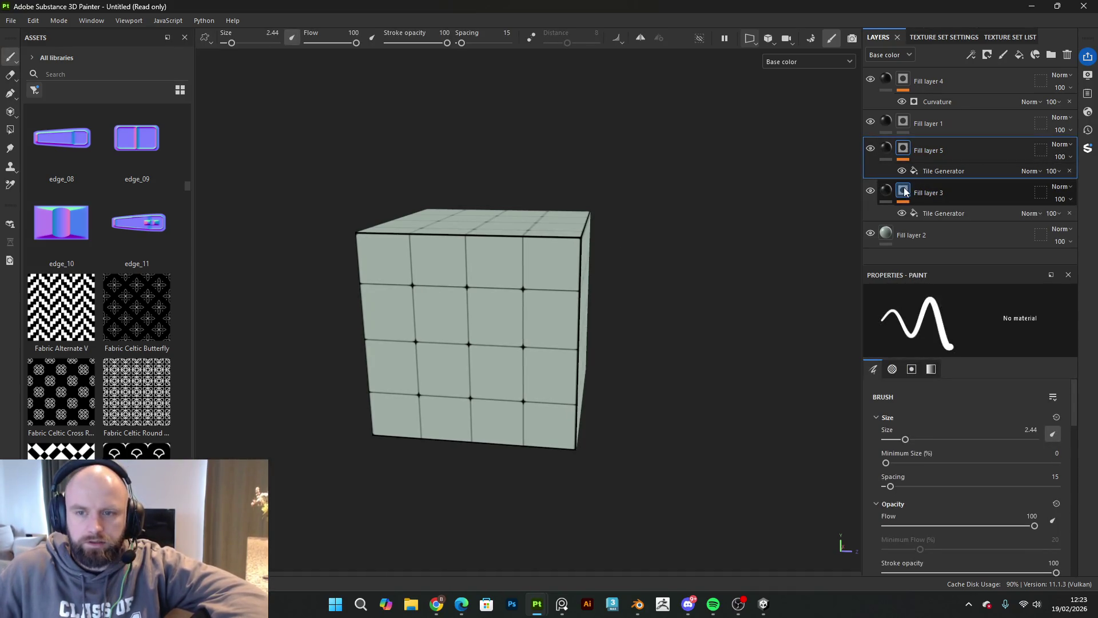
left_click(983, 195)
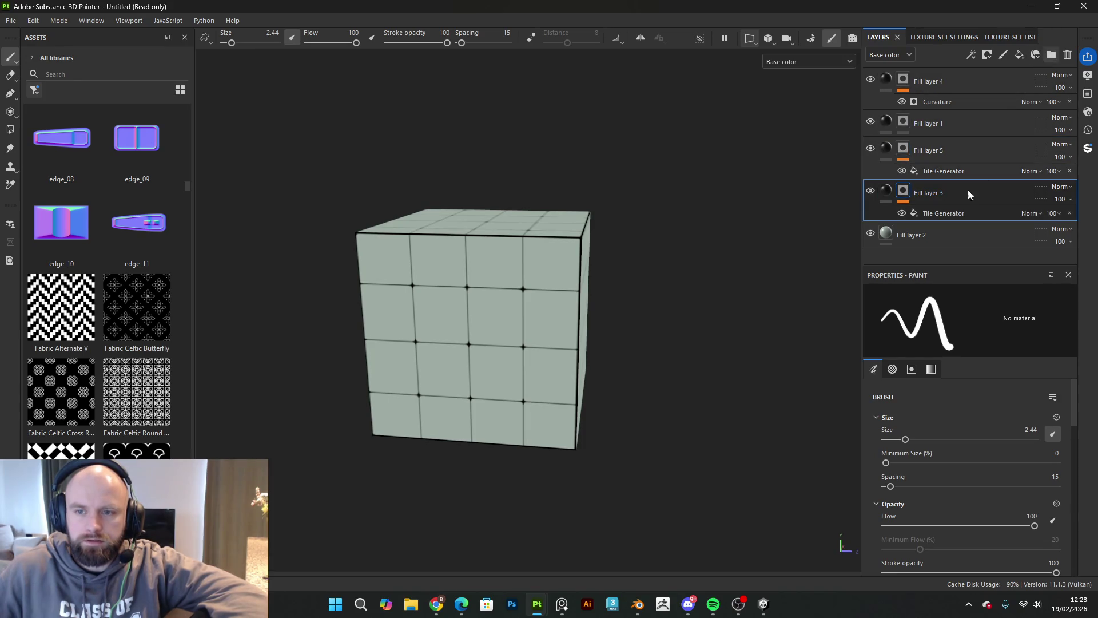
mouse_move(971, 192)
left_mouse_down()
mouse_move(969, 216)
mouse_move(970, 183)
mouse_move(959, 190)
left_mouse_up()
Step: Add a mask to Folder 1 and switch to polygon fill mode, checking the cube's faces
right_click(904, 187)
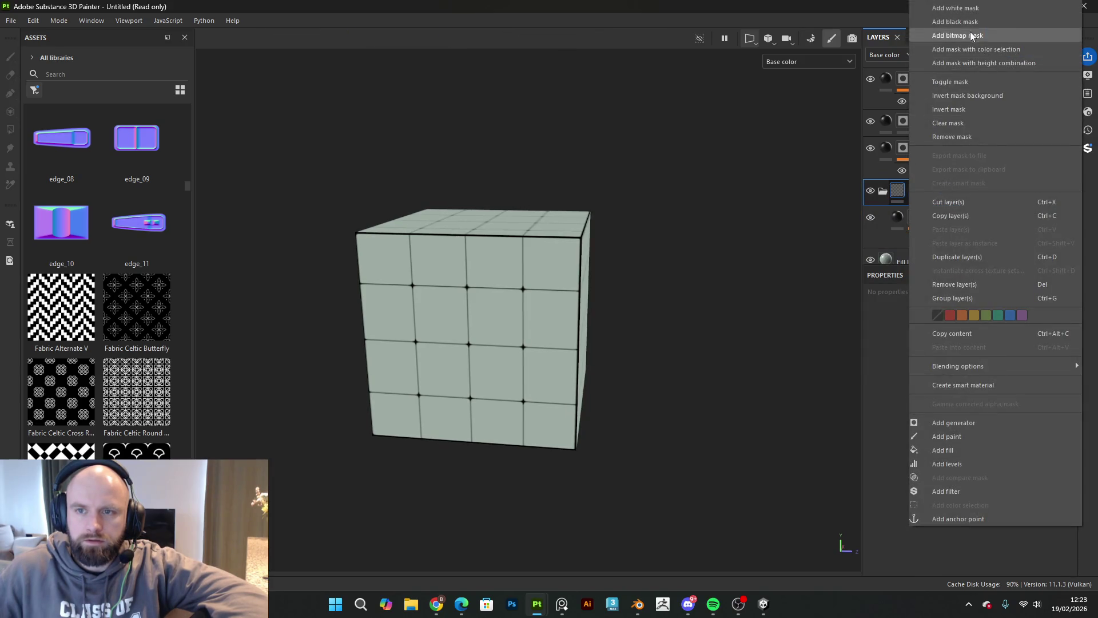
left_click(966, 14)
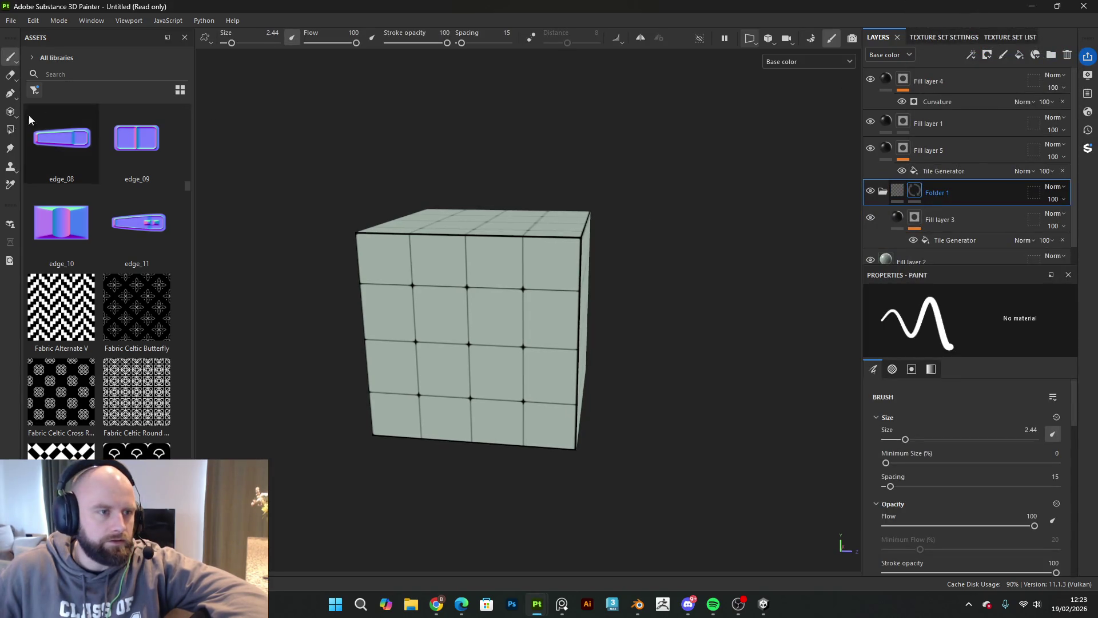
key("4")
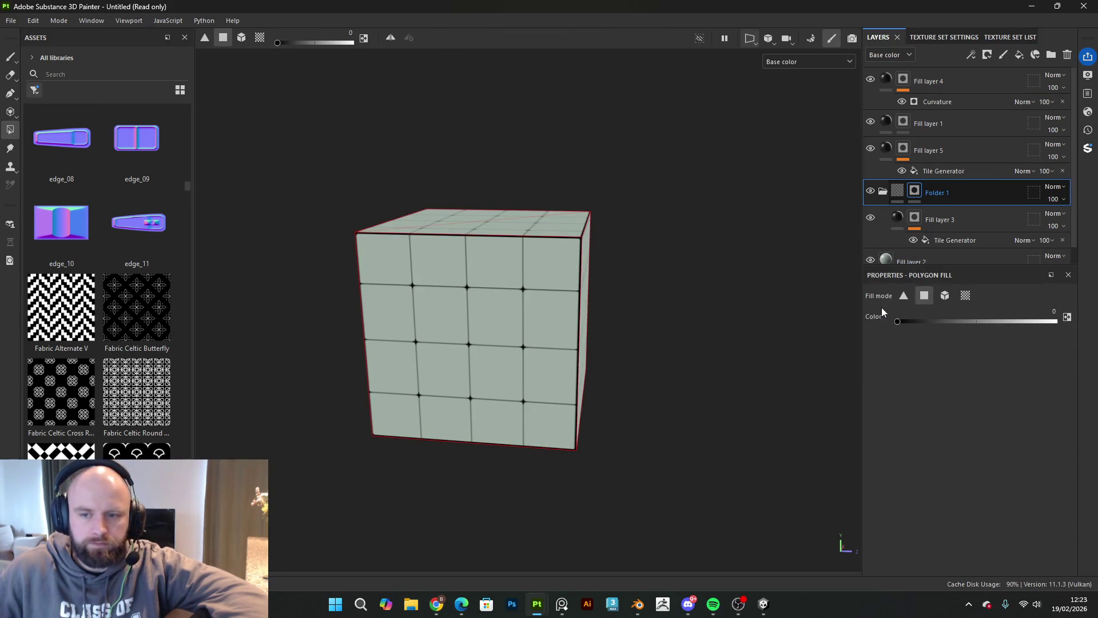
left_click_drag(739, 270, 602, 305, "alt")
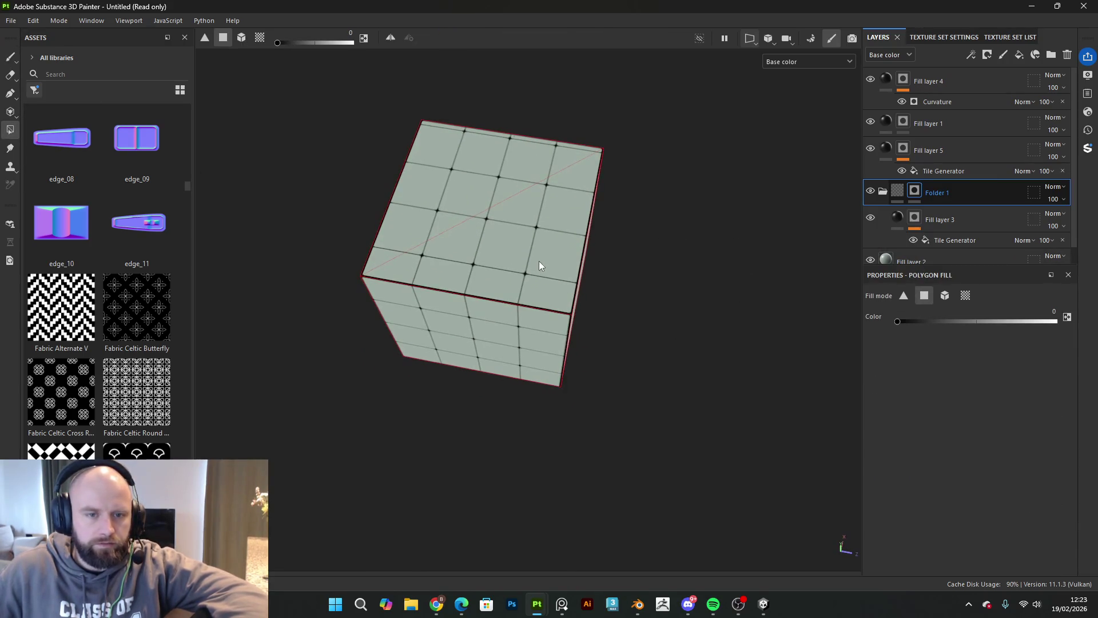
left_click(871, 148)
mouse_move(744, 297)
left_mouse_down("alt")
mouse_move(714, 297)
mouse_move(680, 98)
mouse_move(571, 327)
mouse_move(720, 244)
mouse_move(748, 376)
mouse_move(778, 343)
left_mouse_up("alt")
left_click(871, 149)
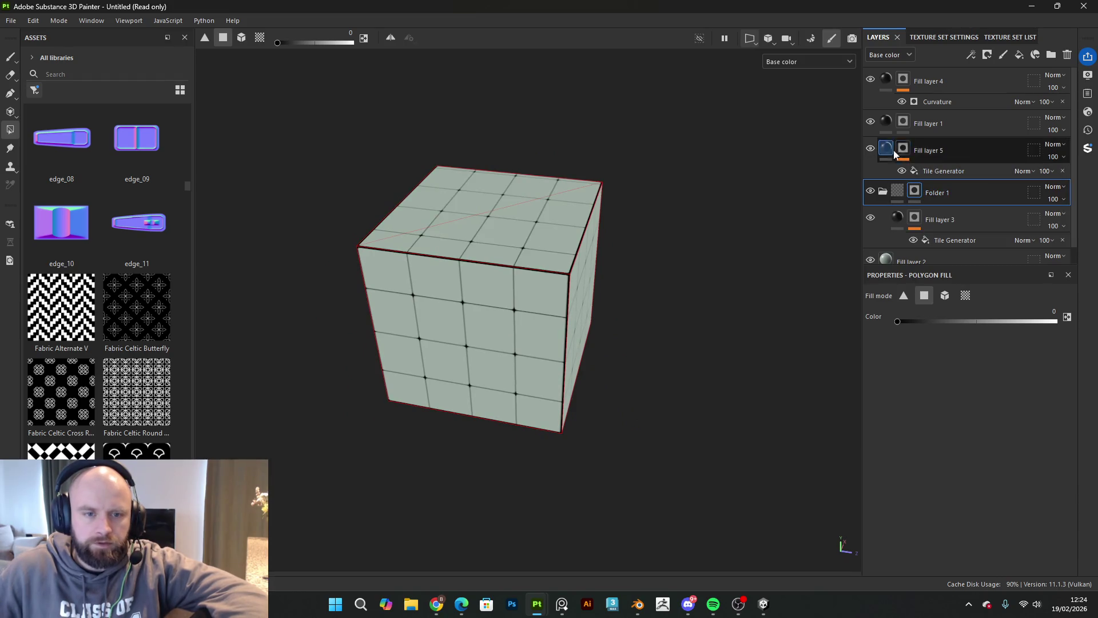
Step: Move Fill layer 5 into a new Folder 2 and give it a black mask
left_click(966, 156)
left_click(1050, 54)
mouse_move(962, 180)
left_mouse_down()
mouse_move(930, 150)
mouse_move(950, 149)
mouse_move(922, 153)
left_mouse_up()
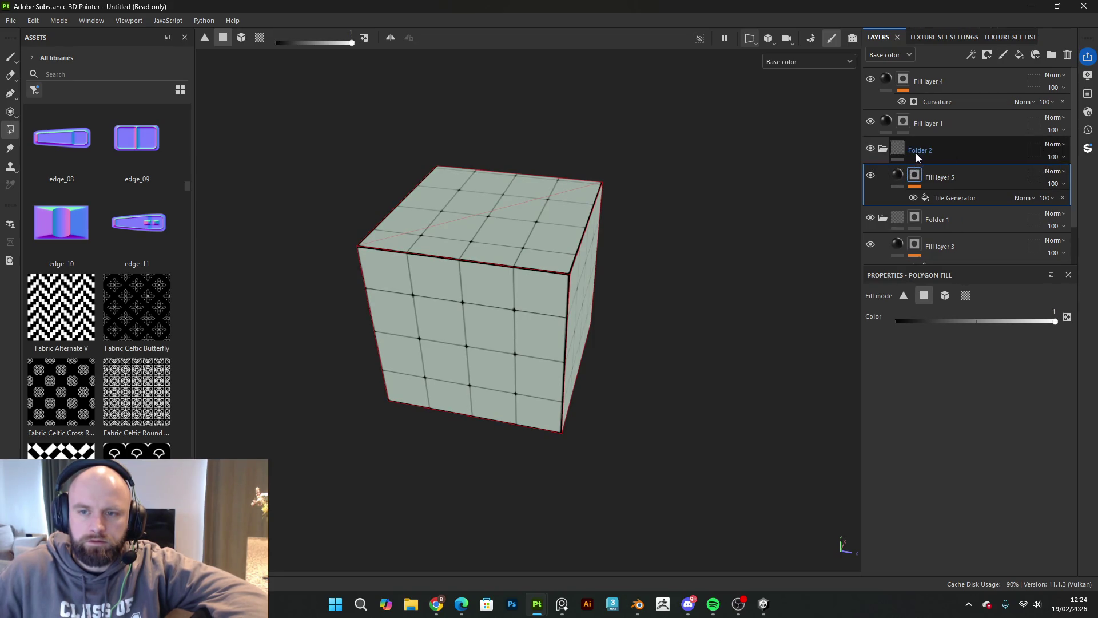
left_click(988, 55)
left_click(994, 72)
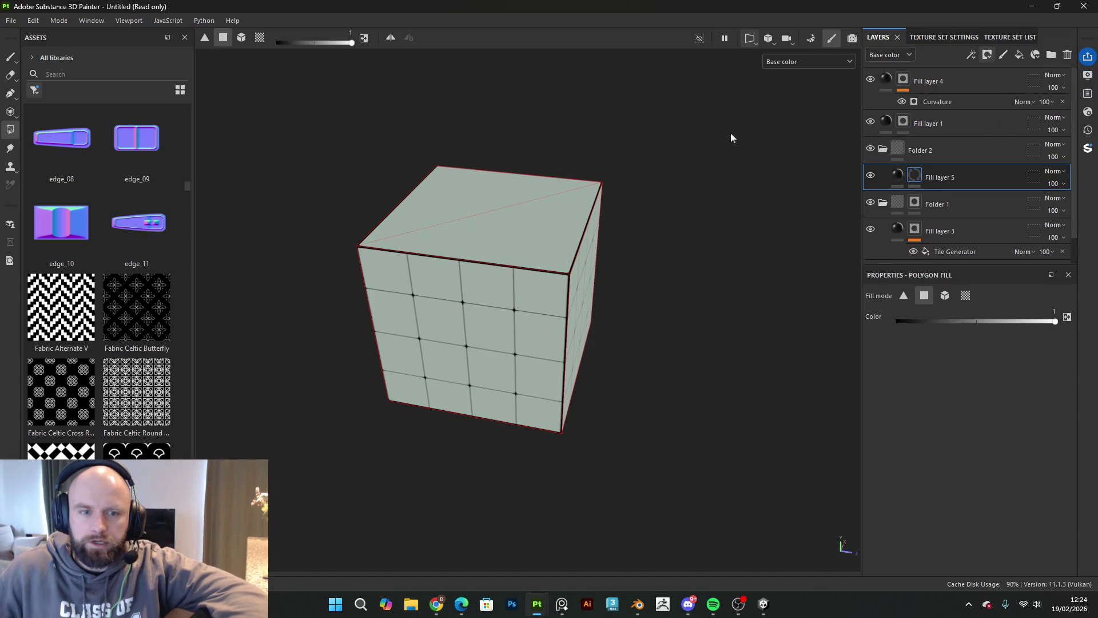
left_click(551, 216)
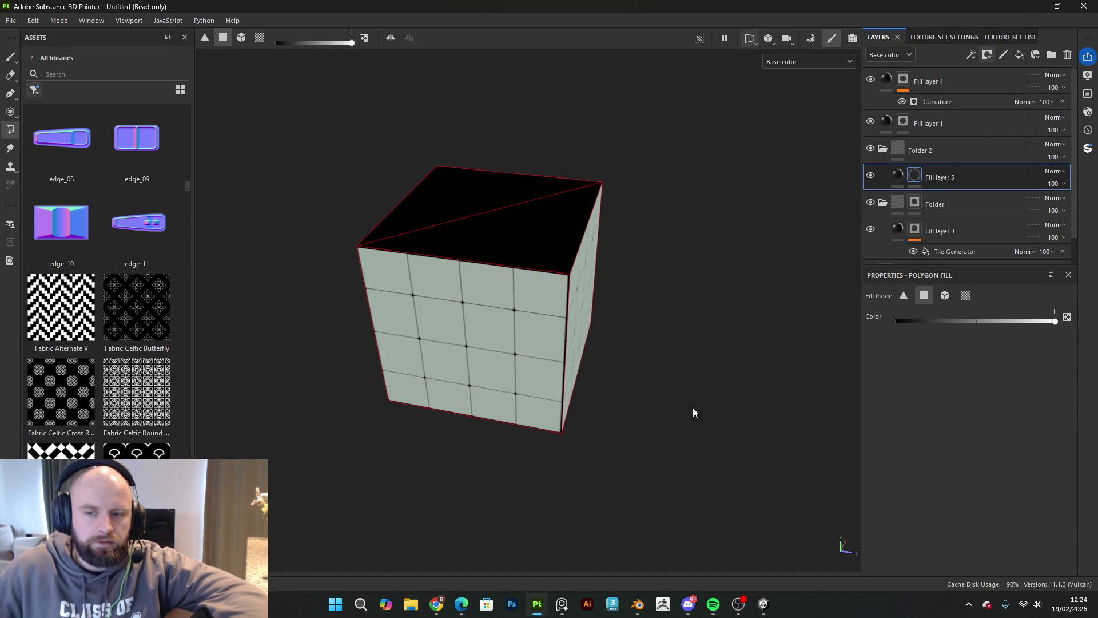
key("ctrl+z")
Step: Black-mask Folder 2, unmask the cube's bottom face, and move the Tile Generator under Fill layer 5
left_click(898, 175)
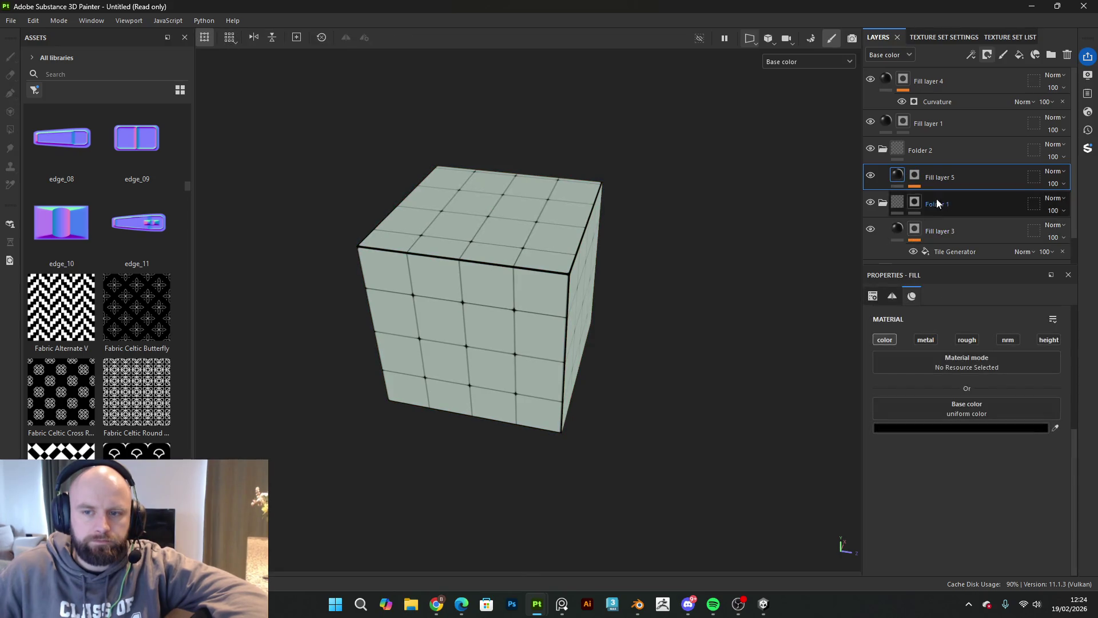
left_click(901, 152)
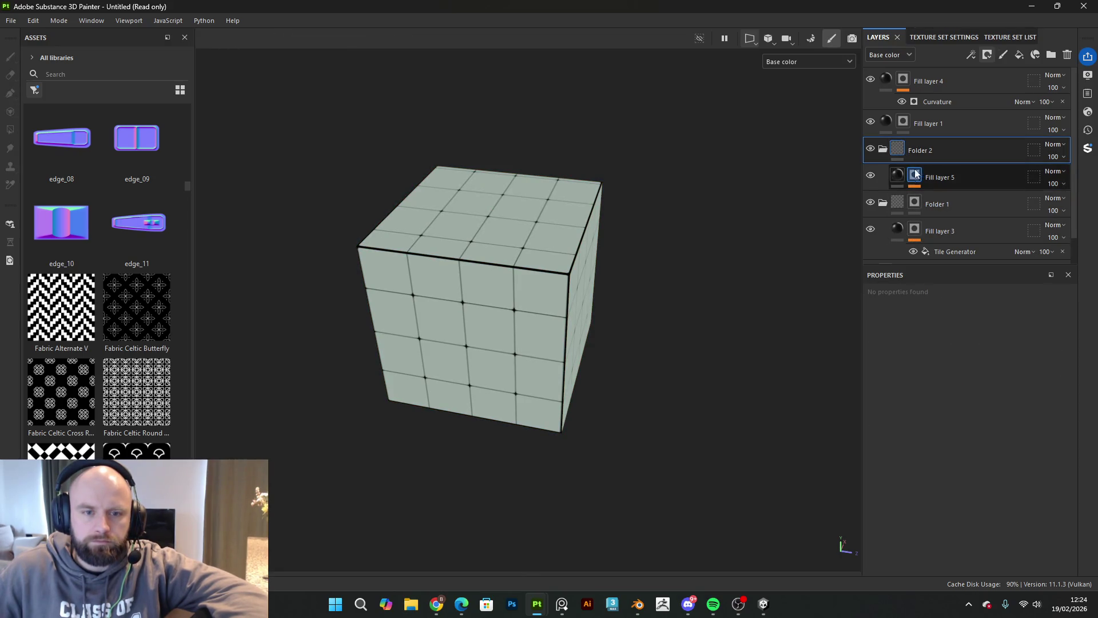
left_click(987, 56)
left_click(992, 81)
mouse_move(613, 266)
left_mouse_down()
mouse_move(679, 309)
mouse_move(522, 445)
left_mouse_up()
left_click(555, 378)
mouse_move(678, 237)
left_mouse_down()
mouse_move(681, 380)
mouse_move(705, 400)
mouse_move(724, 363)
mouse_move(738, 437)
mouse_move(765, 424)
left_mouse_up()
mouse_move(969, 205)
left_mouse_down()
mouse_move(943, 182)
mouse_move(926, 200)
left_mouse_up()
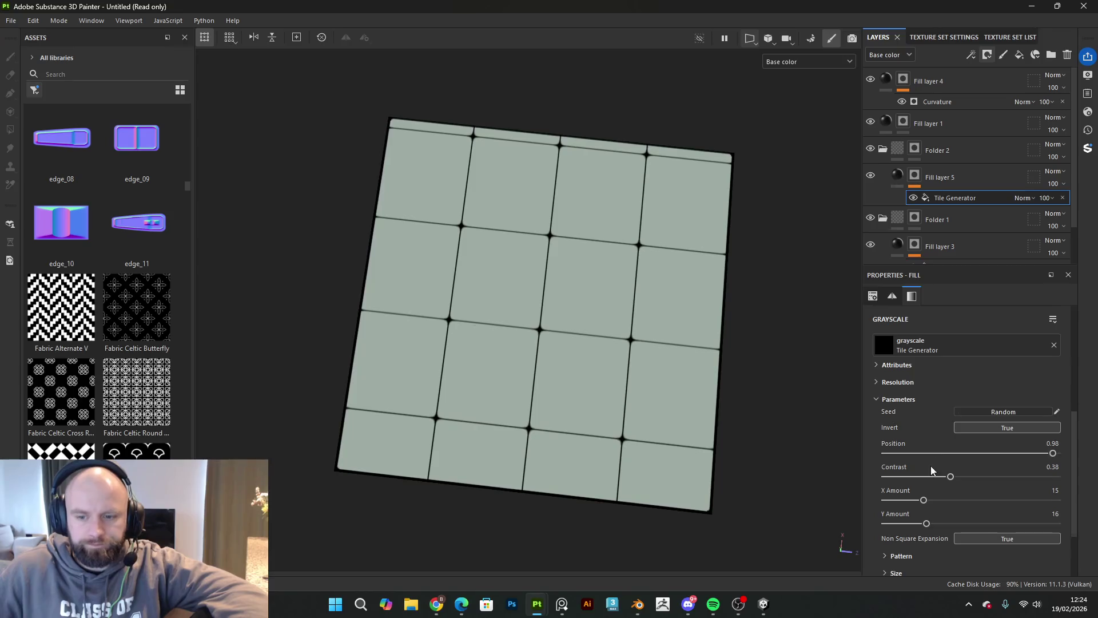
Step: Reset Fill layer 5's Tile Generator UV offset to 0, then slide it to 0.01
scroll(933, 461, "up", 5)
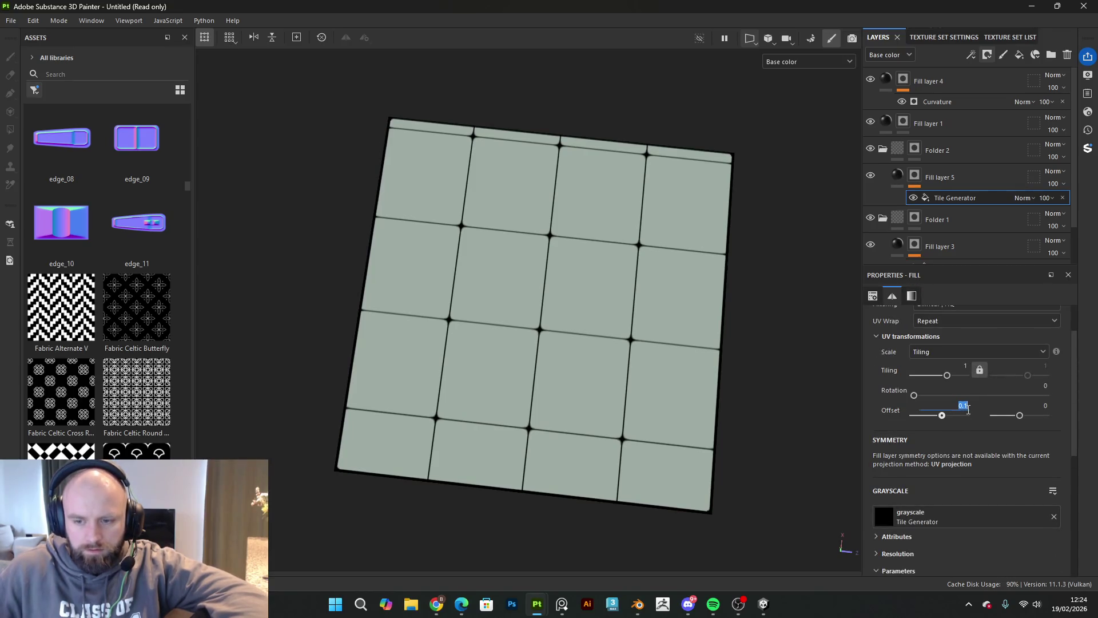
type("0")
key("Return")
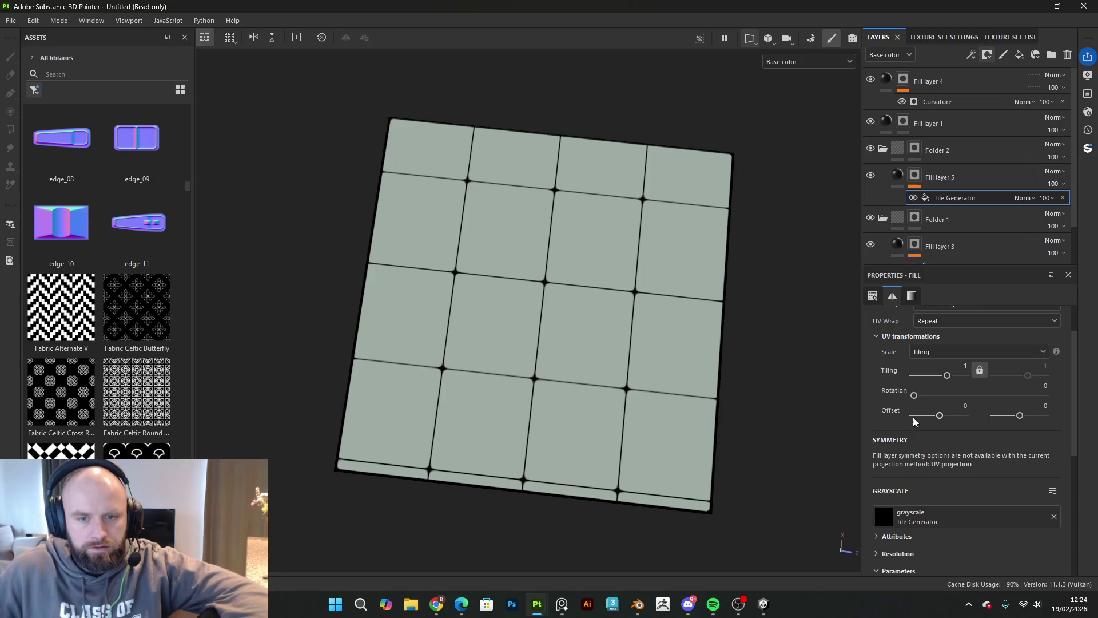
left_click_drag(793, 395, 804, 405)
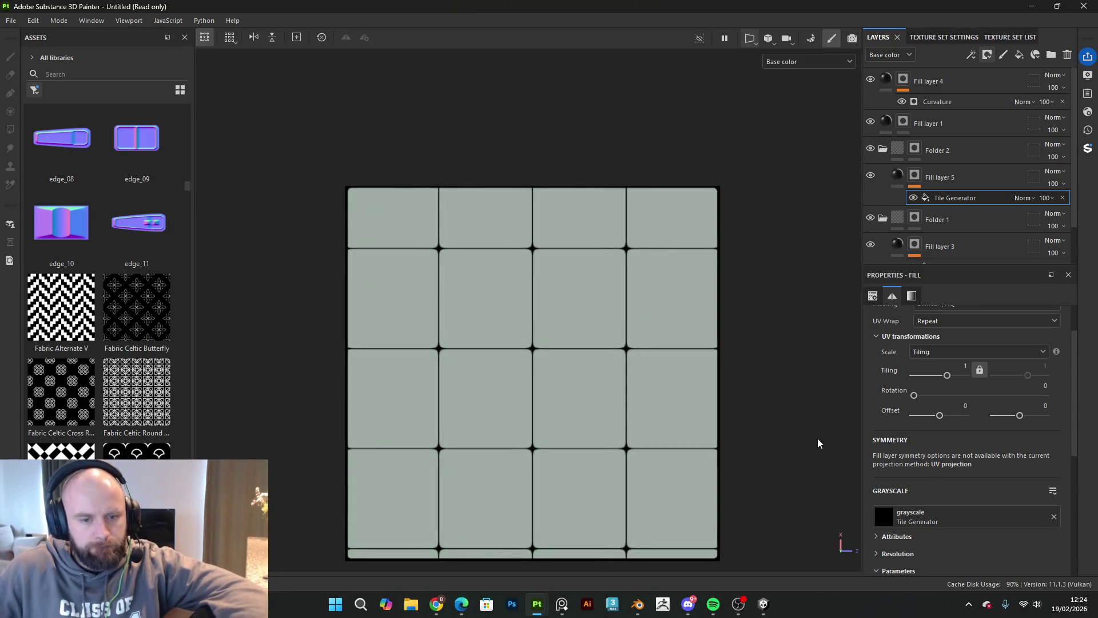
key("f")
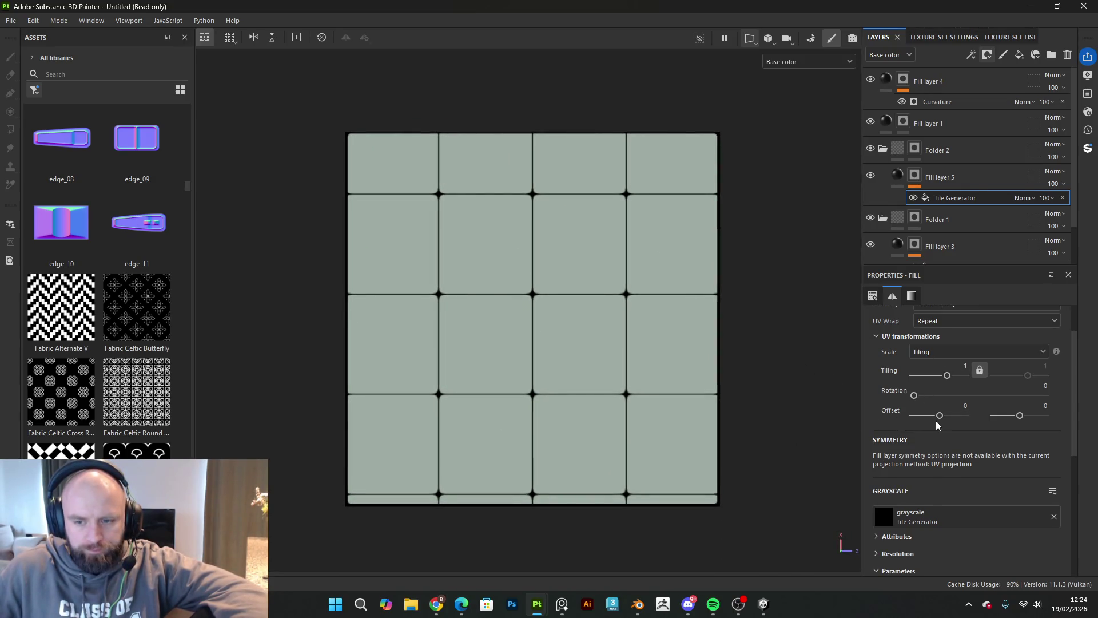
left_click_drag(939, 416, 941, 417)
mouse_move(866, 424)
left_mouse_down()
mouse_move(787, 444)
mouse_move(767, 417)
mouse_move(758, 371)
left_mouse_up()
mouse_move(752, 71)
left_mouse_down()
mouse_move(783, 196)
mouse_move(792, 363)
mouse_move(736, 589)
mouse_move(767, 314)
mouse_move(761, 335)
mouse_move(791, 252)
mouse_move(874, 246)
mouse_move(900, 73)
mouse_move(783, 300)
mouse_move(826, 355)
mouse_move(966, 174)
left_mouse_up()
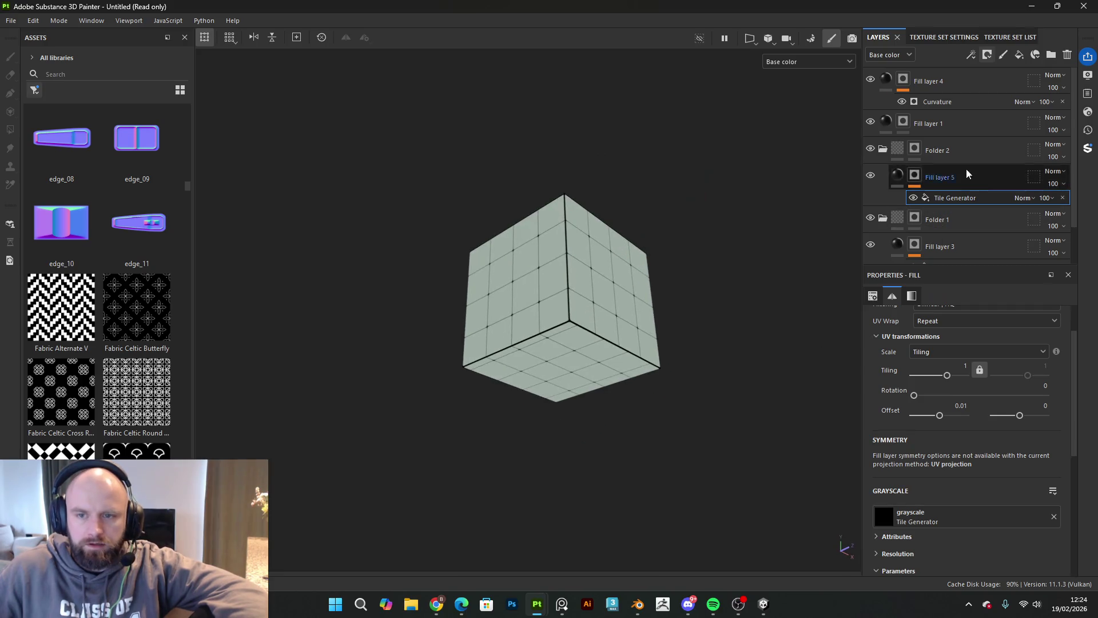
left_click(916, 149)
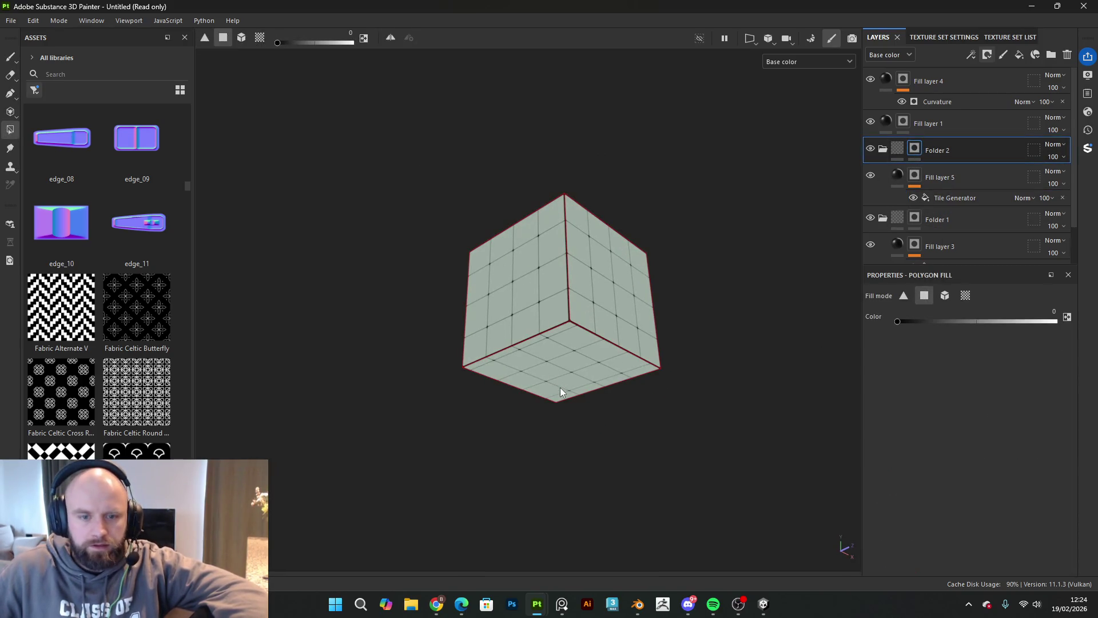
Step: Collapse Folder 2 and duplicate it as Folder 3
left_click(884, 154)
key("ctrl+d")
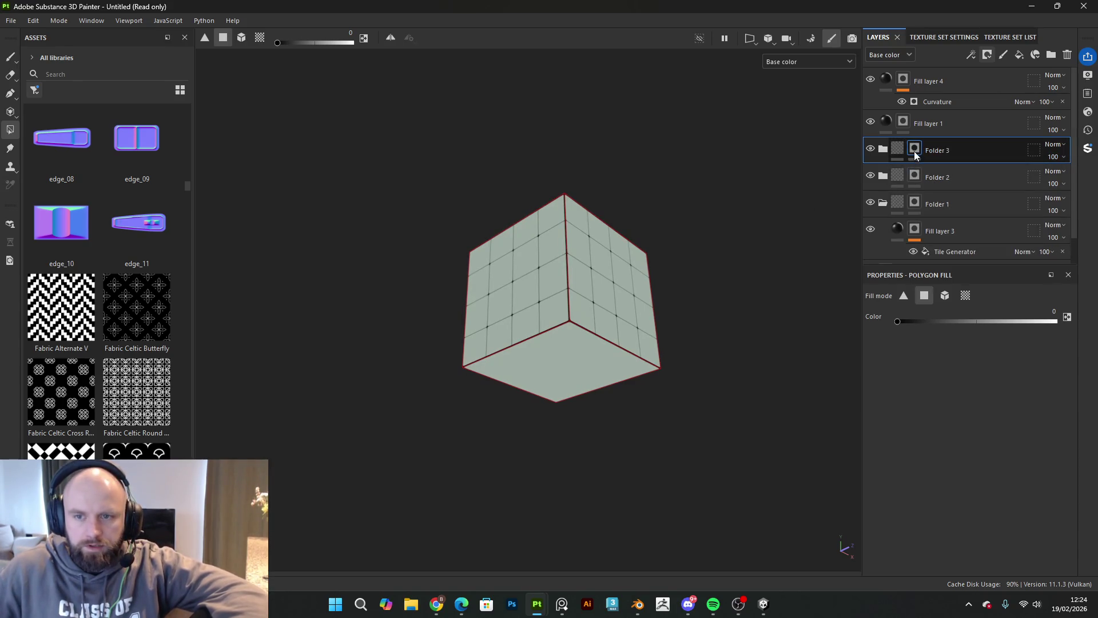
left_click_drag(758, 261, 750, 449)
mouse_move(575, 207)
left_mouse_down()
mouse_move(765, 367)
mouse_move(853, 178)
left_mouse_up()
mouse_move(753, 377)
left_mouse_down()
mouse_move(720, 216)
mouse_move(713, 236)
left_mouse_up()
Step: Set the UV offset of Folder 3's Tile Generator to 0.05
left_click(884, 148)
left_click(911, 178)
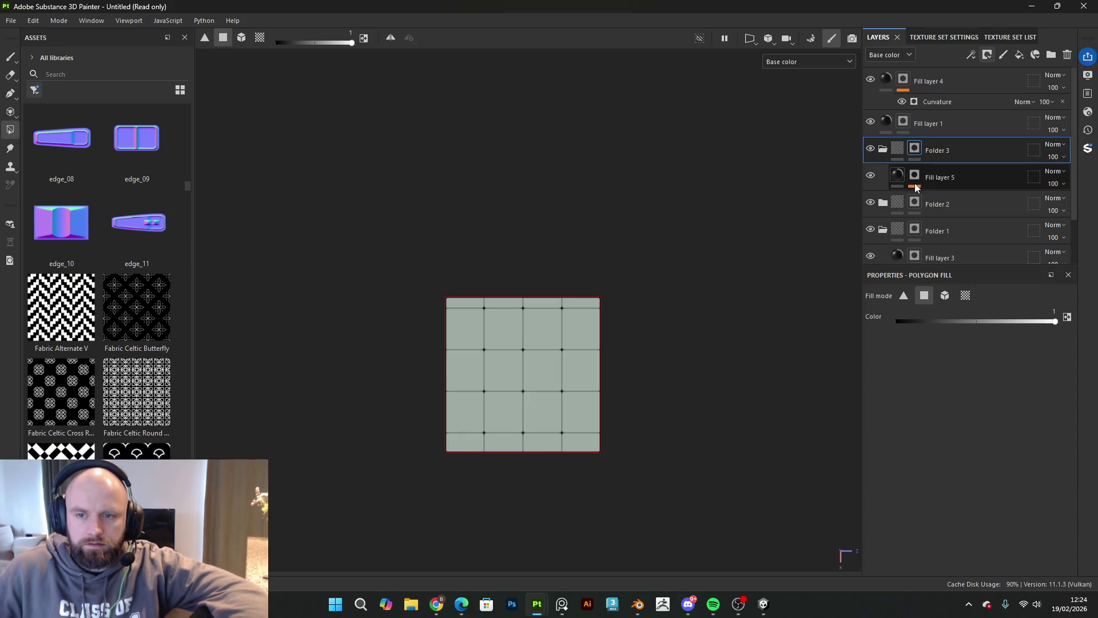
left_click(915, 187)
left_click(942, 194)
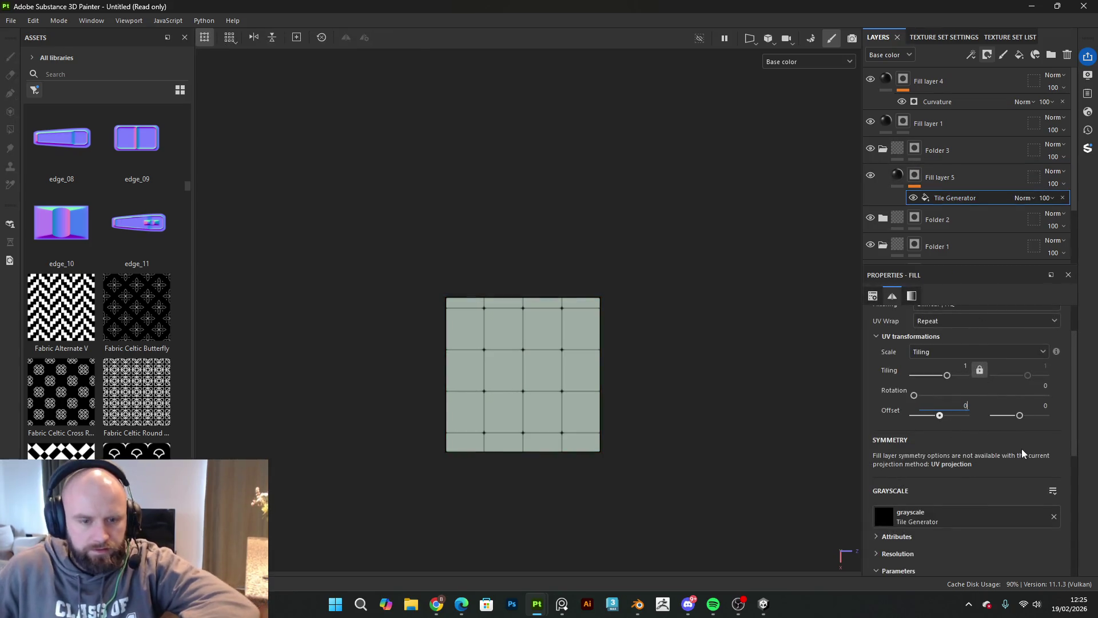
type("0")
key("Return")
scroll(613, 383, "up", 3)
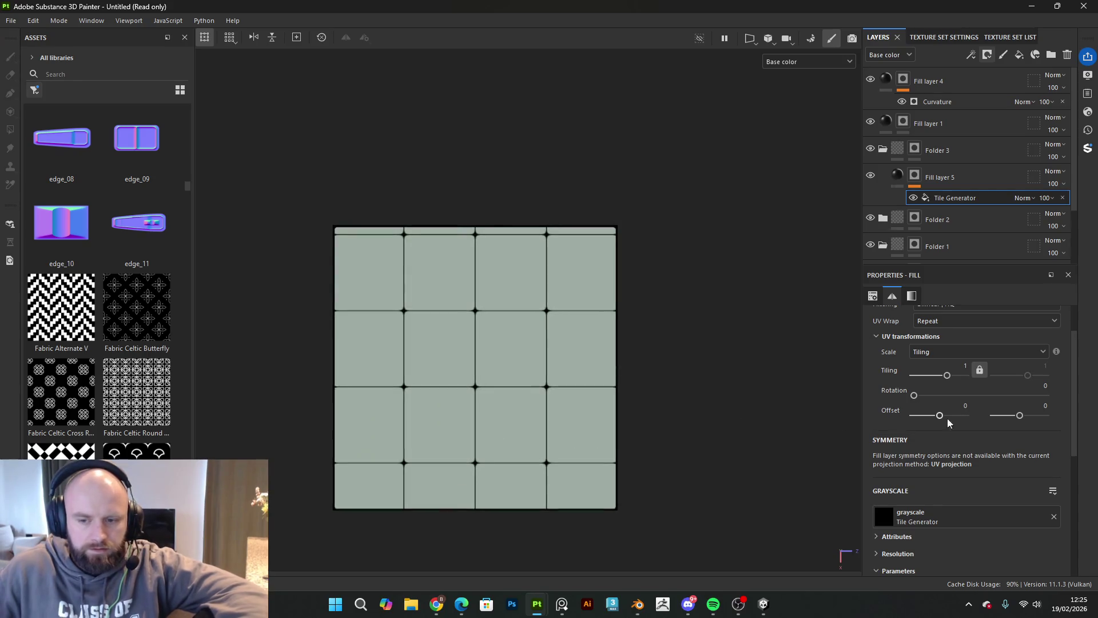
mouse_move(941, 416)
left_mouse_down()
mouse_move(851, 405)
mouse_move(787, 336)
mouse_move(767, 374)
mouse_move(814, 311)
left_mouse_up()
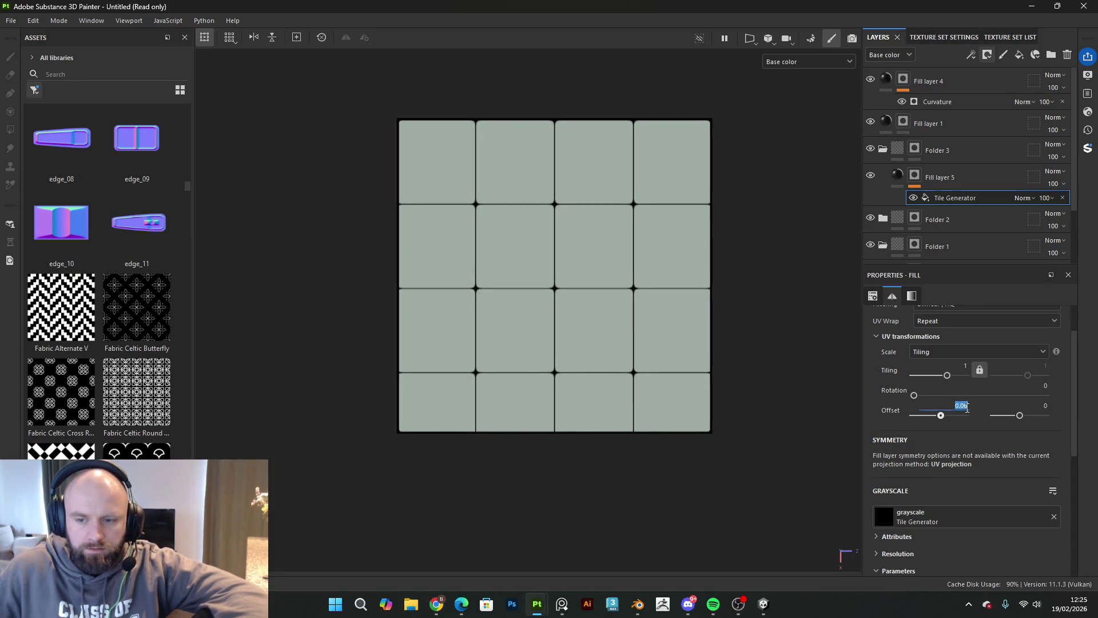
type("5")
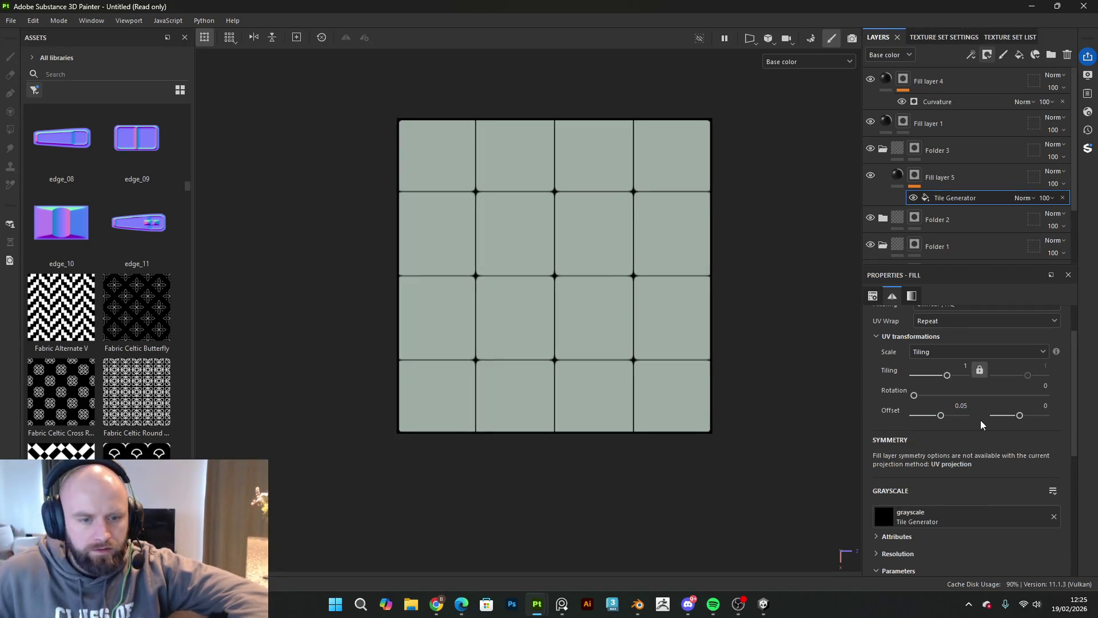
mouse_move(764, 279)
left_mouse_down()
mouse_move(760, 335)
mouse_move(787, 405)
mouse_move(728, 311)
mouse_move(759, 295)
mouse_move(689, 324)
mouse_move(725, 390)
mouse_move(744, 309)
mouse_move(718, 245)
mouse_move(696, 224)
mouse_move(708, 285)
left_mouse_up()
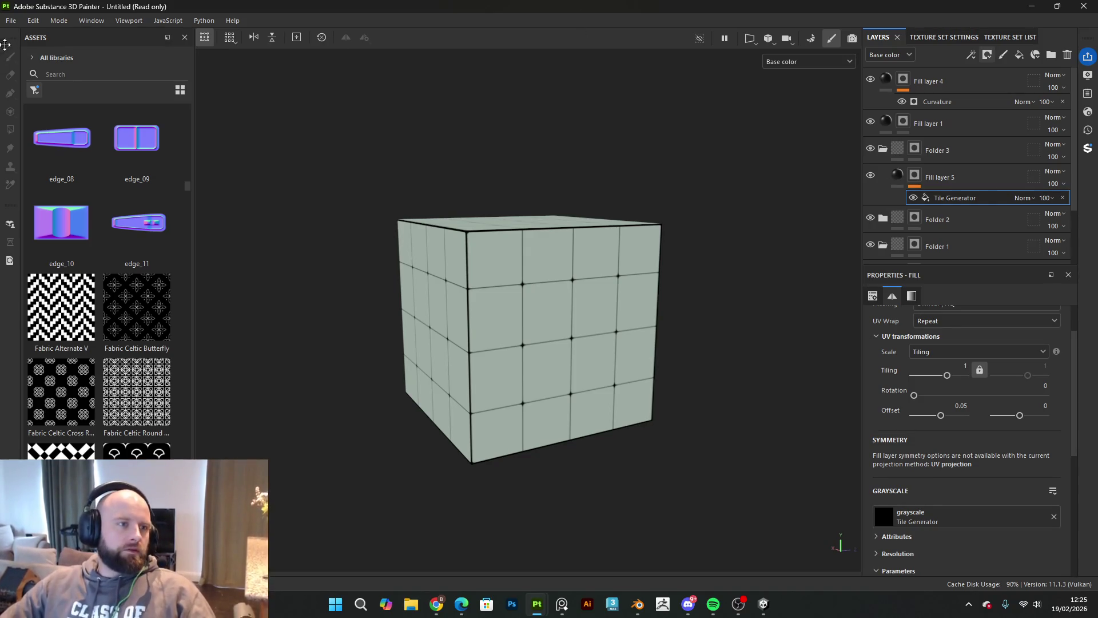
left_click(13, 26)
Step: Export the cube's DefaultMaterial textures, then switch back to Unity
left_click(63, 197)
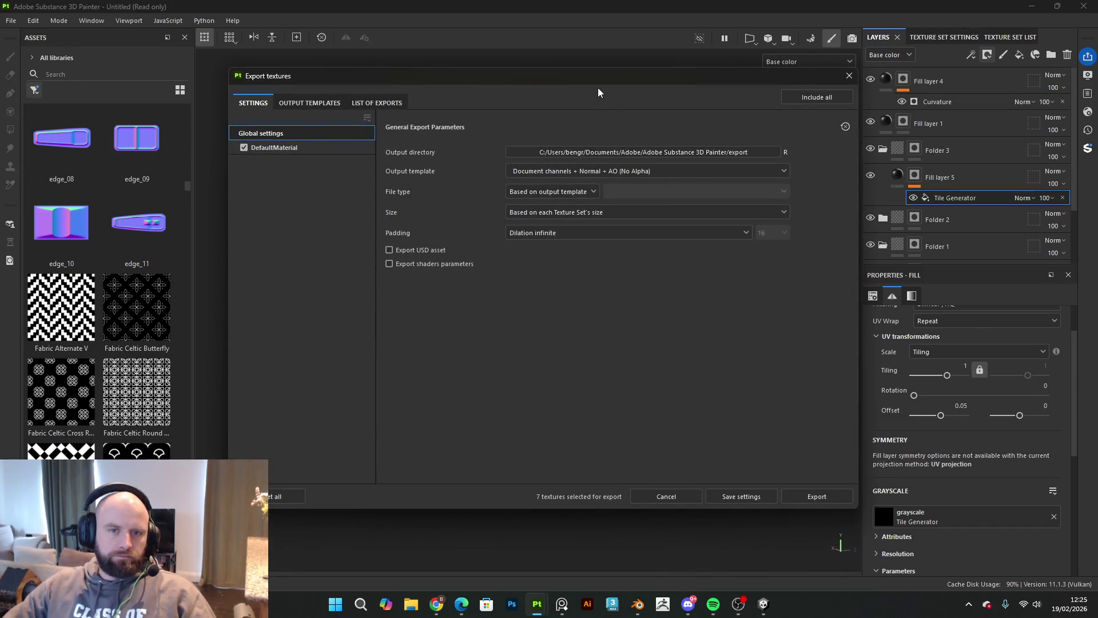
key("Escape")
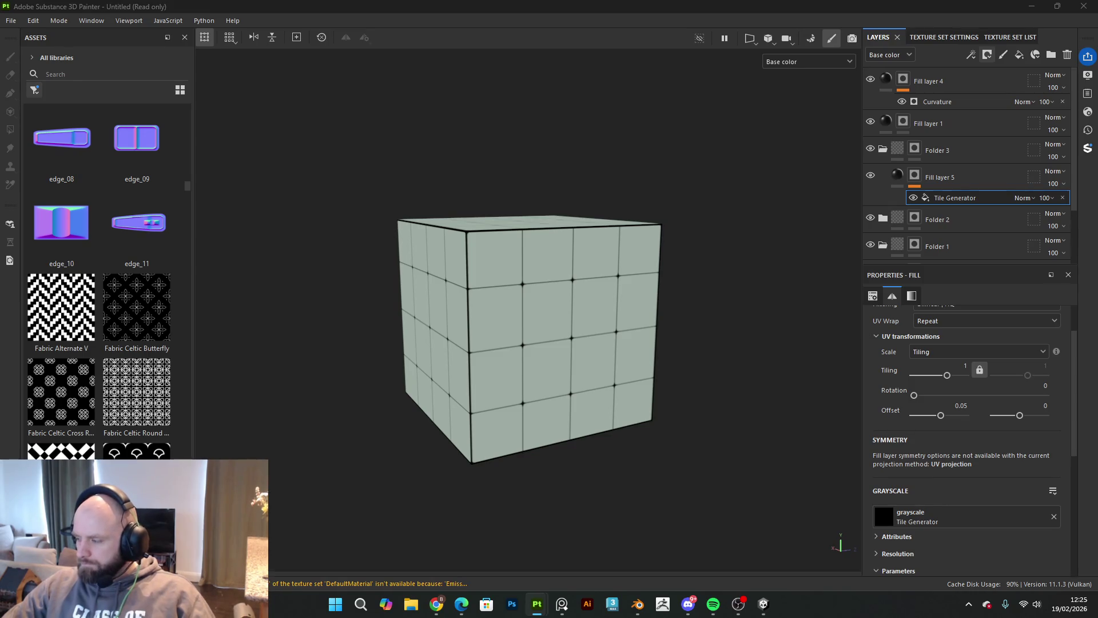
left_click(765, 605)
Step: Select the old Block.fbx model in the Project panel and request its deletion
left_click(315, 535)
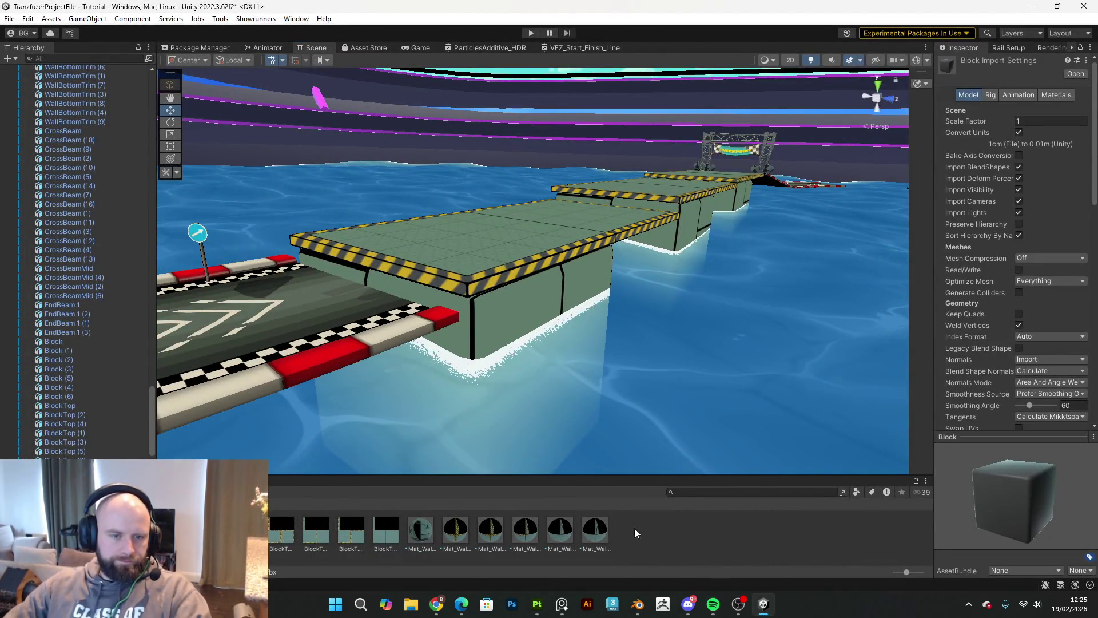
key("Delete")
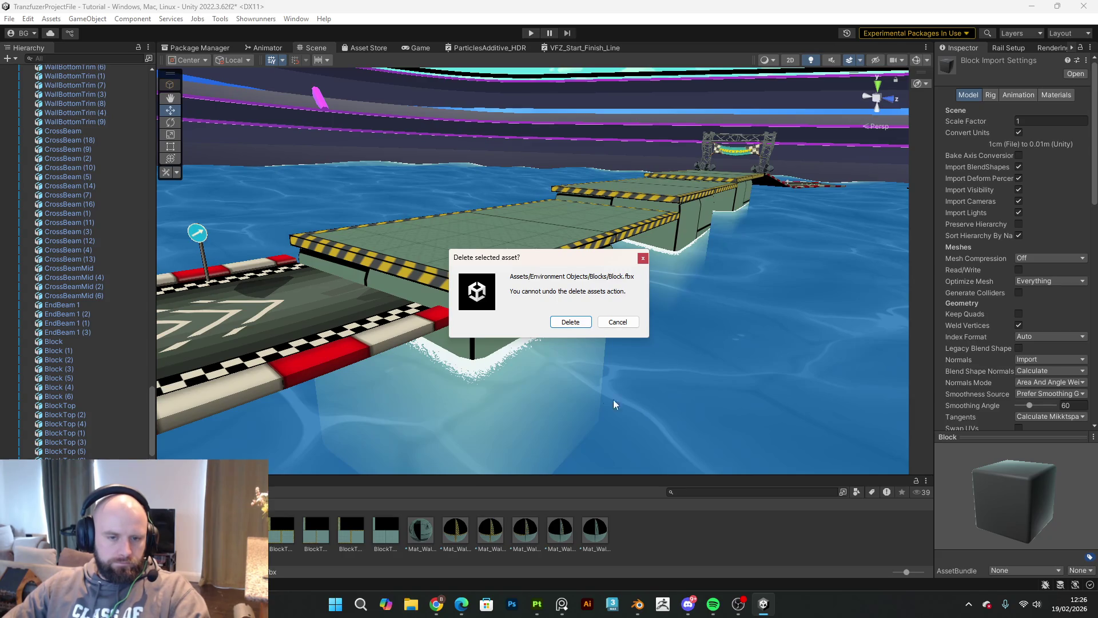
Step: Confirm deleting Block.fbx, then delete Block_DefaultMaterial_BaseMap.png from the Blocks folder
left_click(574, 328)
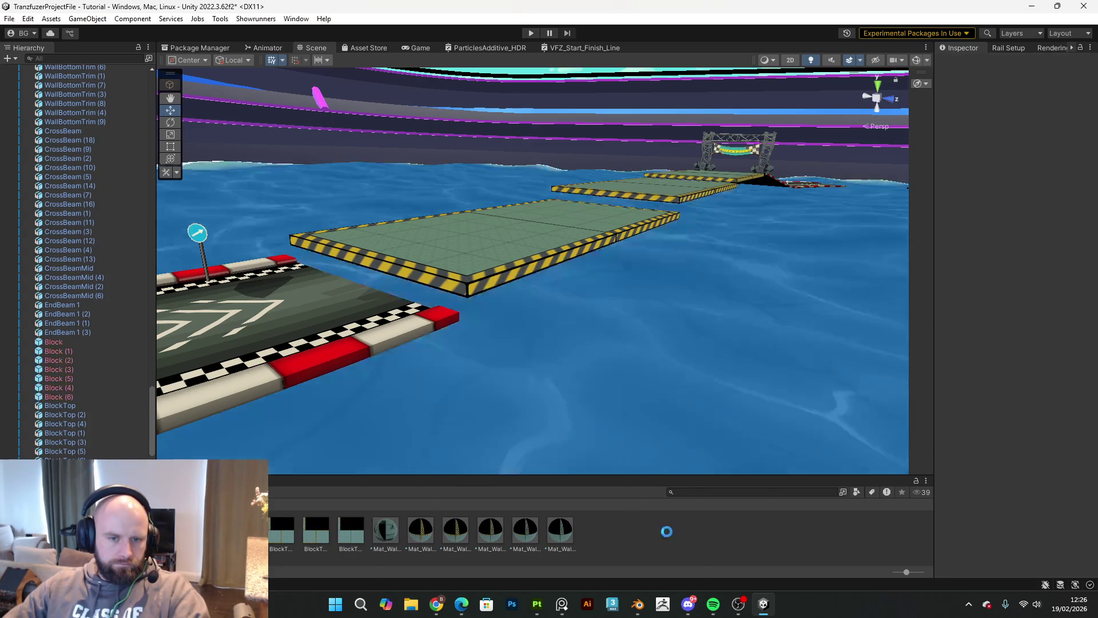
right_click(667, 544)
left_click(717, 307)
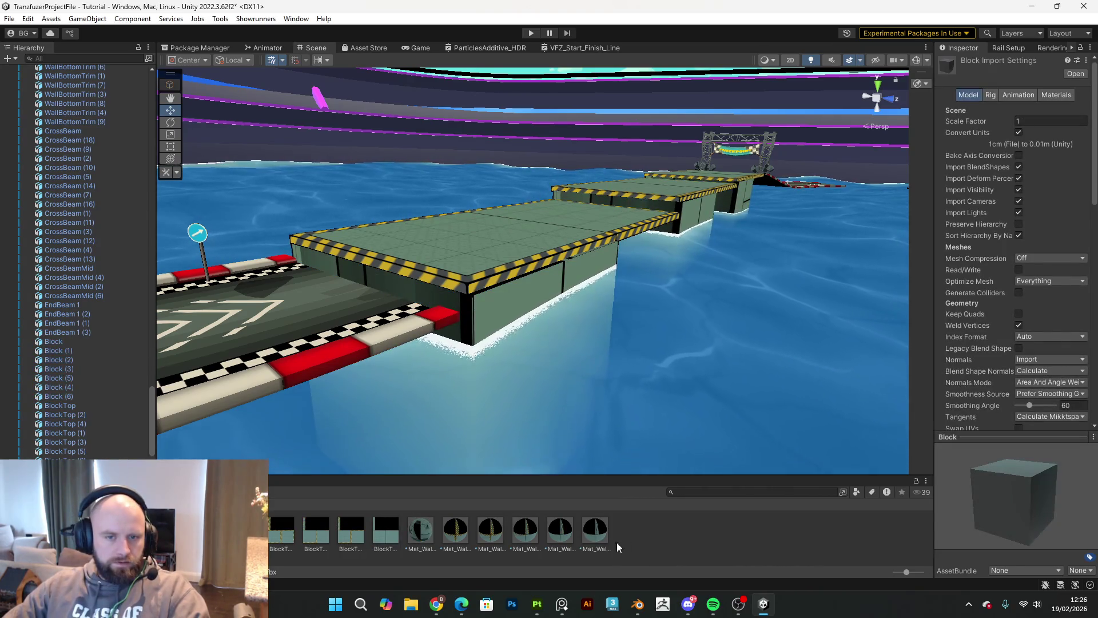
key("Delete")
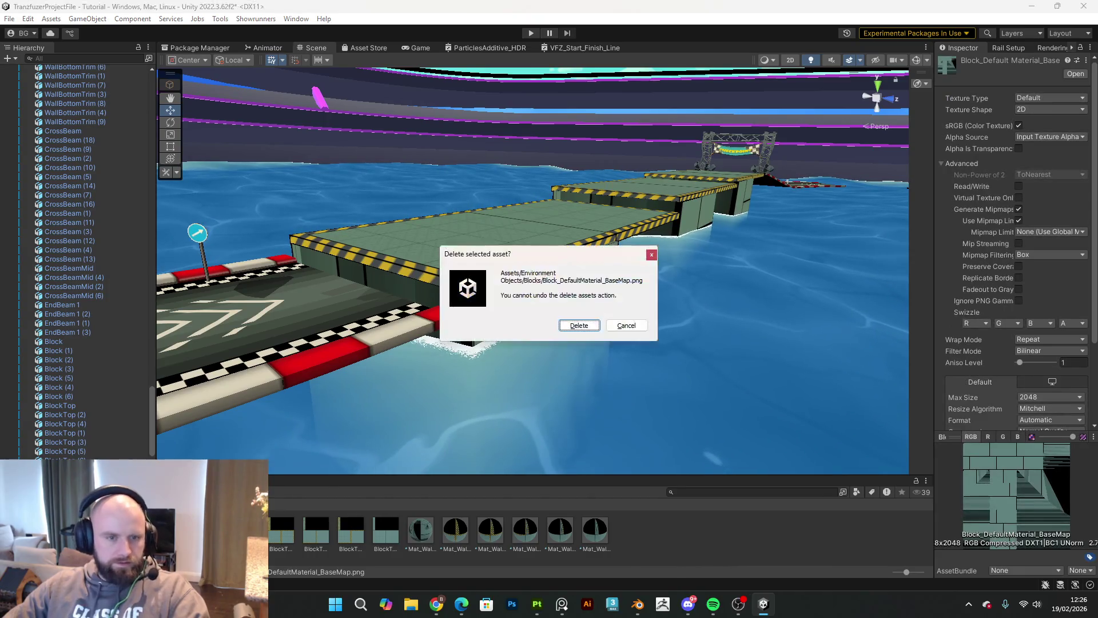
left_click(579, 326)
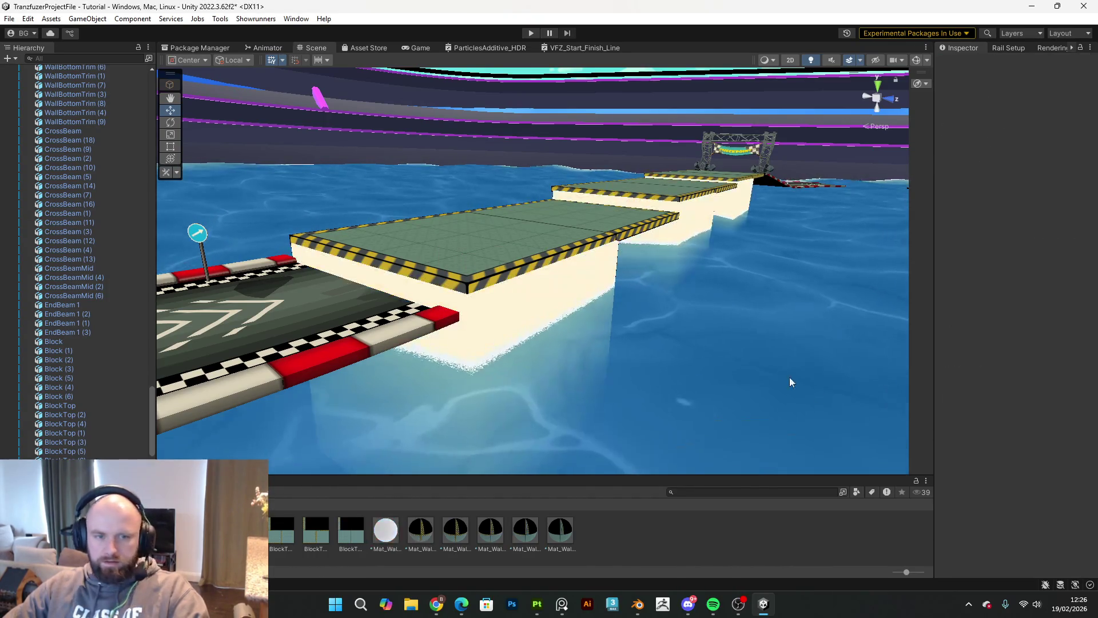
right_click(620, 543)
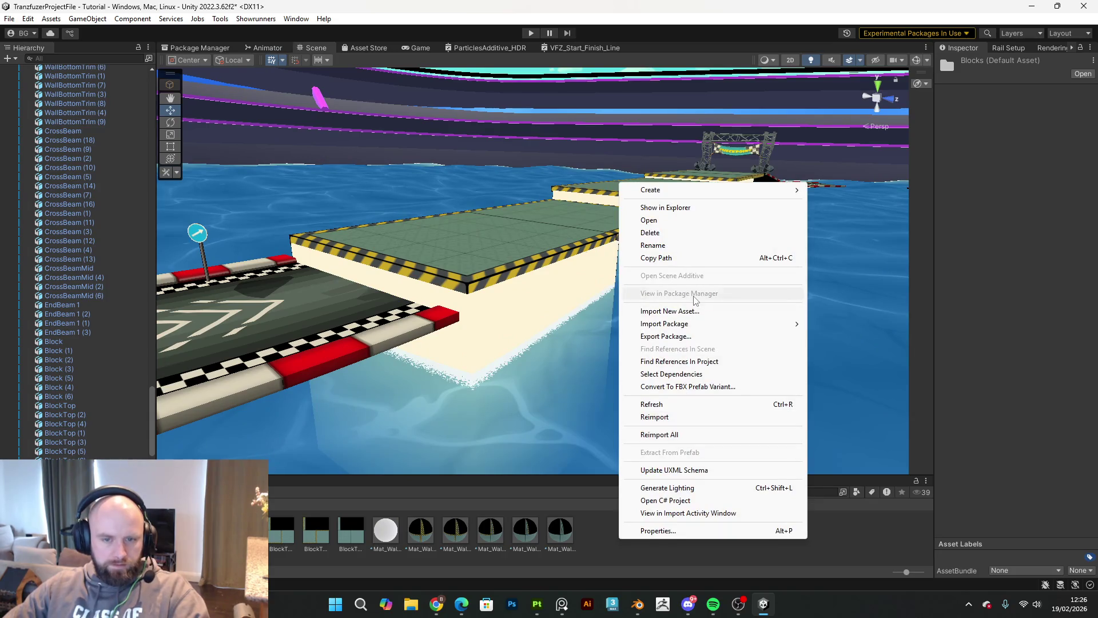
left_click(694, 311)
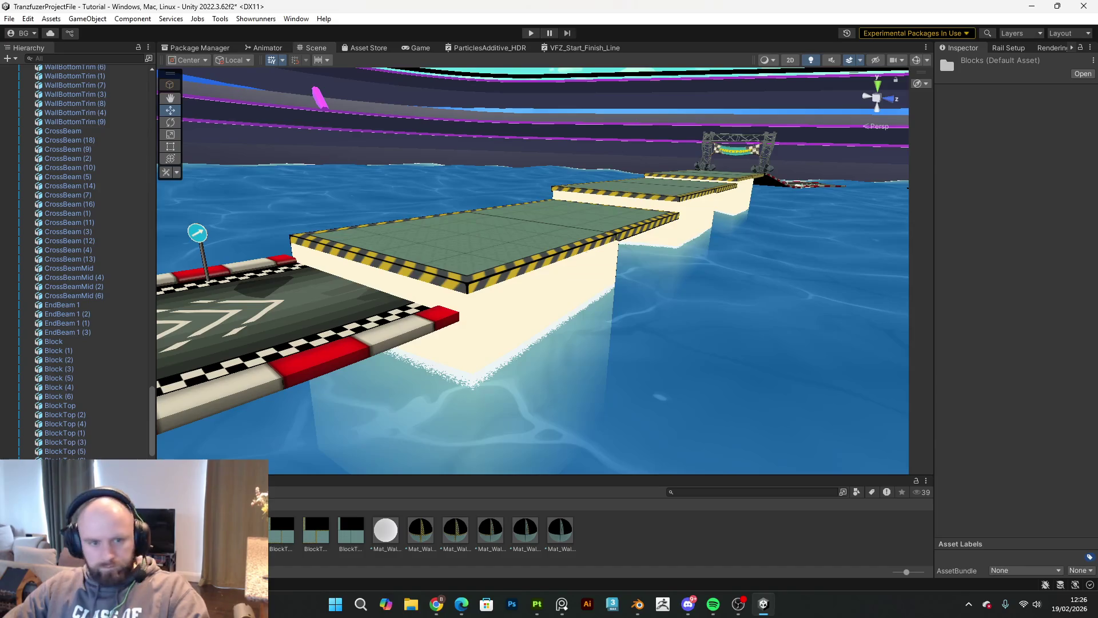
Step: Apply Mat_WallTest 6 to the block walls and nudge the first Block into line
left_click_drag(420, 529, 973, 279)
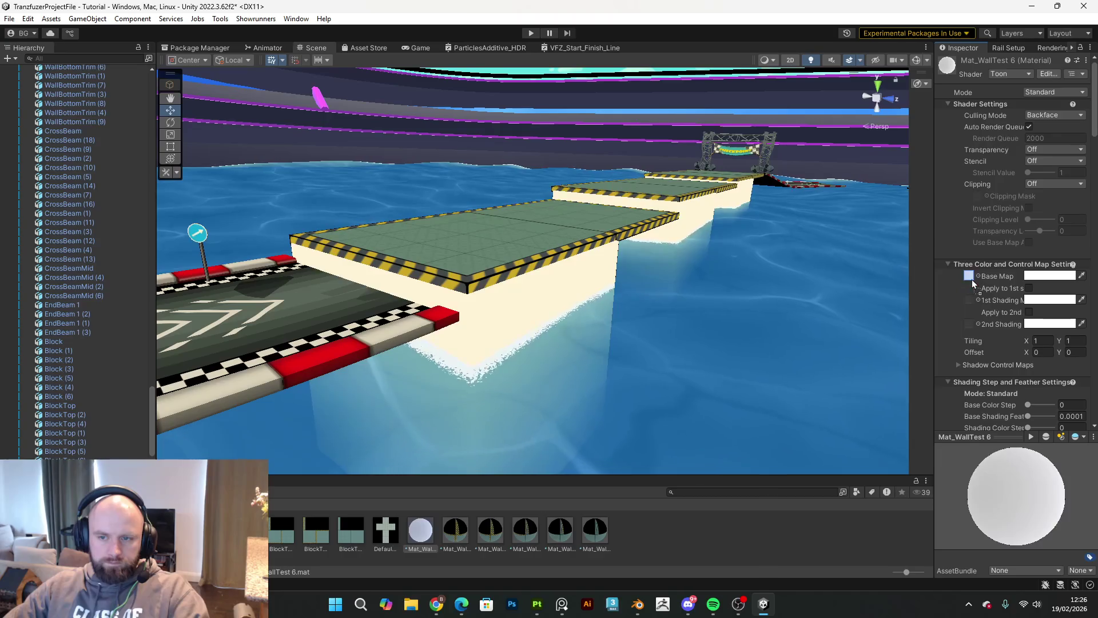
mouse_move(564, 332)
left_mouse_down()
mouse_move(579, 318)
mouse_move(618, 345)
mouse_move(629, 375)
left_mouse_up()
left_click(630, 375)
mouse_move(446, 365)
left_mouse_down()
mouse_move(420, 379)
mouse_move(492, 274)
mouse_move(472, 347)
left_mouse_up()
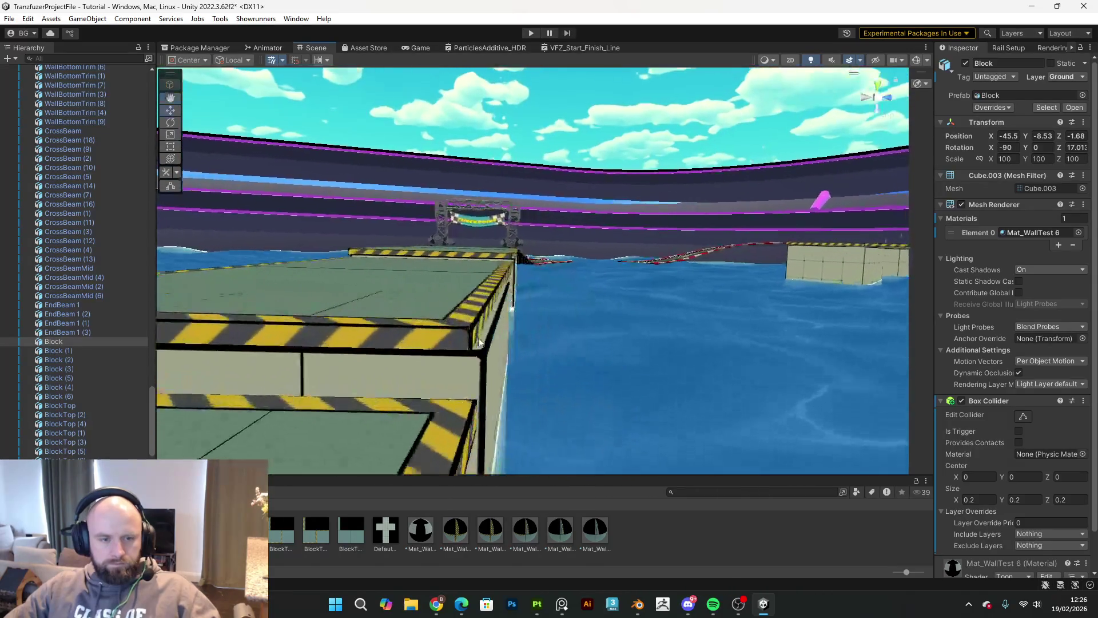
Step: Nudge Block (1) through Block (4) into line, then play the scene in a maximized Game view
left_click(461, 384)
mouse_move(324, 413)
left_mouse_down()
mouse_move(310, 425)
mouse_move(519, 285)
mouse_move(480, 412)
mouse_move(528, 382)
mouse_move(466, 412)
mouse_move(224, 458)
mouse_move(229, 428)
mouse_move(361, 380)
mouse_move(633, 416)
mouse_move(565, 319)
mouse_move(555, 323)
mouse_move(553, 335)
mouse_move(593, 319)
mouse_move(743, 229)
mouse_move(875, 93)
mouse_move(910, 238)
mouse_move(30, 262)
mouse_move(1076, 269)
mouse_move(763, 332)
left_mouse_up()
left_click(633, 416)
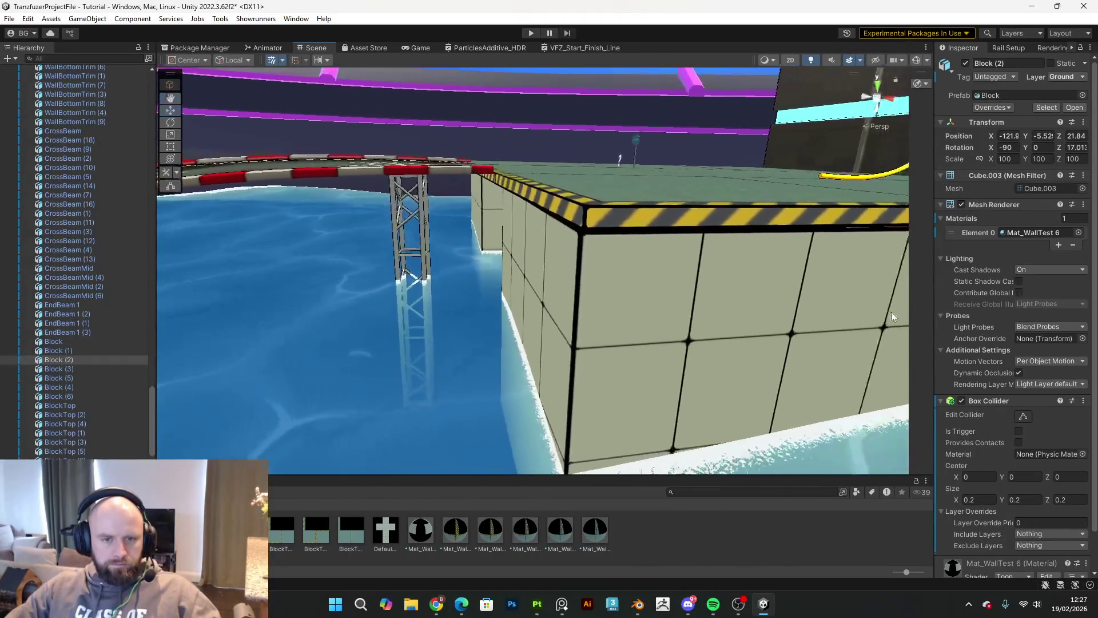
left_click(763, 332)
mouse_move(694, 344)
left_mouse_down()
mouse_move(692, 326)
mouse_move(641, 299)
mouse_move(805, 281)
mouse_move(794, 258)
left_mouse_up()
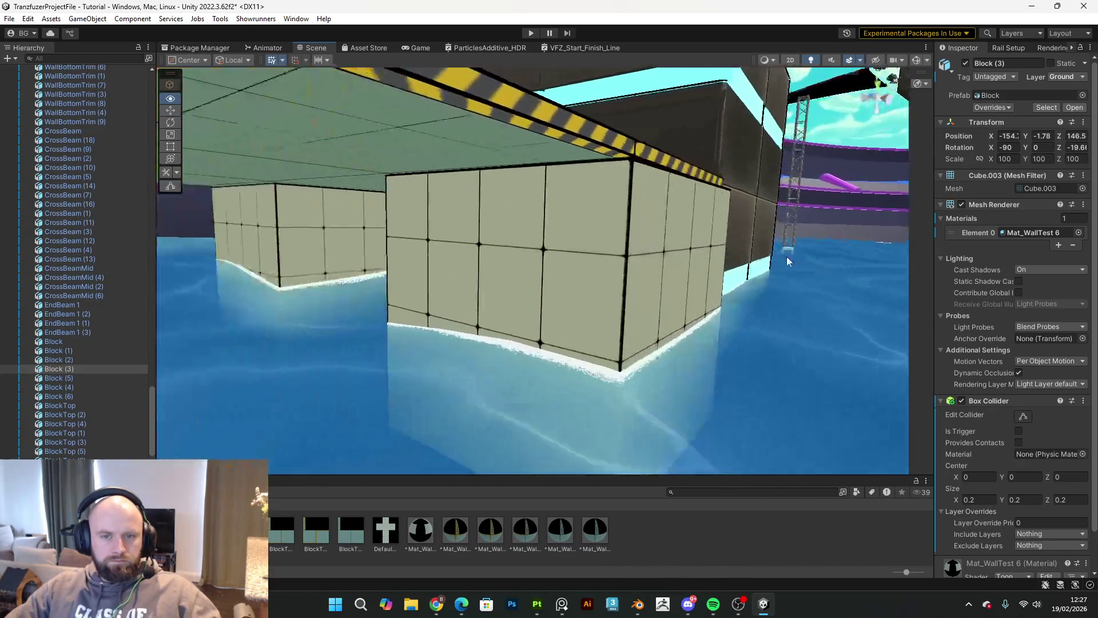
left_click(699, 257)
mouse_move(698, 257)
left_mouse_down()
mouse_move(752, 209)
mouse_move(565, 341)
left_mouse_up()
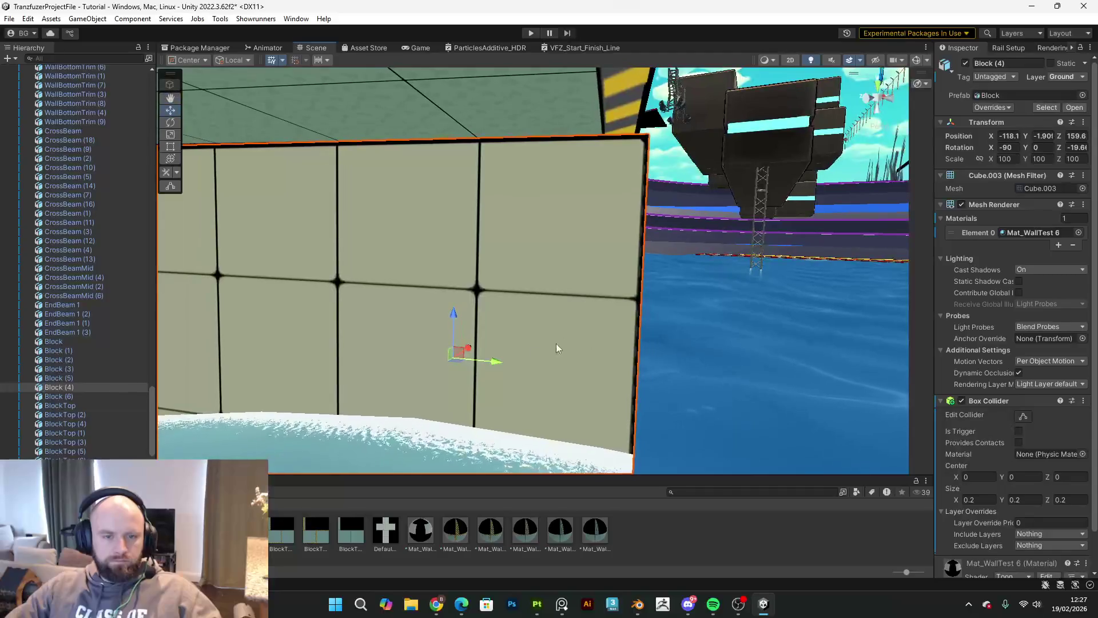
left_click_drag(491, 363, 486, 369)
mouse_move(516, 332)
left_mouse_down()
mouse_move(532, 286)
mouse_move(475, 357)
mouse_move(488, 353)
mouse_move(527, 49)
left_mouse_up()
left_click(528, 34)
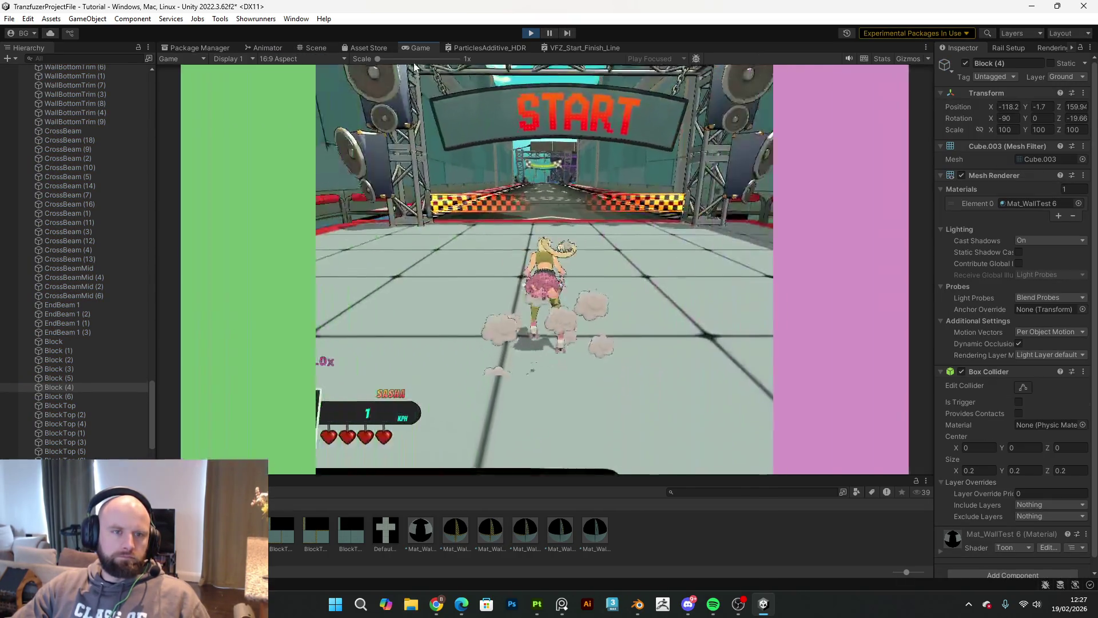
double_click(426, 46)
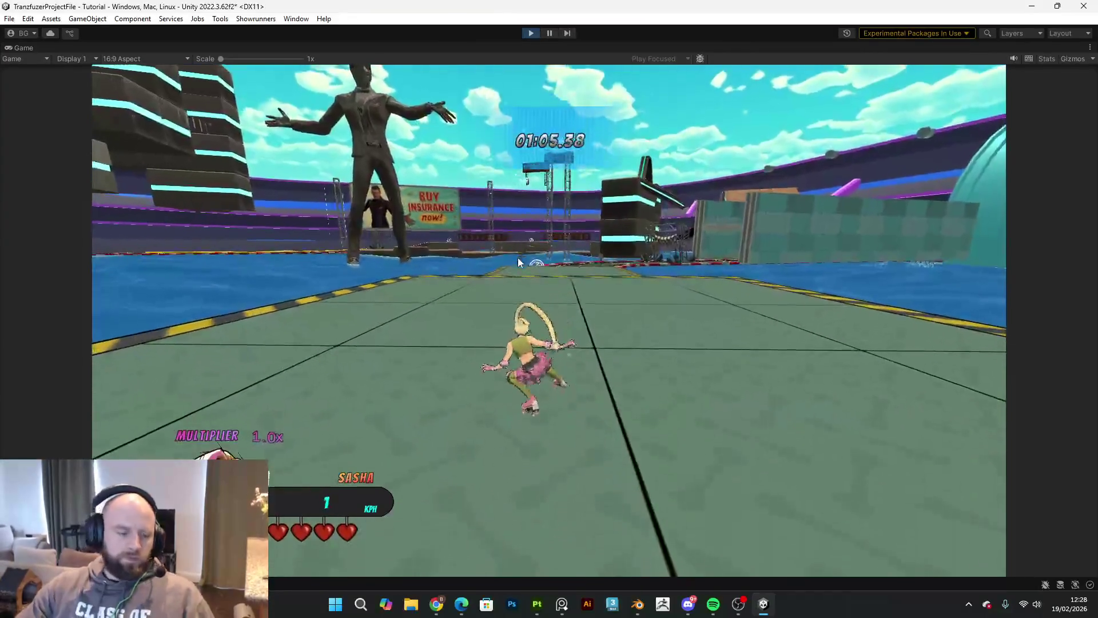
Step: Pause and stop play mode, then frame Block (4) in the Scene view
key("Escape")
left_click(530, 32)
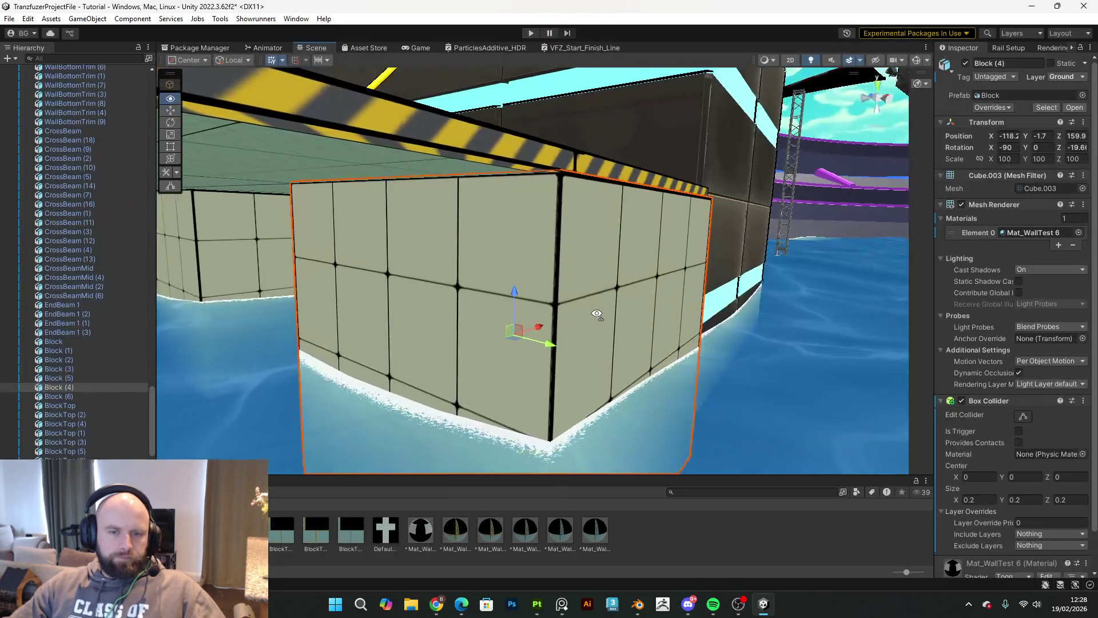
mouse_move(597, 314)
left_mouse_down()
mouse_move(401, 306)
mouse_move(865, 294)
left_mouse_up()
key("f")
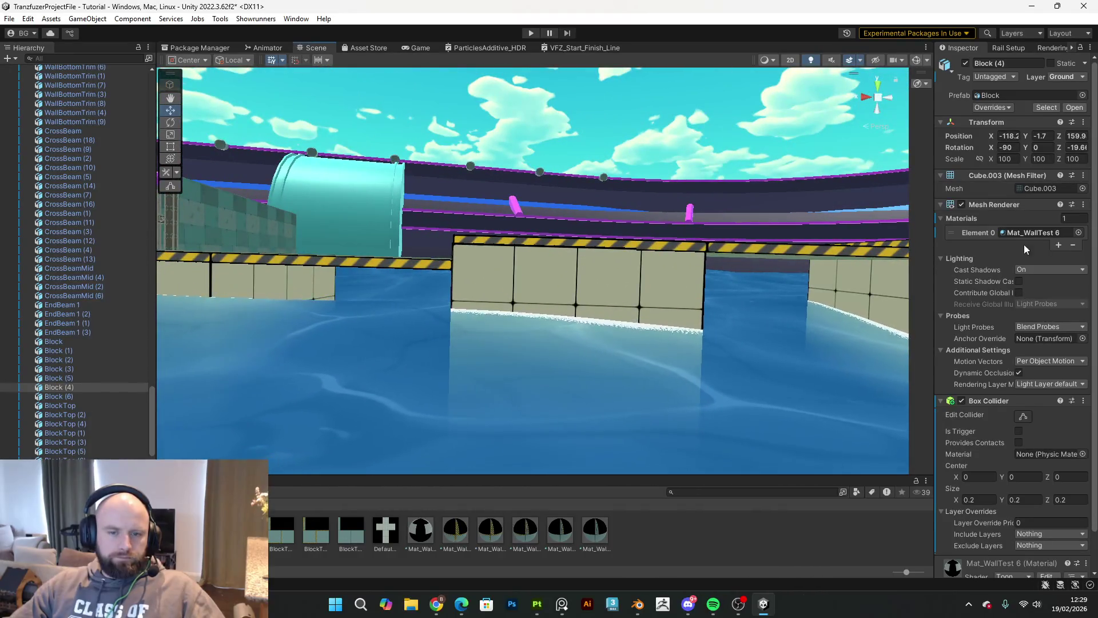
Step: Lower Block (1), BlockTop (2) and BlockTop (3) slightly along Y
left_click(655, 245, "shift")
left_click(723, 249, "shift")
mouse_move(667, 309)
left_mouse_down()
mouse_move(1018, 224)
mouse_move(965, 242)
mouse_move(975, 243)
mouse_move(67, 371)
mouse_move(172, 389)
mouse_move(340, 452)
mouse_move(401, 435)
mouse_move(330, 354)
left_mouse_up()
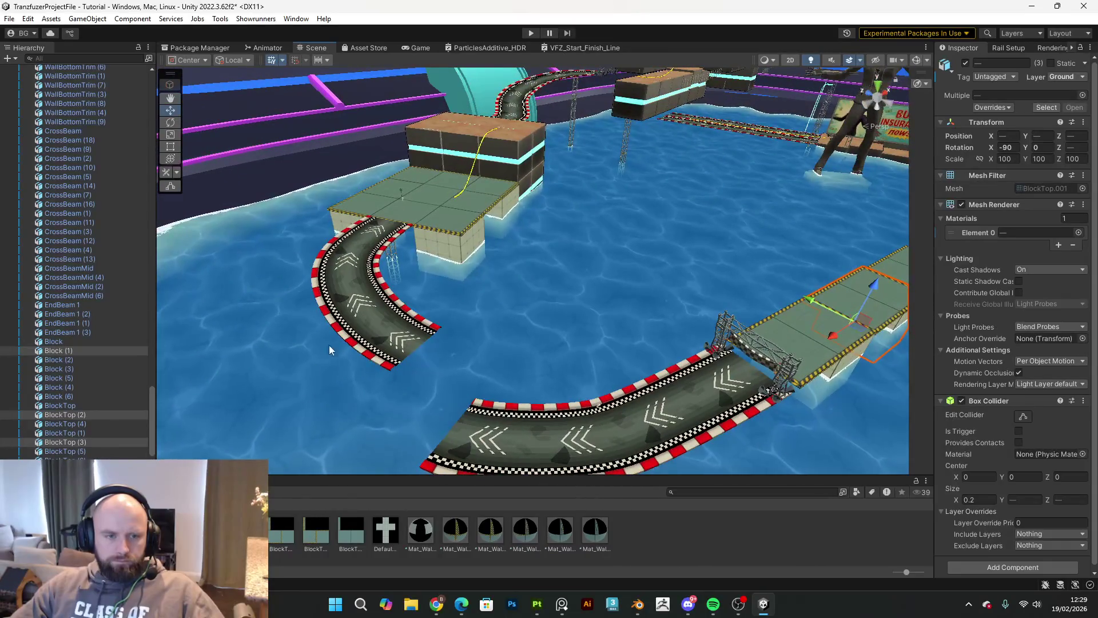
Step: Shift the curved road piece and its beam left and down to line up with the blocks
left_click(362, 315)
left_click(391, 258, "shift")
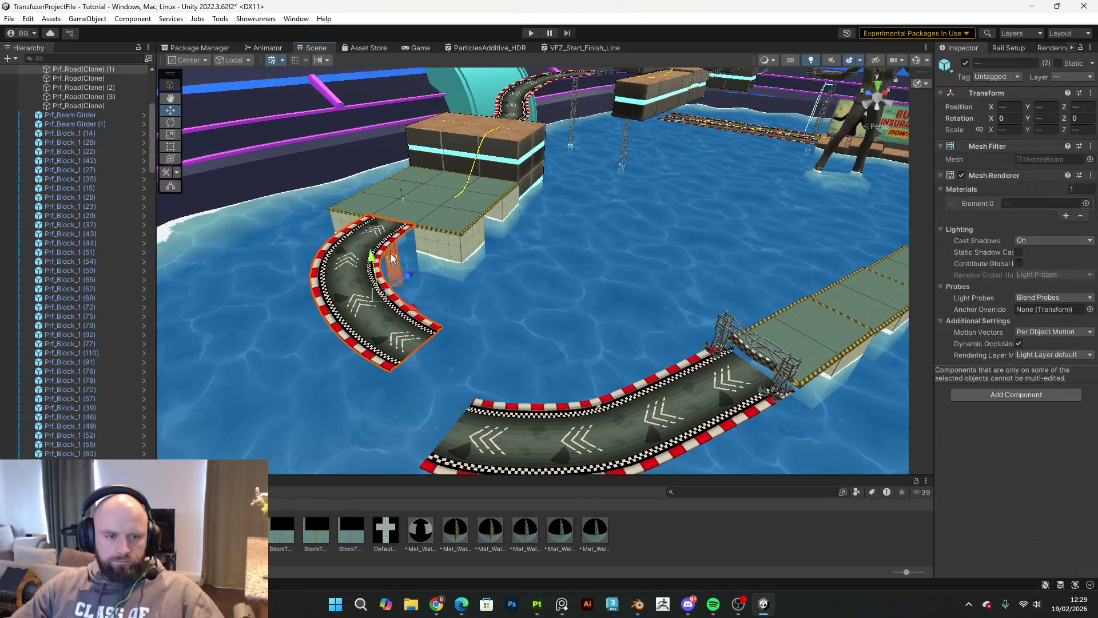
mouse_move(401, 282)
left_mouse_down()
mouse_move(362, 336)
mouse_move(312, 351)
left_mouse_up()
left_click(398, 218)
mouse_move(398, 218)
left_mouse_down()
mouse_move(371, 182)
mouse_move(480, 234)
left_mouse_up()
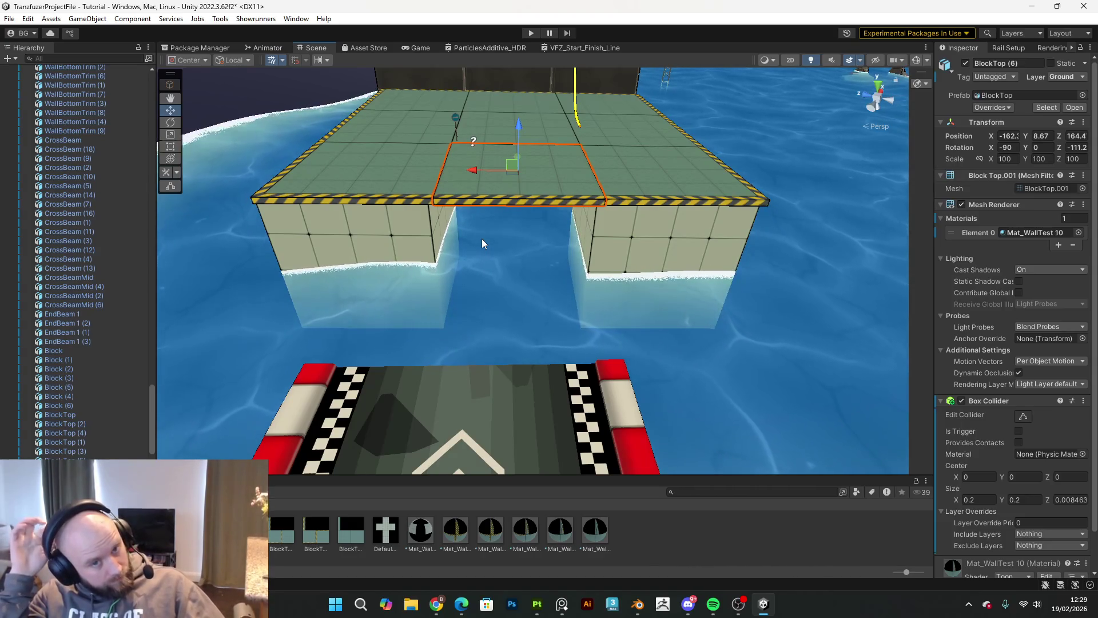
Step: Duplicate the platform top, move the copy out over the water and apply Mat_WallTest 8 stripes
mouse_move(482, 239)
left_mouse_down()
mouse_move(523, 203)
mouse_move(615, 337)
mouse_move(779, 300)
mouse_move(568, 261)
left_mouse_up()
key("ctrl+d")
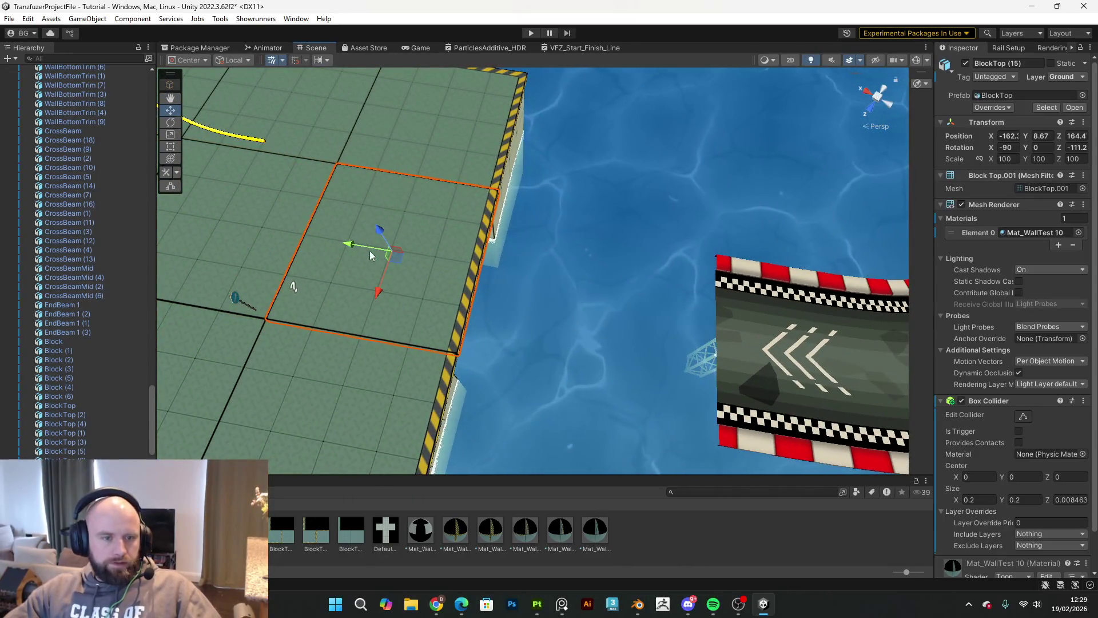
mouse_move(358, 245)
left_mouse_down()
mouse_move(537, 337)
mouse_move(519, 338)
left_mouse_up()
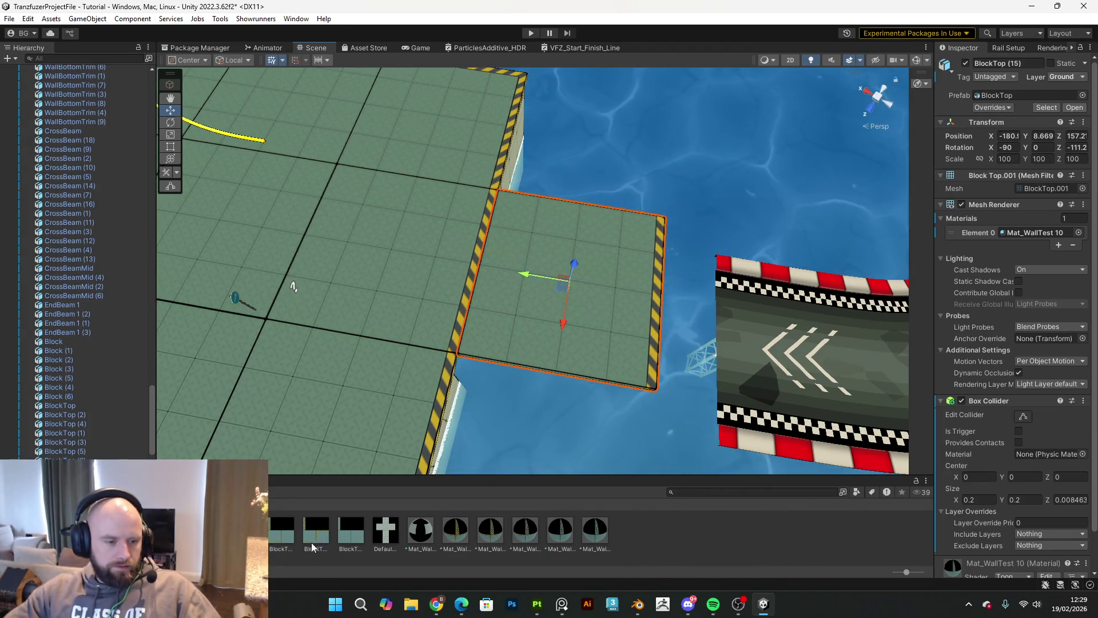
mouse_move(483, 537)
left_mouse_down()
mouse_move(585, 325)
mouse_move(576, 315)
mouse_move(571, 333)
mouse_move(660, 332)
mouse_move(712, 304)
left_mouse_up()
key("e")
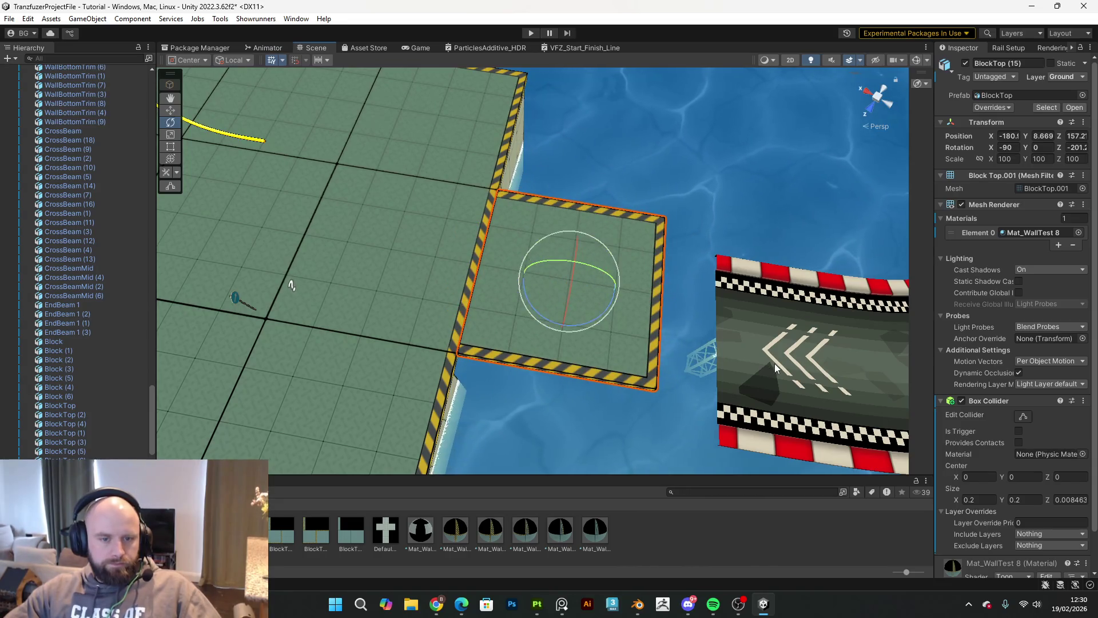
Step: Shift the curved road and its gantry so the road end meets the new platform's edge
left_click(775, 363)
mouse_move(775, 362)
left_mouse_down()
mouse_move(887, 320)
mouse_move(905, 285)
left_mouse_up()
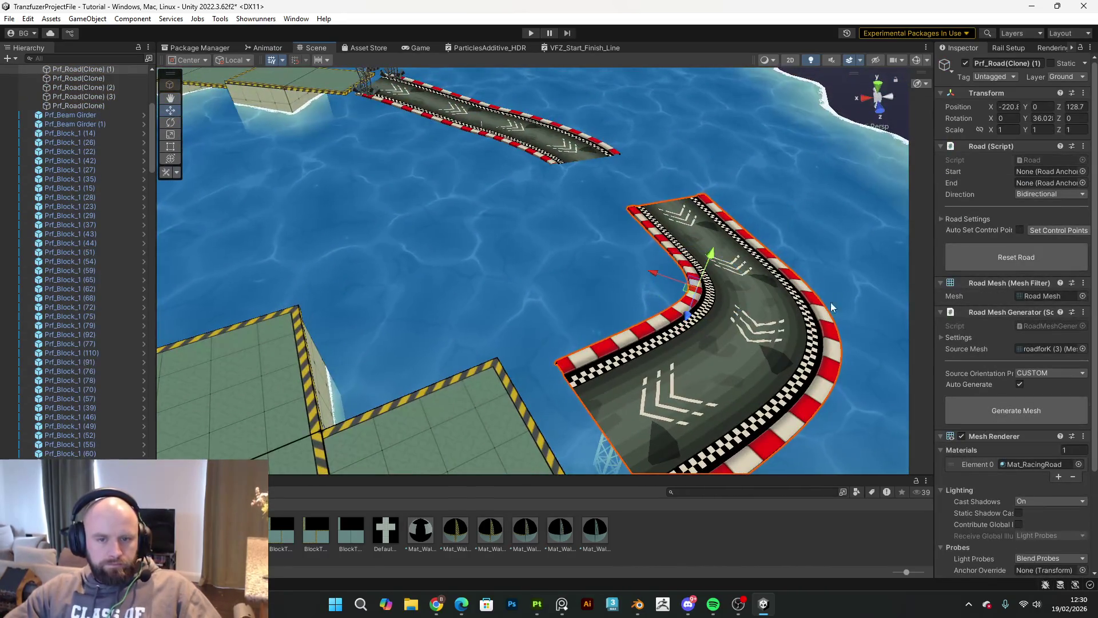
mouse_move(687, 295)
left_mouse_down()
mouse_move(641, 292)
mouse_move(652, 293)
mouse_move(535, 329)
mouse_move(637, 233)
mouse_move(525, 272)
mouse_move(375, 289)
mouse_move(347, 333)
mouse_move(495, 421)
mouse_move(505, 438)
mouse_move(594, 265)
mouse_move(647, 214)
mouse_move(637, 206)
mouse_move(299, 242)
mouse_move(258, 259)
mouse_move(431, 238)
mouse_move(339, 224)
mouse_move(481, 304)
mouse_move(534, 286)
mouse_move(406, 334)
mouse_move(367, 323)
mouse_move(449, 320)
mouse_move(417, 314)
left_mouse_up()
left_click(345, 350)
left_click(367, 324)
left_click(431, 316, "ctrl")
mouse_move(230, 196)
left_mouse_down()
mouse_move(293, 203)
mouse_move(400, 183)
left_mouse_up()
key("w")
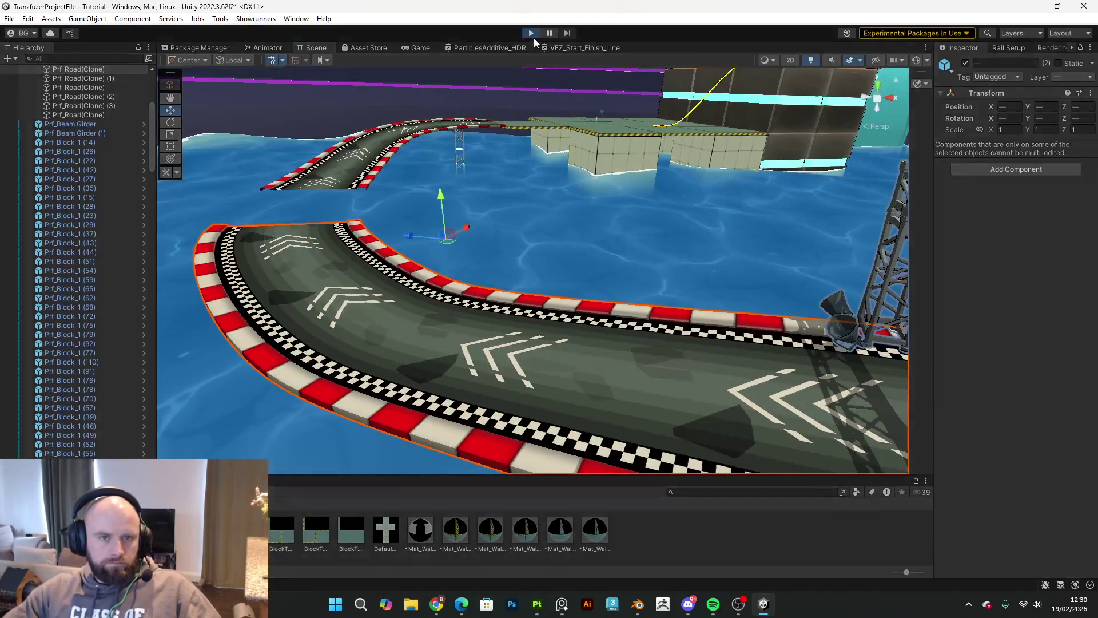
Step: Race through the level in Play mode, stop the game, and select BlockTop (14) in the Scene view
left_click(532, 33)
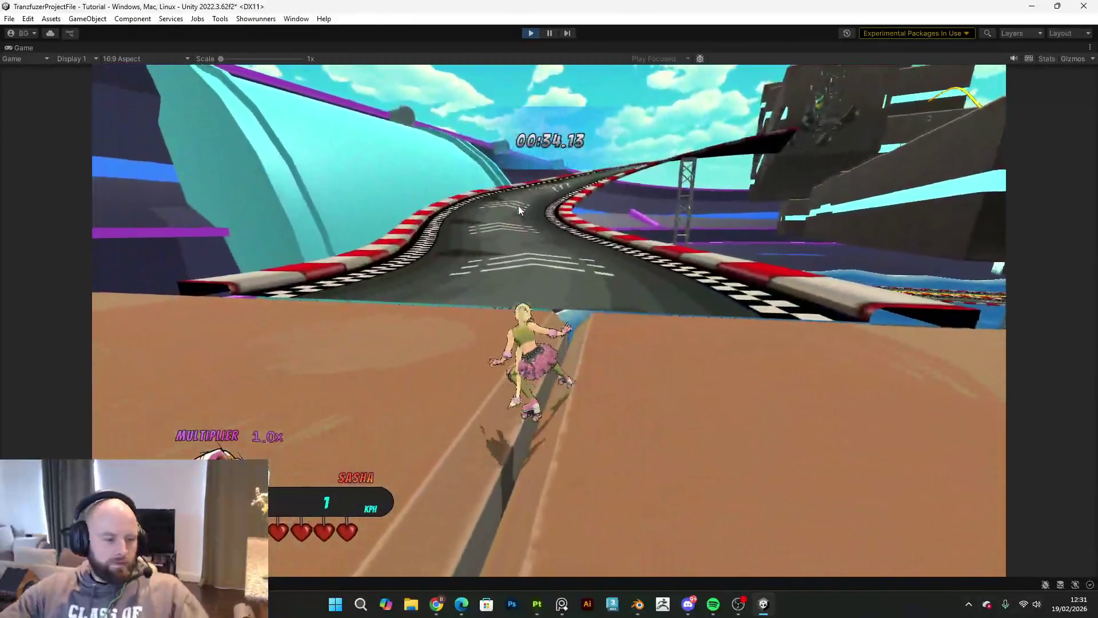
key("Escape")
left_click(531, 32)
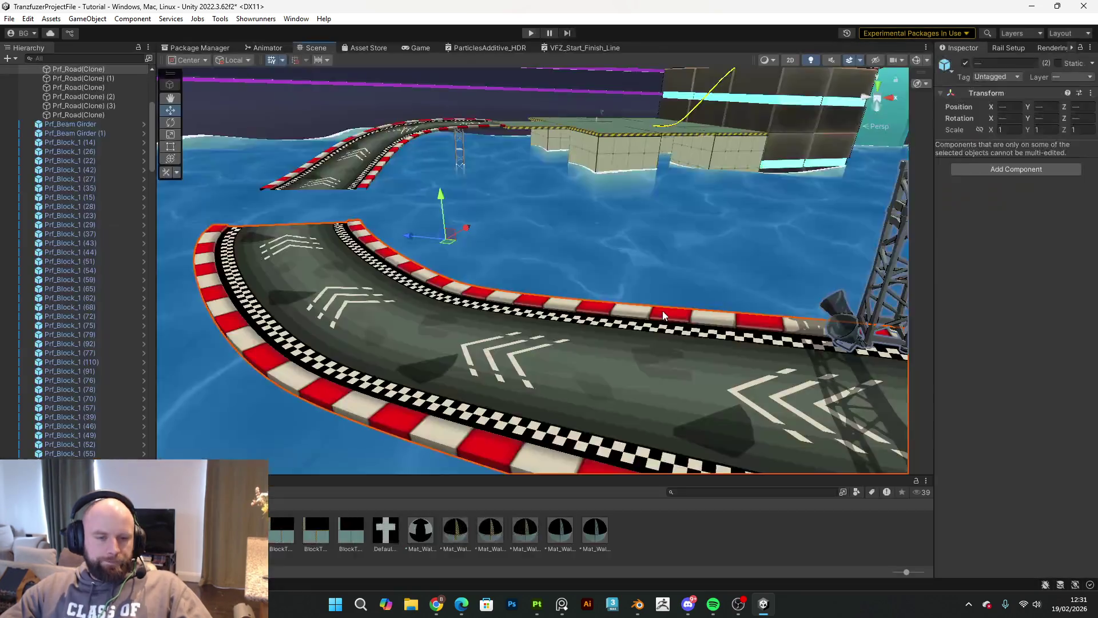
mouse_move(662, 311)
left_mouse_down()
mouse_move(587, 254)
mouse_move(743, 195)
mouse_move(639, 267)
mouse_move(625, 169)
mouse_move(603, 246)
mouse_move(651, 127)
mouse_move(719, 238)
mouse_move(539, 297)
mouse_move(608, 289)
mouse_move(669, 314)
left_mouse_up()
left_click(669, 315)
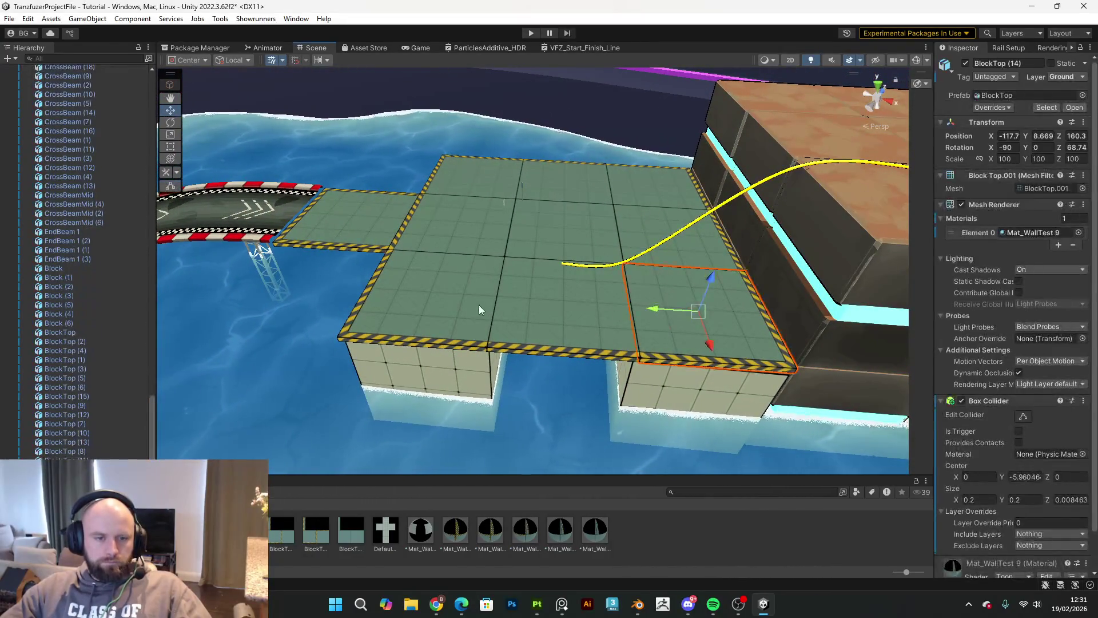
Step: Raise six selected platform tiles, then slide three of them to the right
left_click(479, 305, "shift")
left_click(477, 242, "shift")
left_click(640, 196, "shift")
left_click(589, 183, "shift")
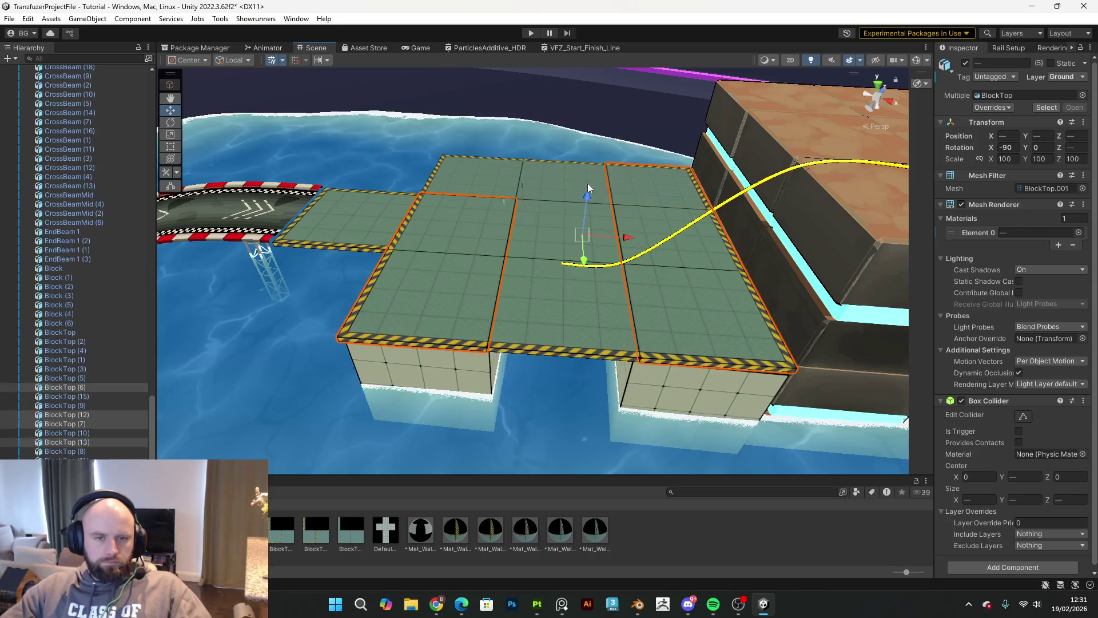
left_click(496, 173, "shift")
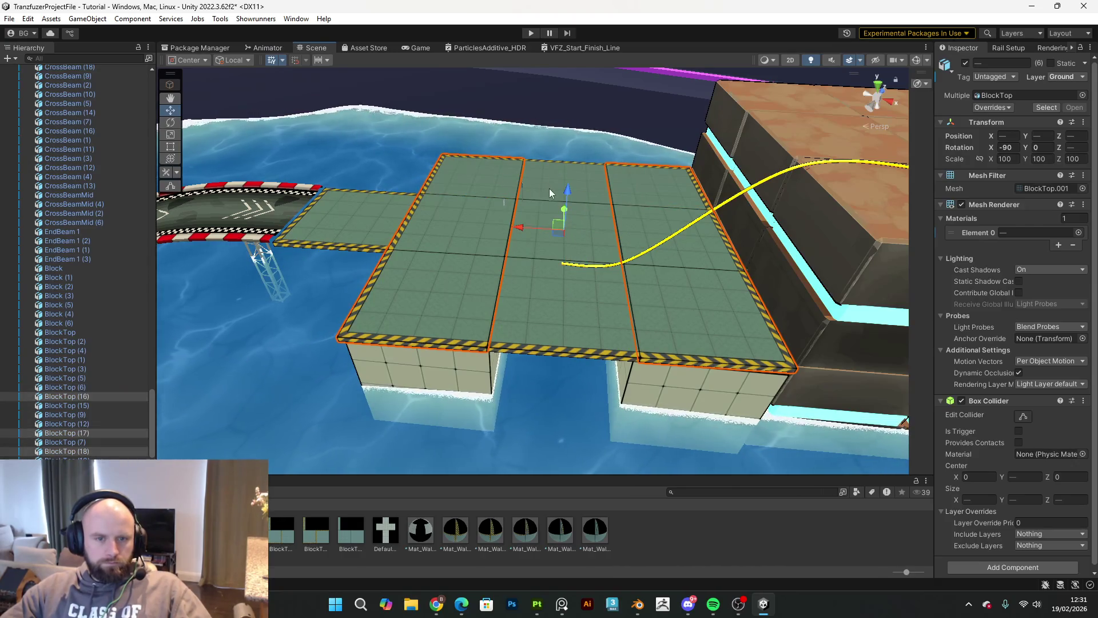
mouse_move(565, 201)
left_mouse_down()
mouse_move(604, 145)
mouse_move(668, 102)
left_mouse_up()
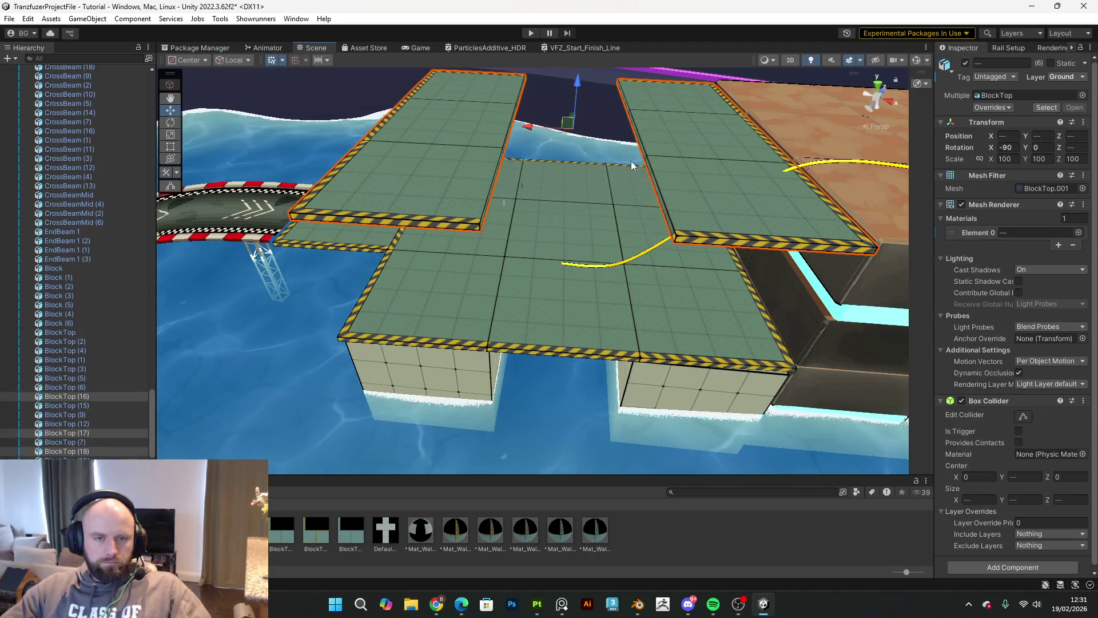
left_click(479, 150)
left_click(490, 89, "shift")
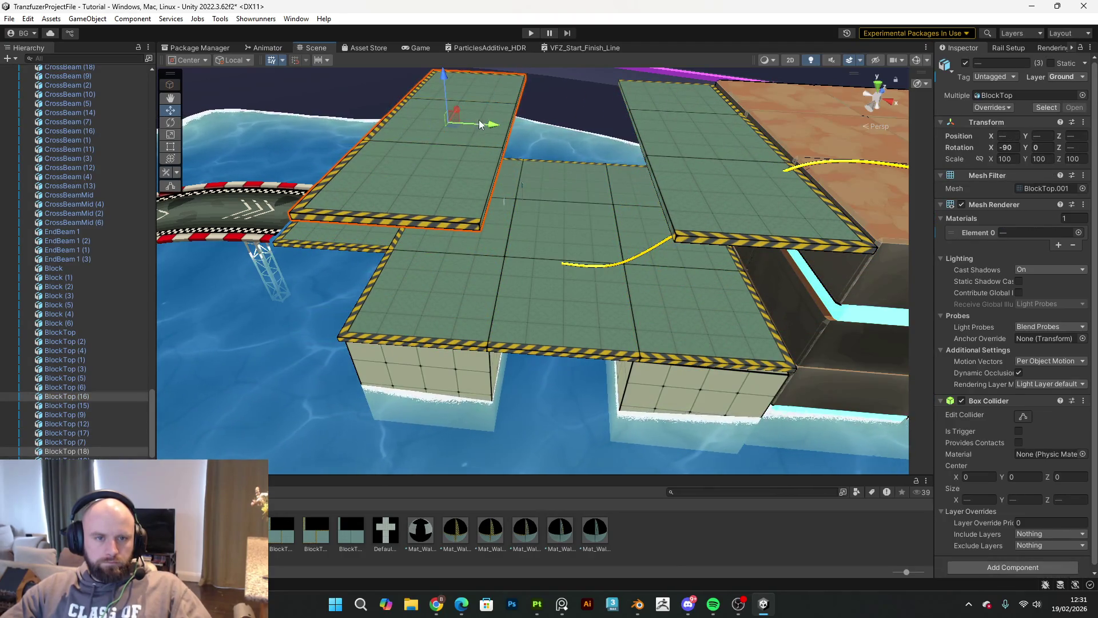
left_click_drag(479, 126, 603, 150)
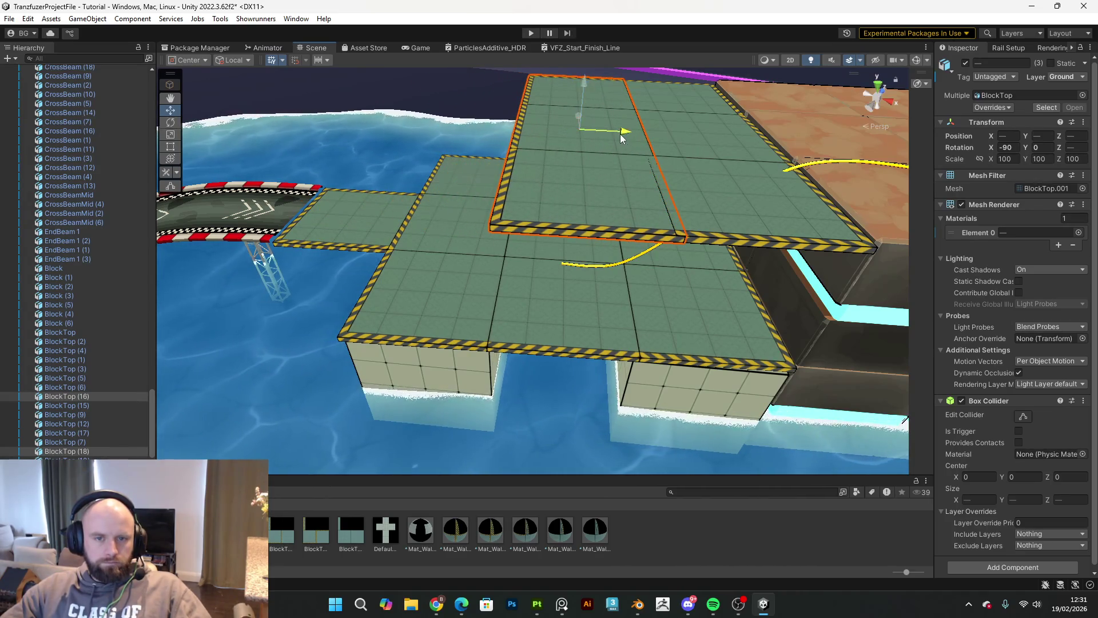
Step: Fit the selected tiles onto the orange block top, adjusting their height and position to align
left_click(685, 188, "shift")
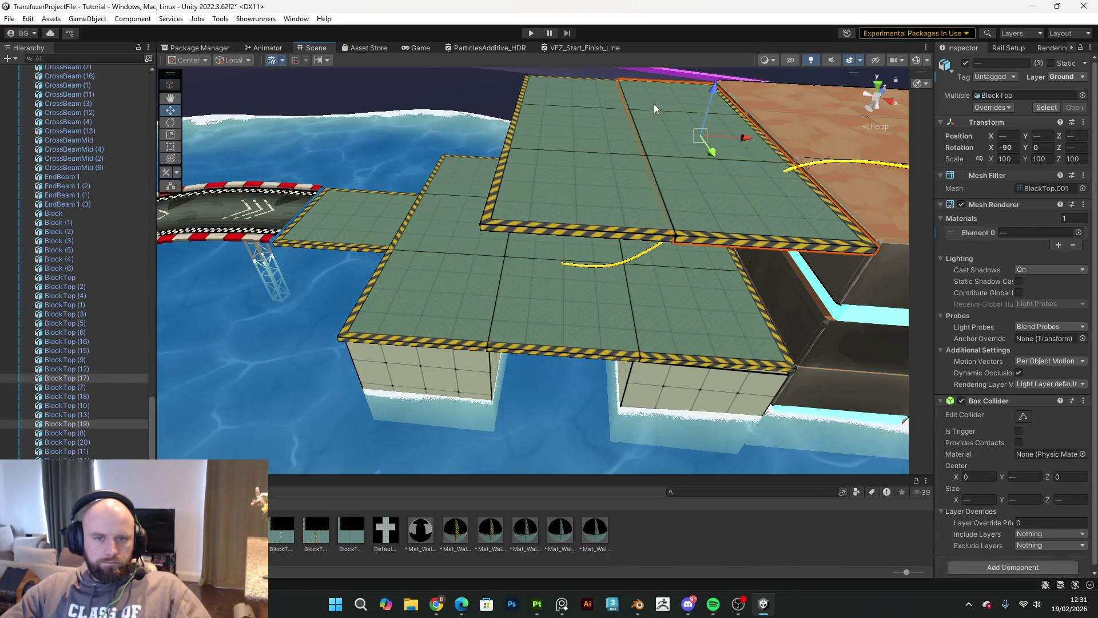
left_click(603, 200, "shift")
mouse_move(602, 201)
left_mouse_down()
mouse_move(708, 171)
mouse_move(509, 192)
left_mouse_up()
mouse_move(419, 191)
left_mouse_down()
mouse_move(718, 250)
mouse_move(663, 206)
left_mouse_up()
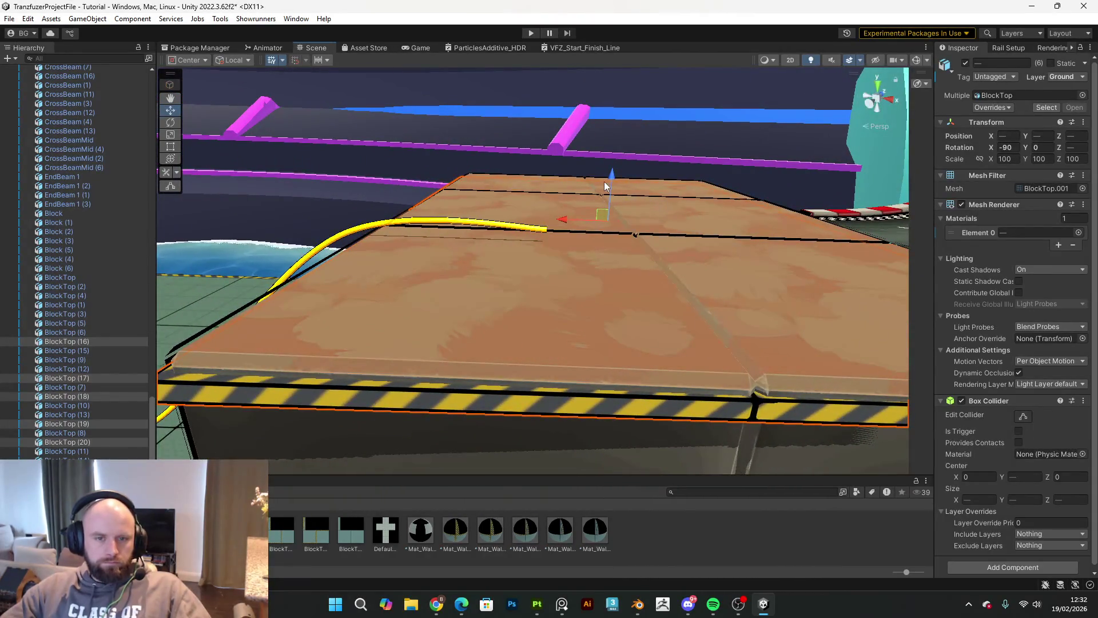
mouse_move(609, 180)
left_mouse_down()
mouse_move(626, 174)
mouse_move(668, 277)
mouse_move(607, 262)
mouse_move(629, 207)
left_mouse_up()
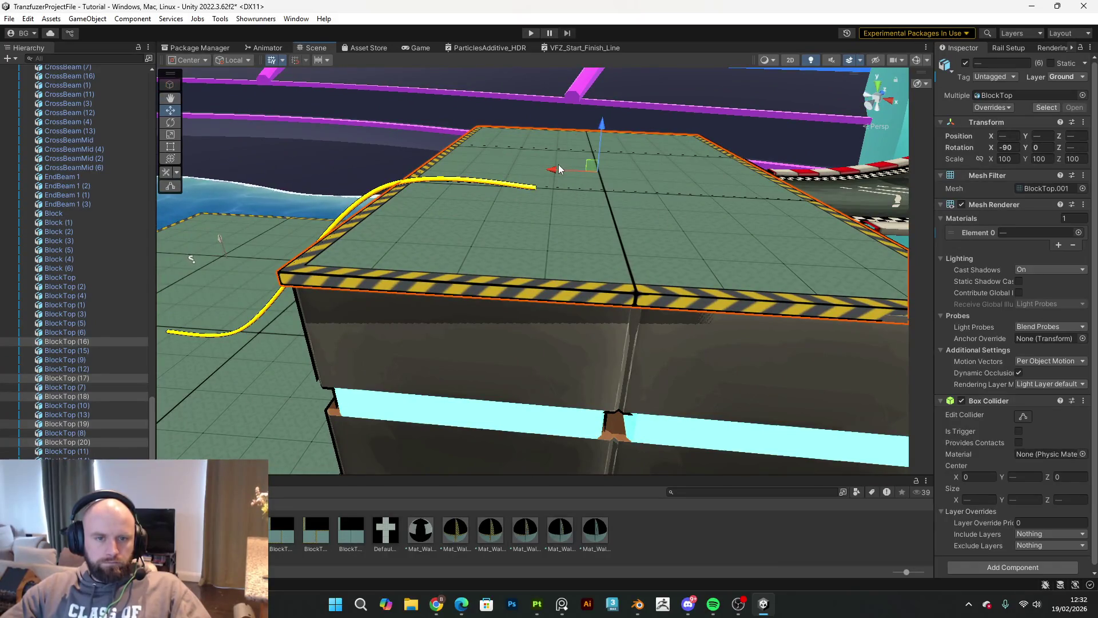
mouse_move(554, 169)
left_mouse_down()
mouse_move(674, 155)
mouse_move(524, 154)
left_mouse_up()
mouse_move(450, 136)
left_mouse_down()
mouse_move(441, 136)
mouse_move(566, 143)
mouse_move(613, 355)
left_mouse_up()
key("e")
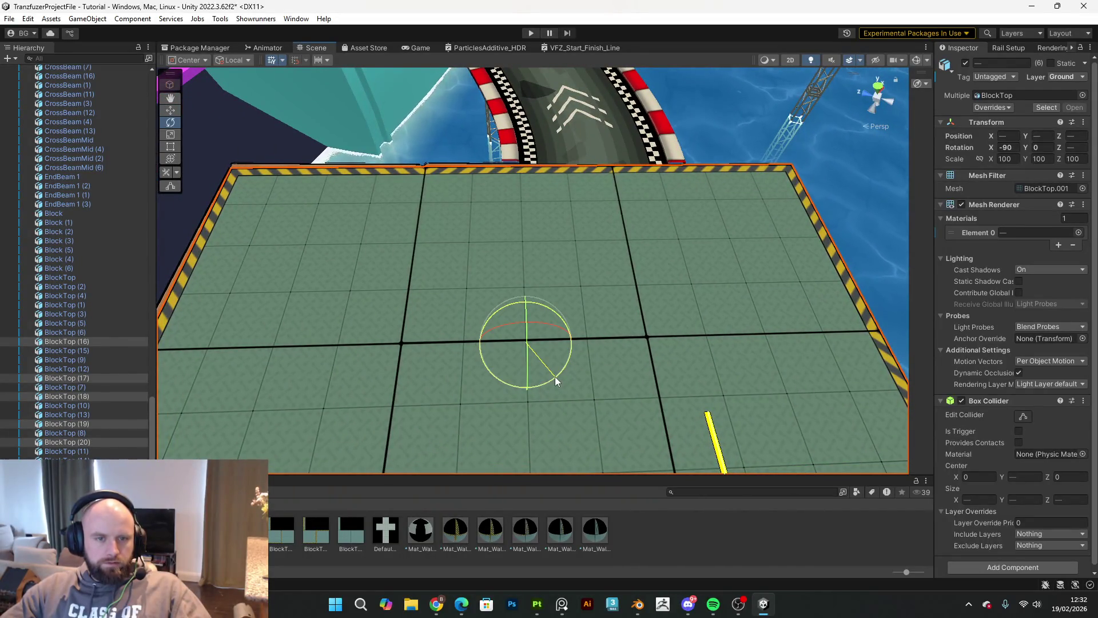
mouse_move(559, 382)
left_mouse_down()
mouse_move(604, 375)
mouse_move(789, 436)
mouse_move(780, 372)
mouse_move(816, 362)
mouse_move(713, 326)
mouse_move(774, 255)
mouse_move(721, 326)
mouse_move(807, 301)
mouse_move(627, 350)
mouse_move(644, 303)
mouse_move(709, 350)
mouse_move(755, 355)
mouse_move(229, 333)
left_mouse_up()
left_click(571, 417)
Step: Delete the old brown block stacks beneath the new platforms
left_click(620, 356, "shift")
key("Delete")
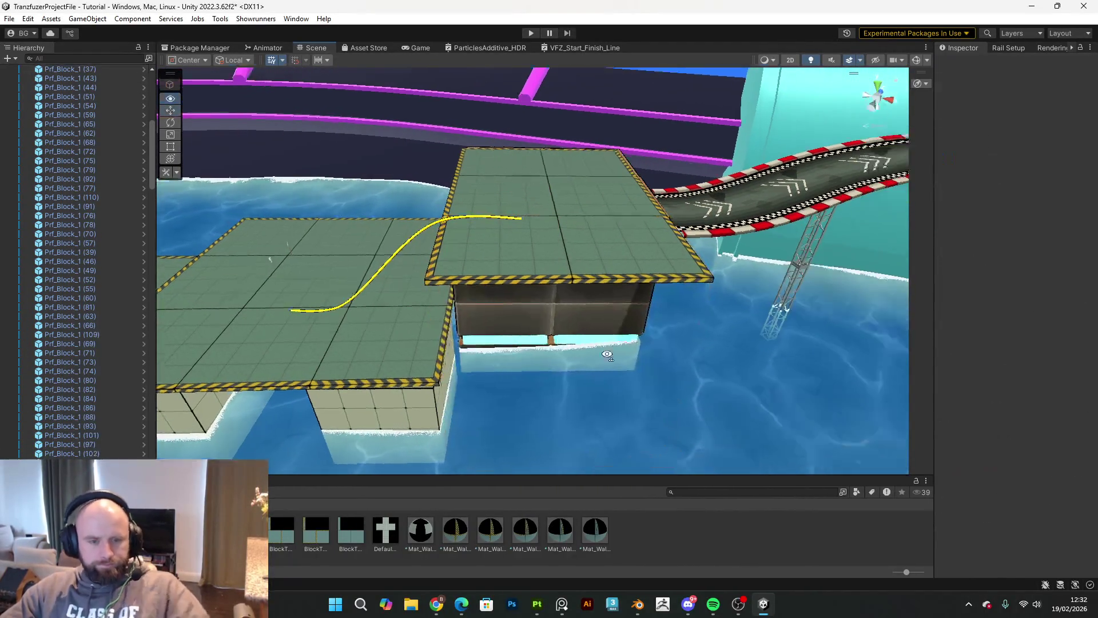
left_click(592, 327)
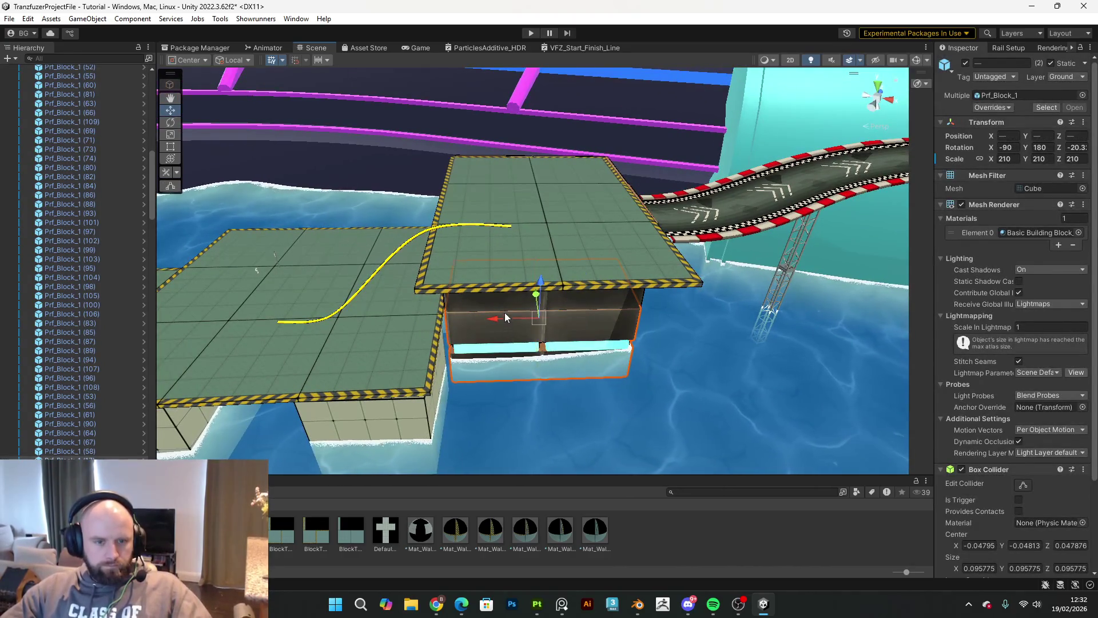
key("Delete")
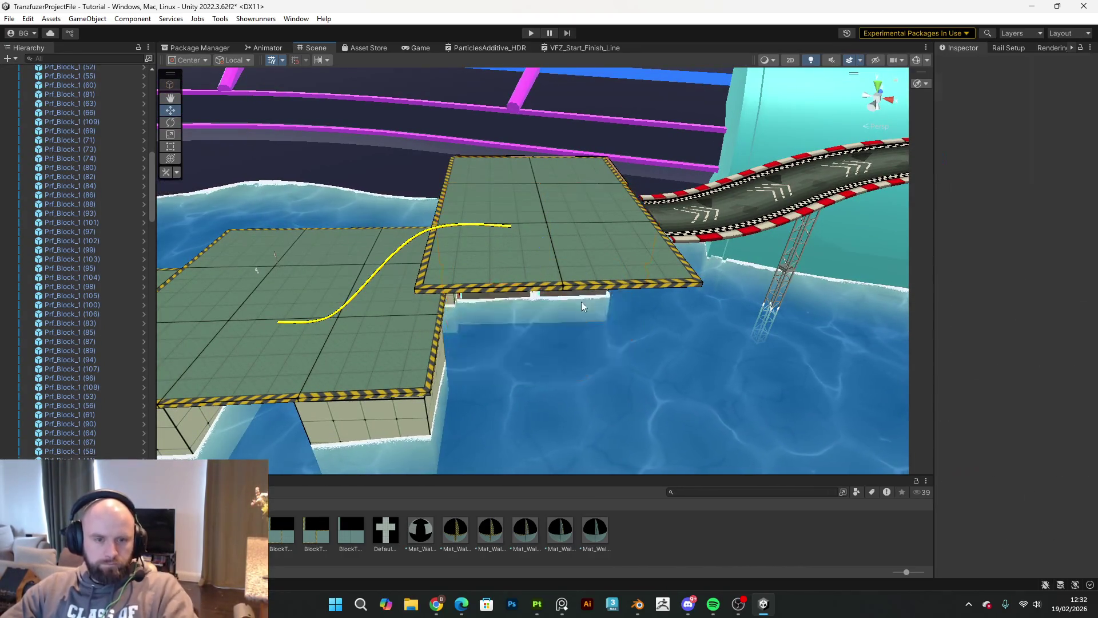
Step: Delete the two dark wall blocks near the platforms
key("w")
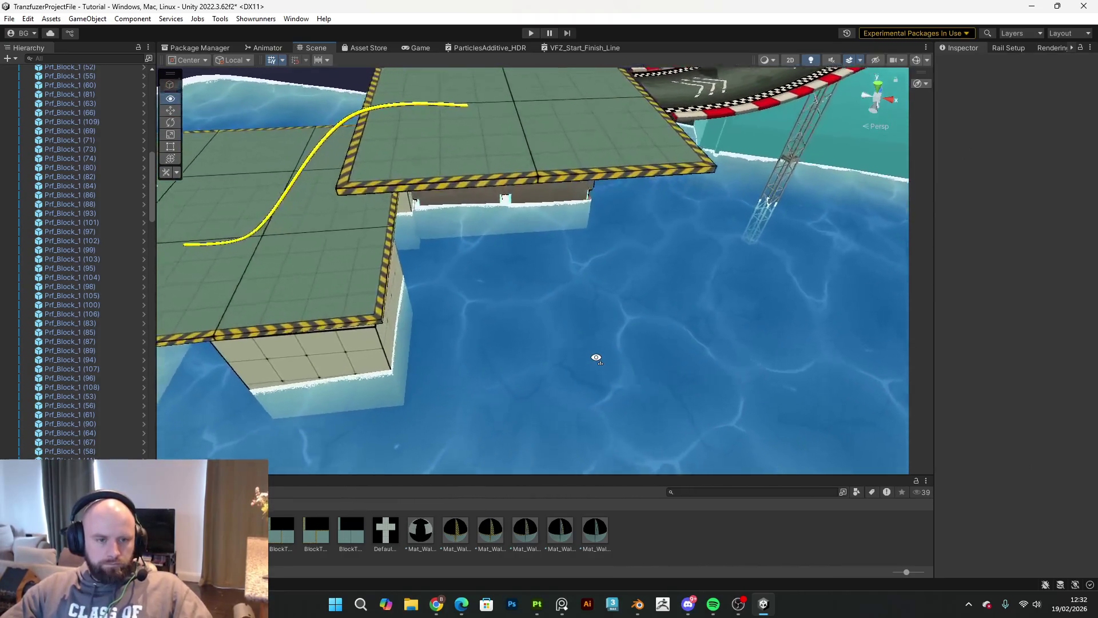
left_click(584, 290)
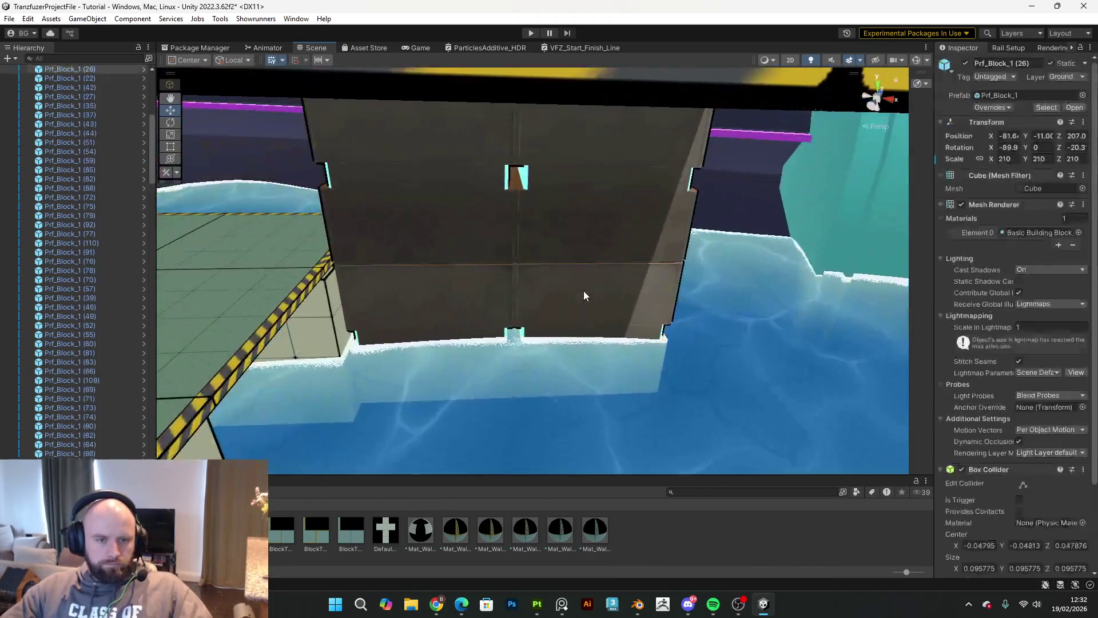
left_click(586, 222, "shift")
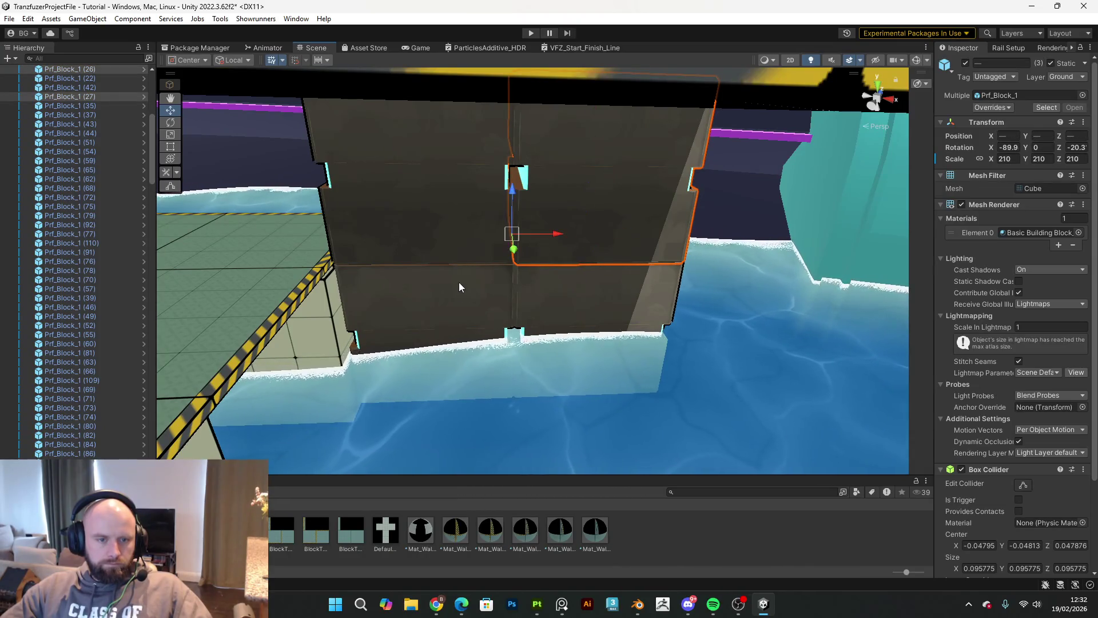
key("Delete")
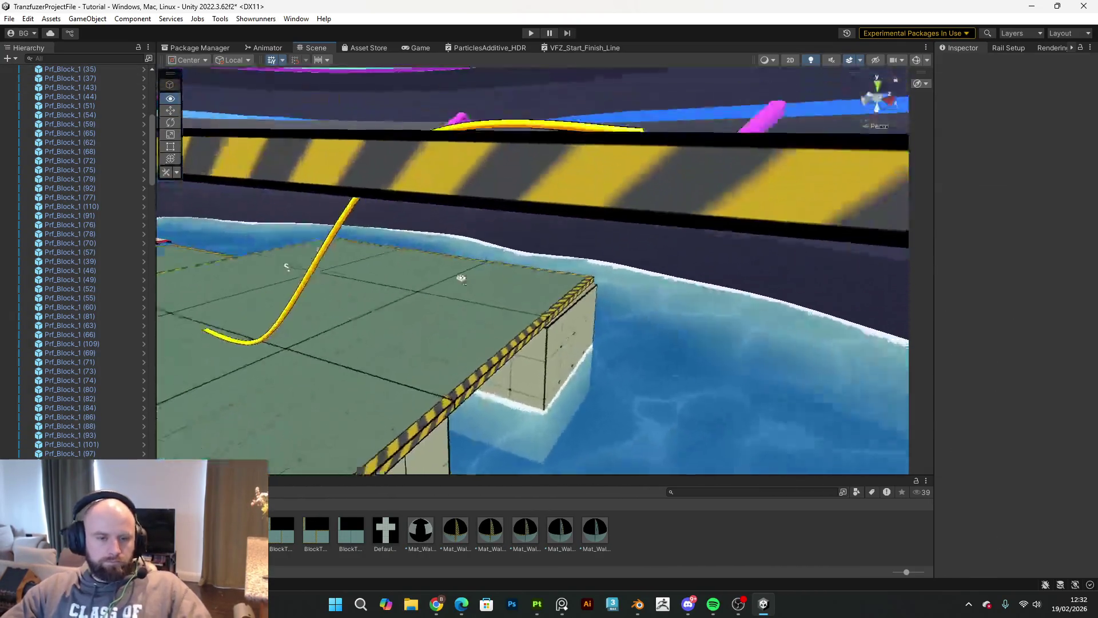
mouse_move(461, 278)
left_mouse_down()
mouse_move(572, 265)
mouse_move(449, 277)
mouse_move(459, 368)
left_mouse_up()
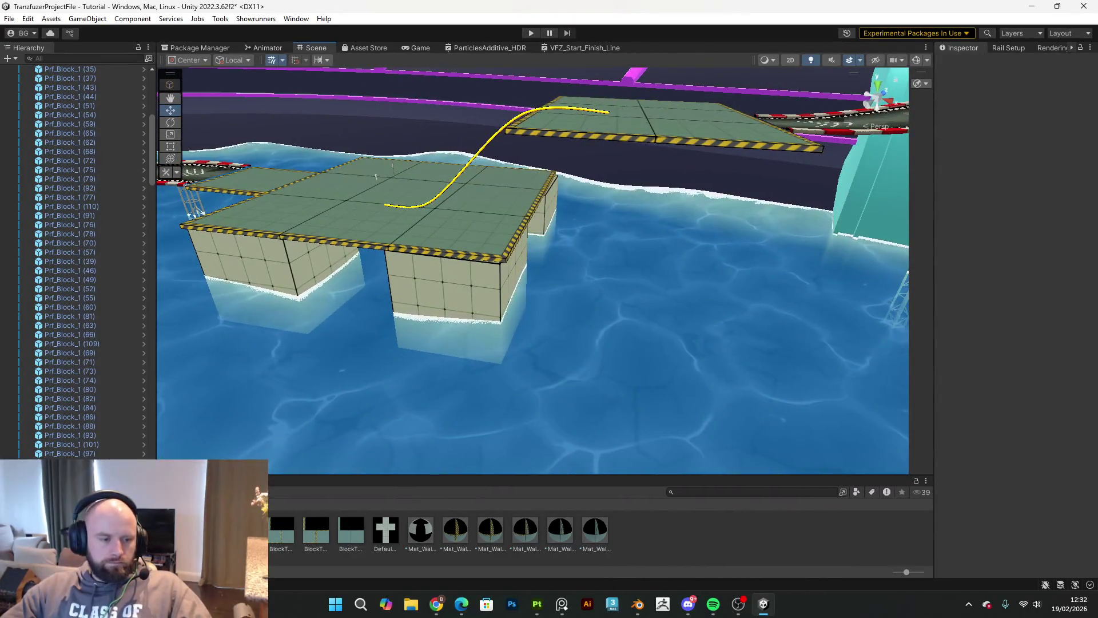
Step: Place a new Block, raise it to Y 19.88 under the platform top, and tilt it 30° on Z
mouse_move(523, 437)
left_mouse_down()
mouse_move(662, 348)
mouse_move(651, 350)
left_mouse_up()
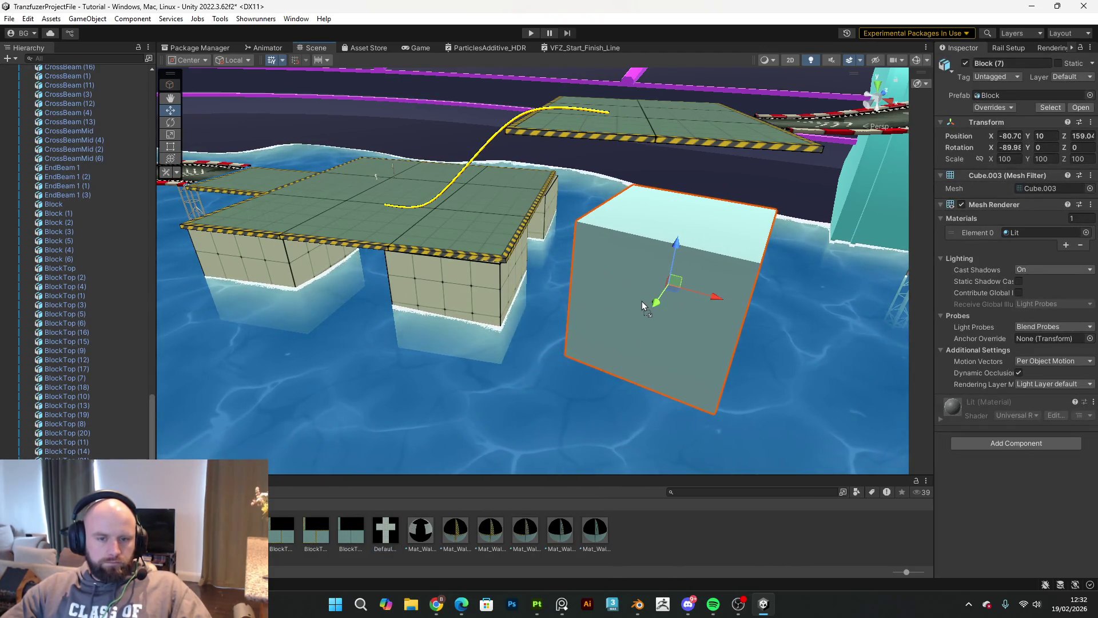
key("f")
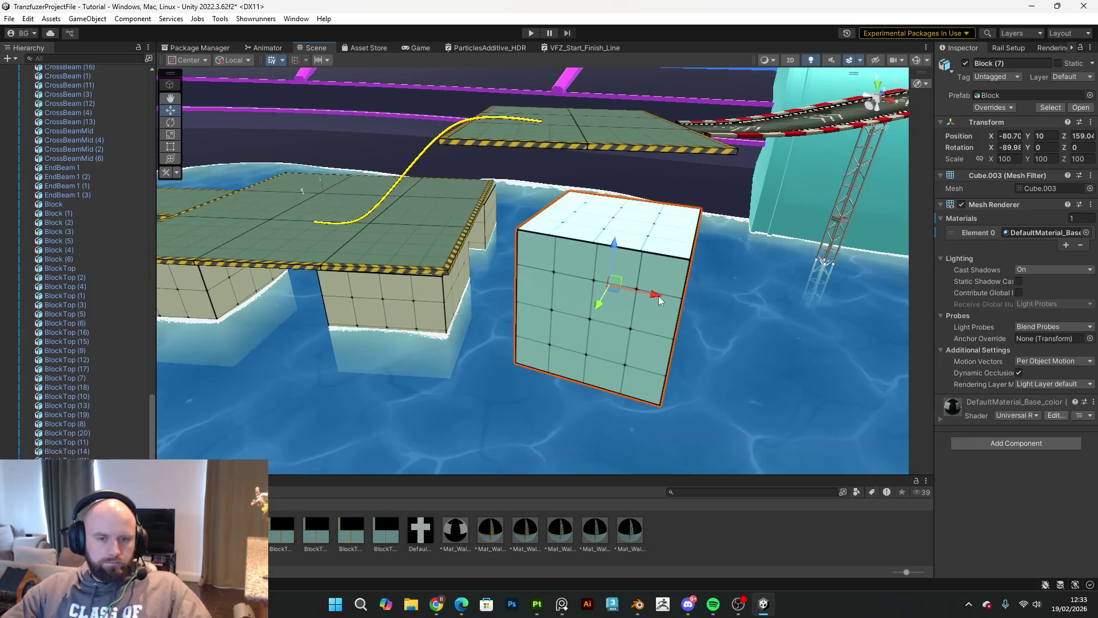
mouse_move(612, 259)
left_mouse_down()
mouse_move(661, 178)
mouse_move(651, 203)
mouse_move(782, 319)
mouse_move(900, 370)
mouse_move(957, 376)
mouse_move(932, 311)
mouse_move(892, 286)
left_mouse_up()
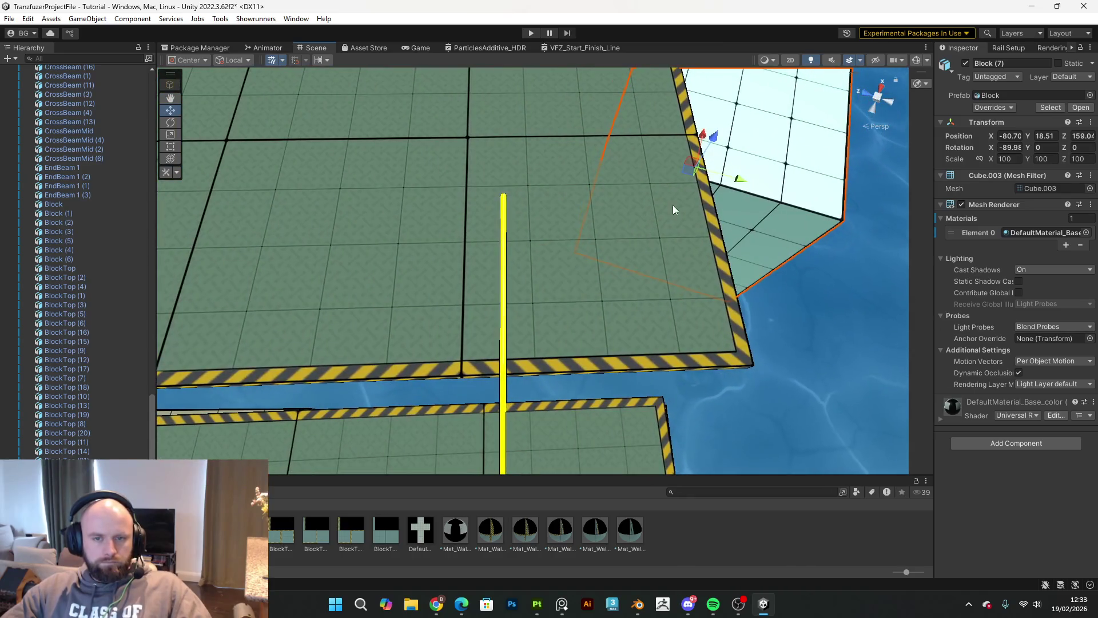
mouse_move(695, 177)
left_mouse_down()
mouse_move(557, 297)
mouse_move(565, 280)
left_mouse_up()
key("e")
mouse_move(571, 320)
left_mouse_down()
mouse_move(614, 314)
mouse_move(602, 327)
left_mouse_up()
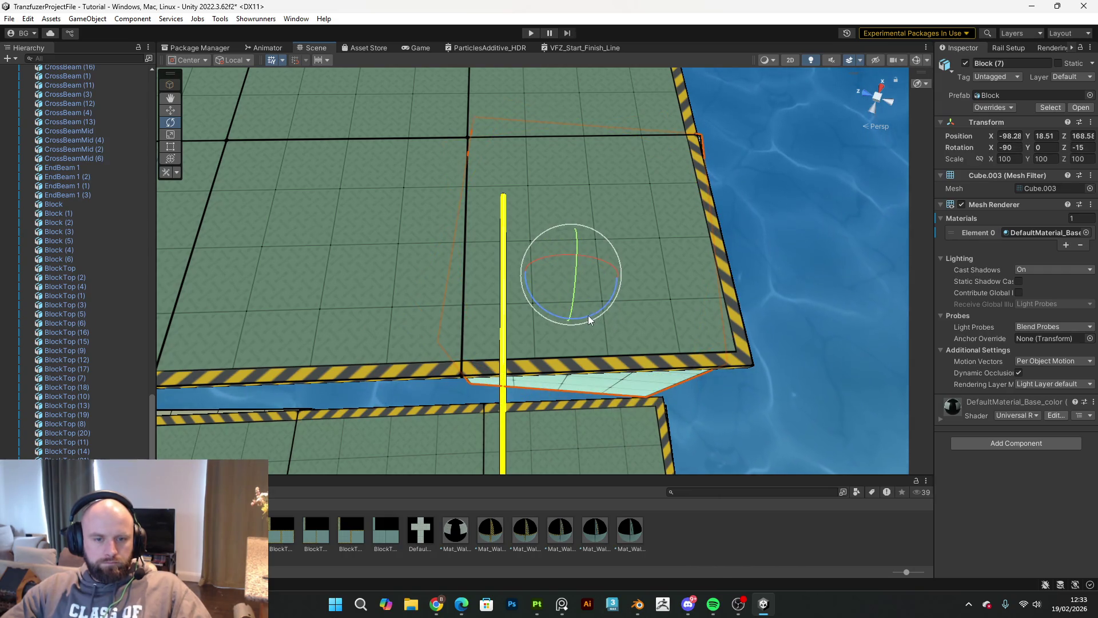
Step: Check the Z rotation of the angled BlockTop (18), then reselect the new block
left_click(649, 338)
mouse_move(811, 348)
left_mouse_down()
mouse_move(828, 347)
mouse_move(846, 314)
mouse_move(792, 297)
mouse_move(668, 295)
mouse_move(823, 221)
left_mouse_up()
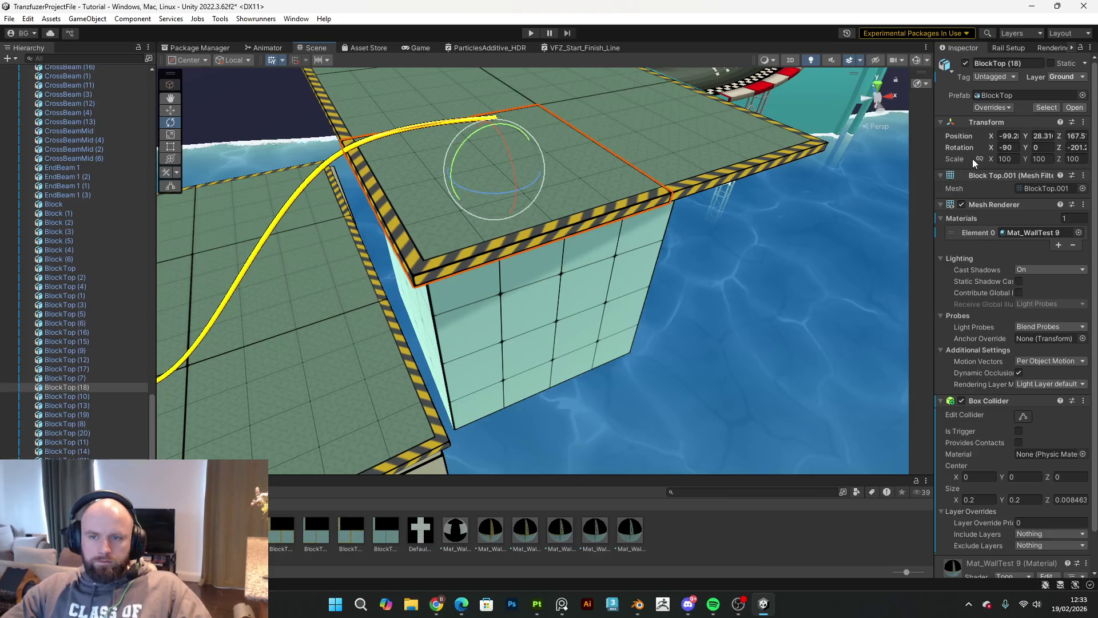
left_click(1078, 148)
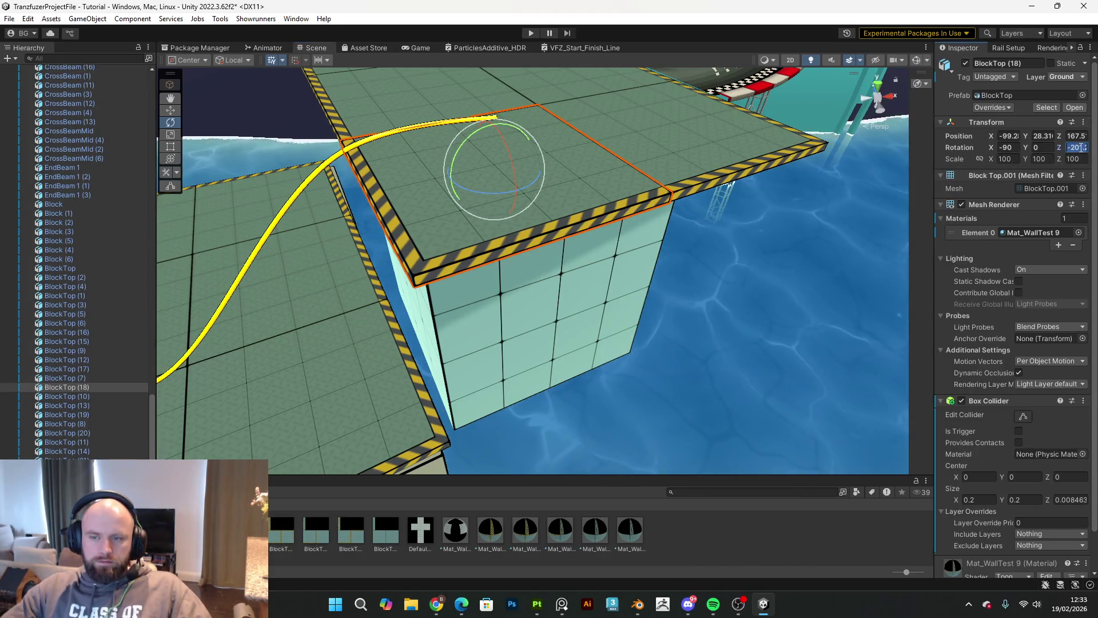
left_click(632, 251)
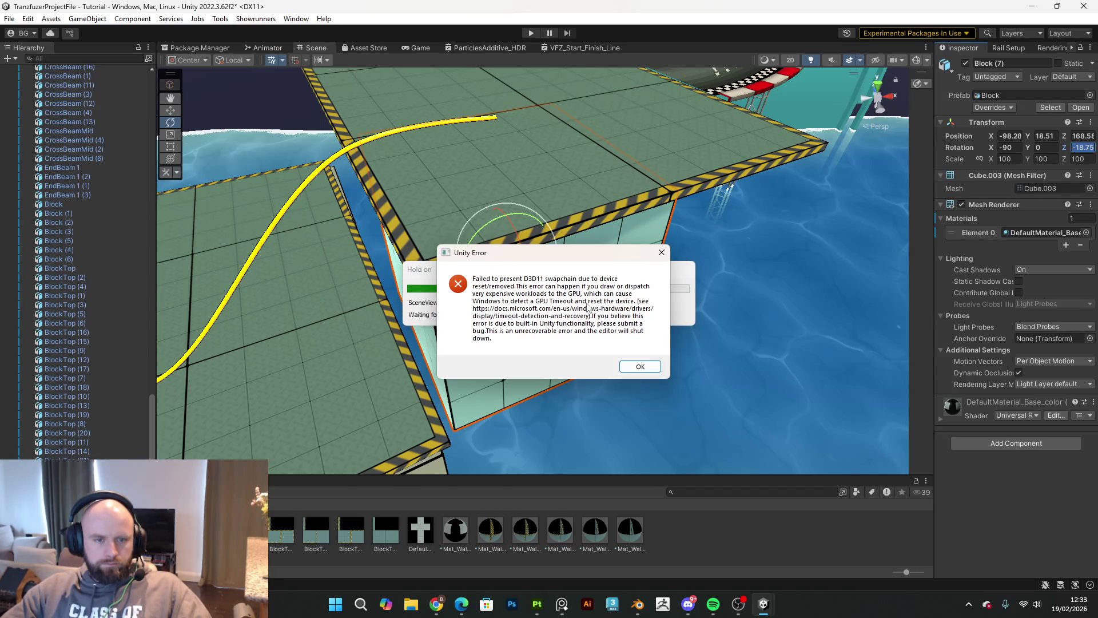
Step: Acknowledge the fatal D3D11 swapchain error so Unity closes
left_click(632, 365)
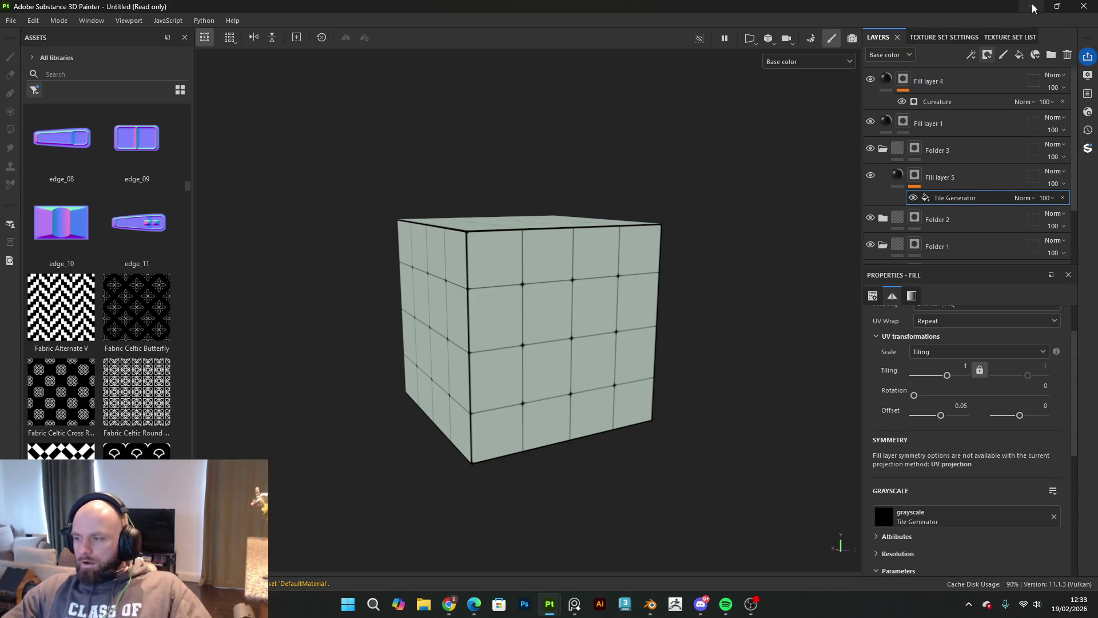
Step: Launch Unity Hub from Windows Search and bring its window forward
left_click(374, 611)
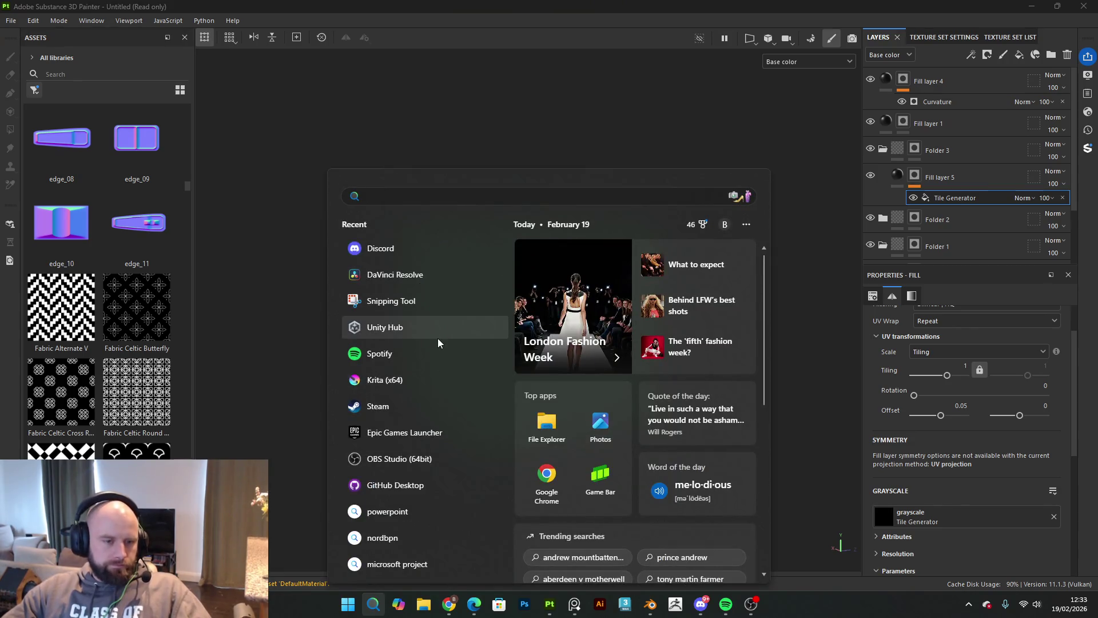
left_click(439, 332)
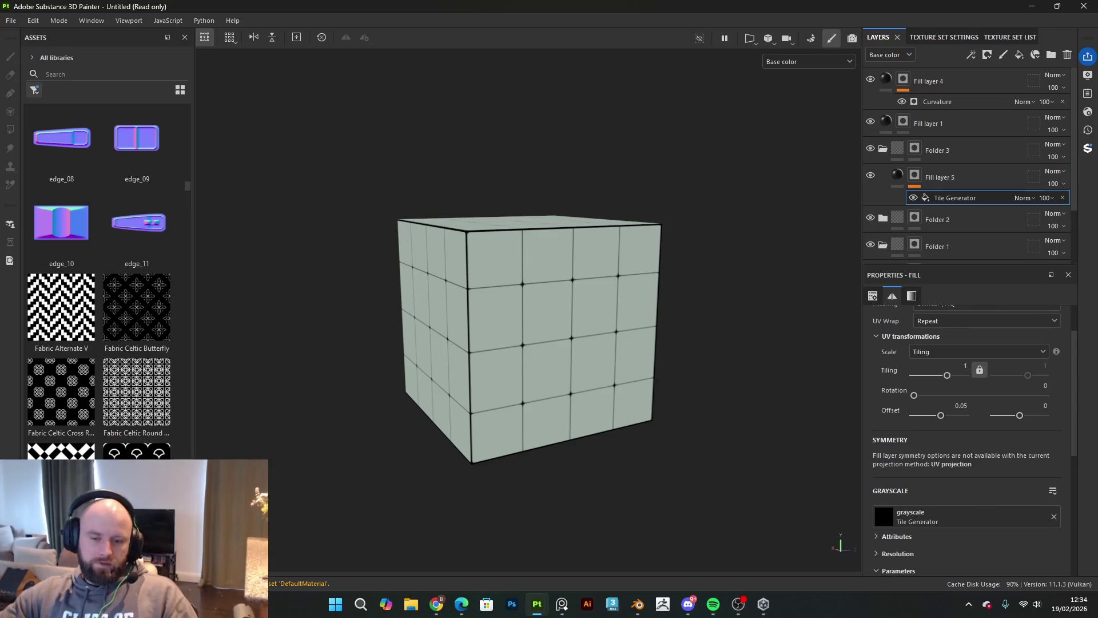
mouse_move(766, 609)
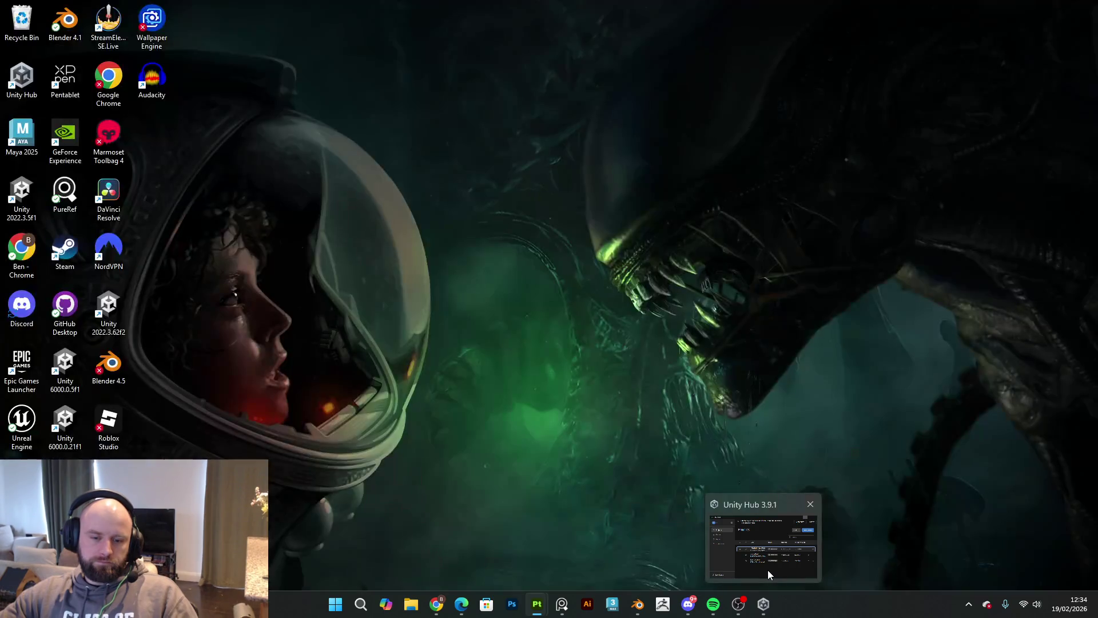
left_click(768, 569)
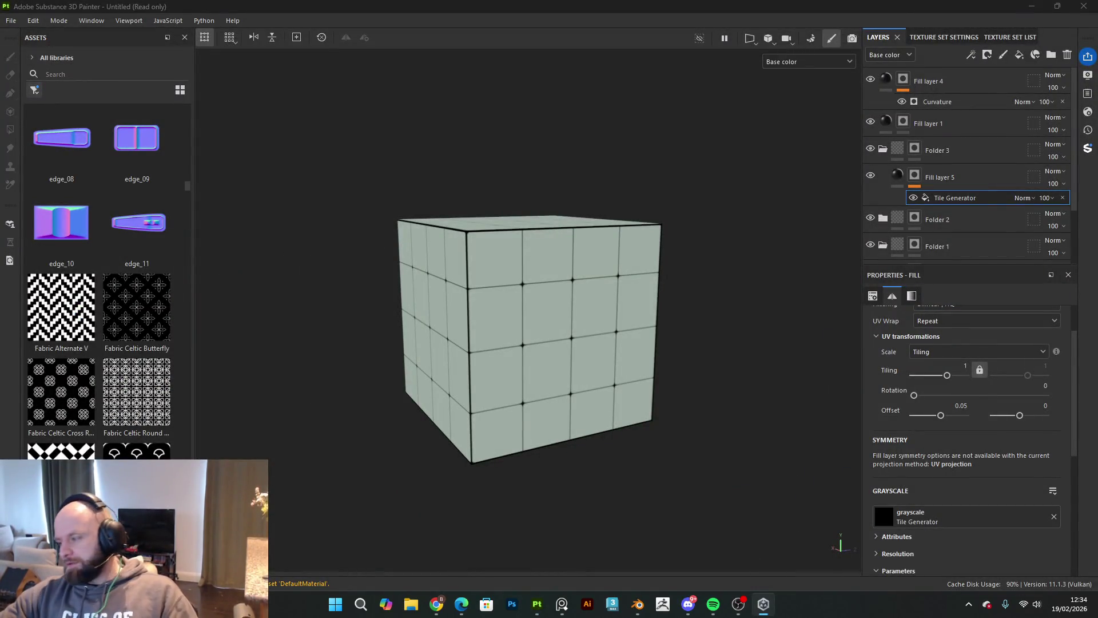
mouse_move(776, 605)
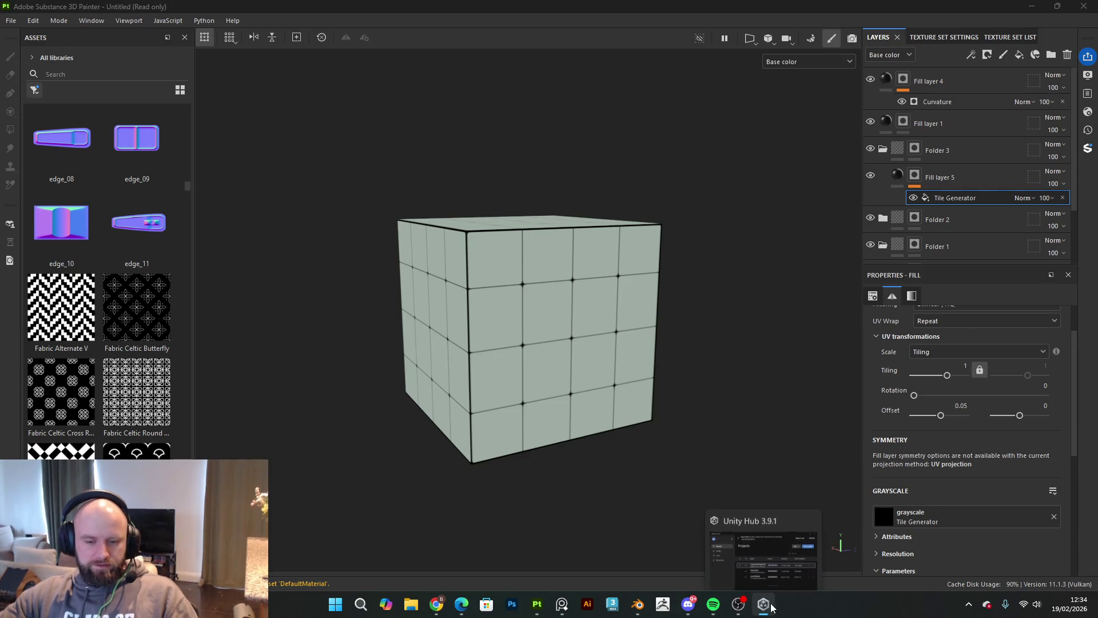
mouse_move(778, 568)
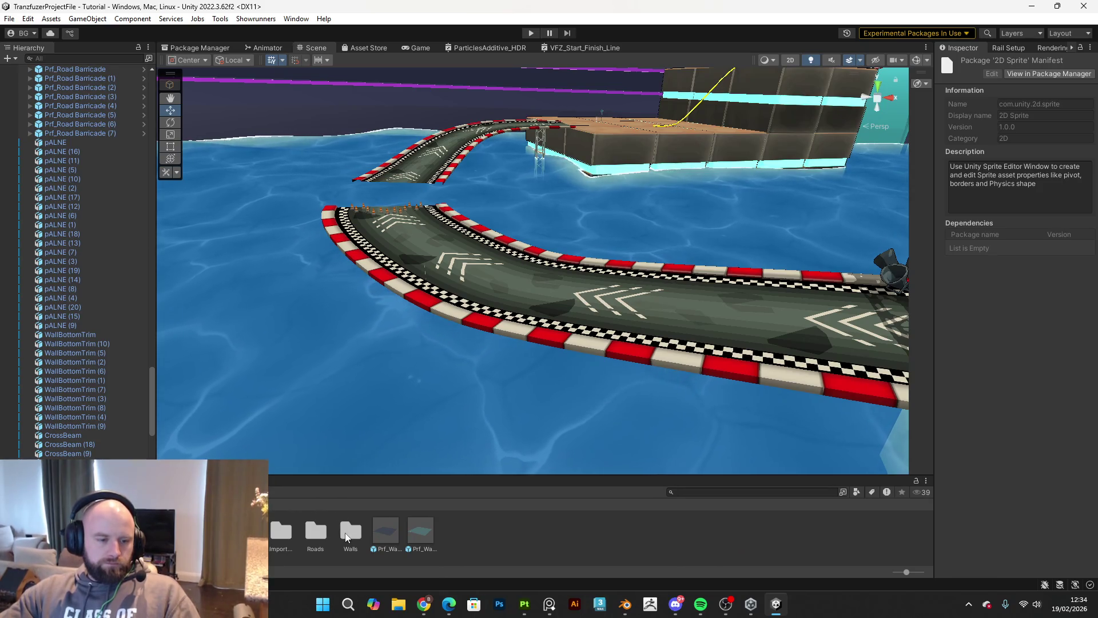
Step: Reopen the race-track level with File > Open Recent Scene
left_click_drag(830, 297, 879, 301)
mouse_move(622, 314)
left_mouse_down()
mouse_move(613, 314)
mouse_move(618, 293)
mouse_move(419, 189)
left_mouse_up()
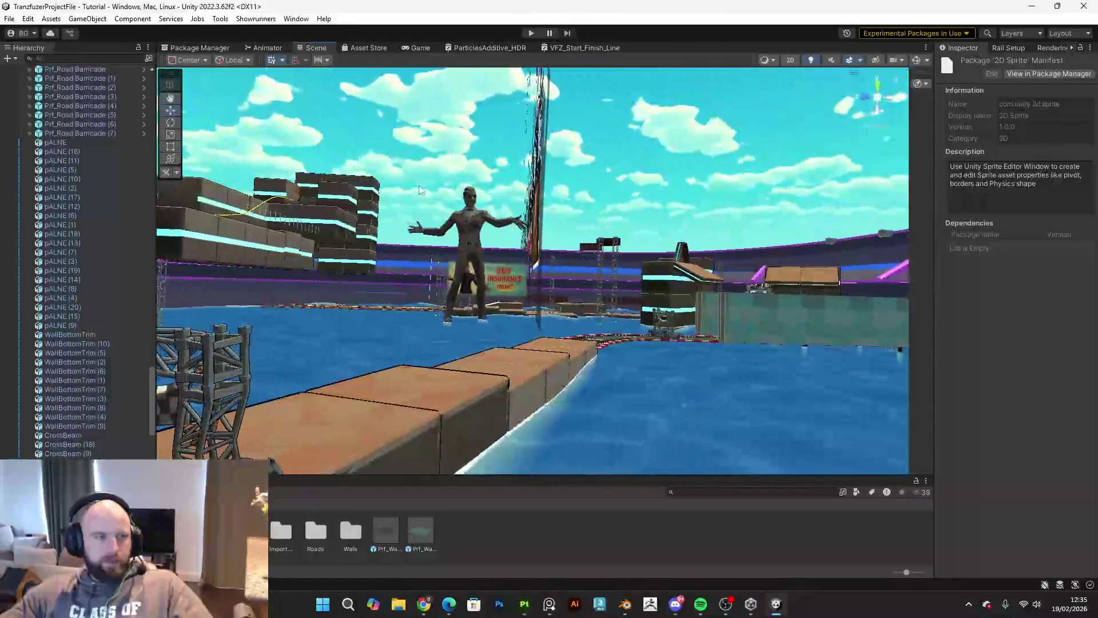
left_click(10, 19)
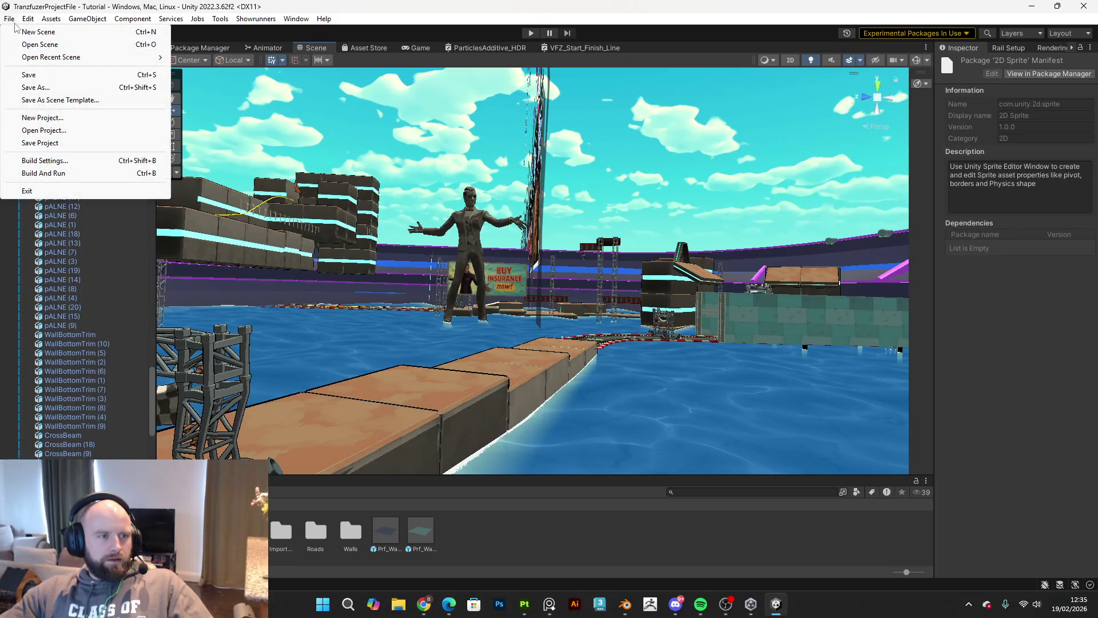
mouse_move(51, 61)
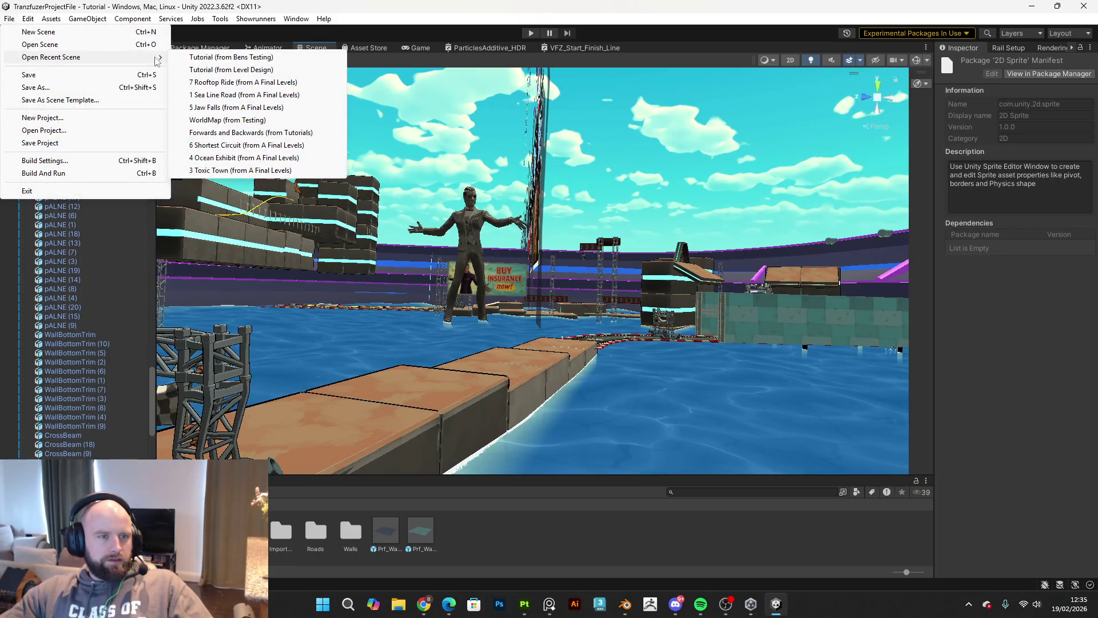
left_click(252, 61)
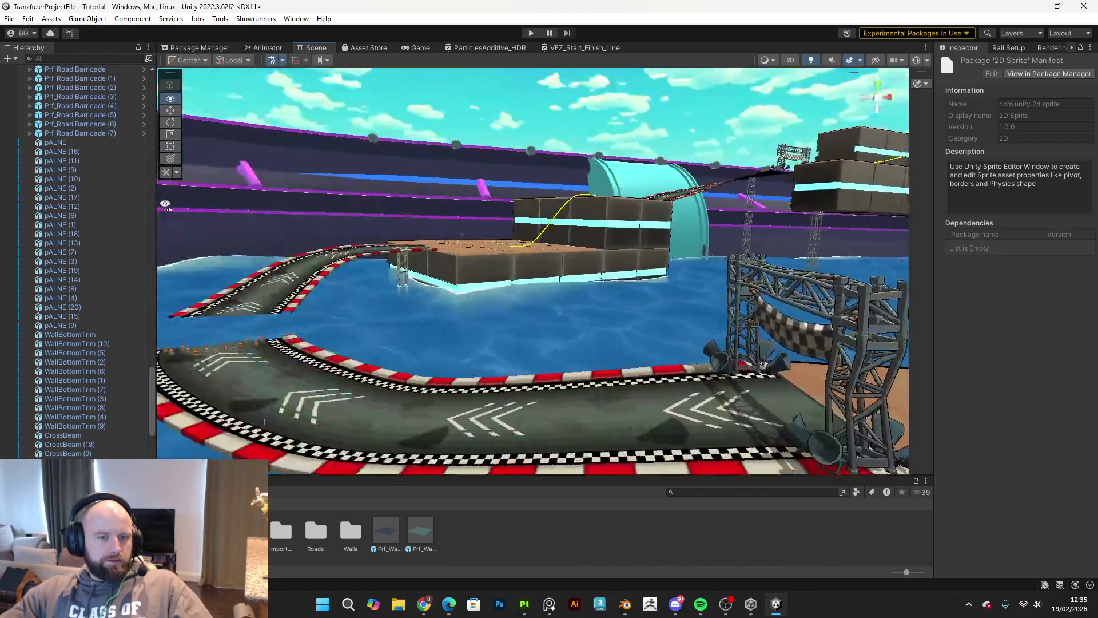
left_click_drag(165, 204, 619, 365)
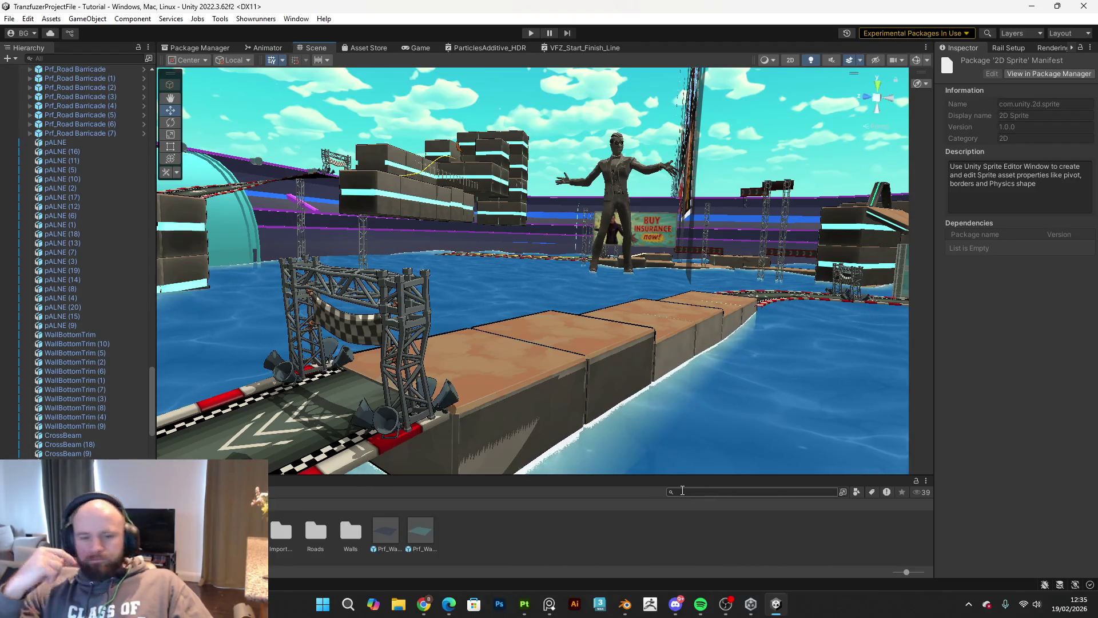
Step: Start GitHub Desktop from Windows Search
left_click(348, 605)
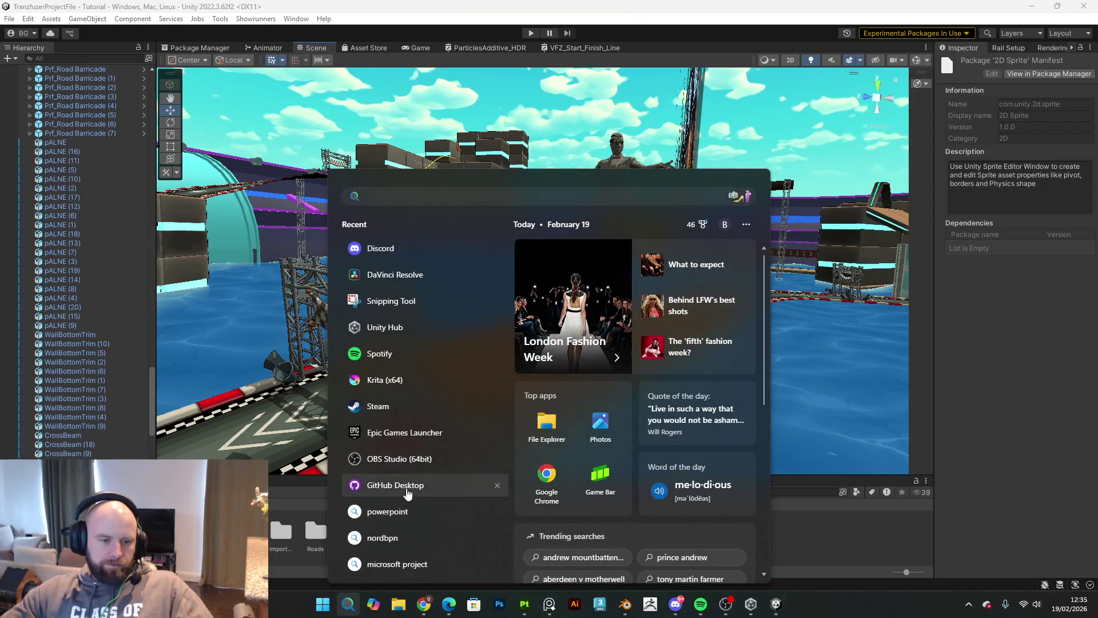
left_click(407, 488)
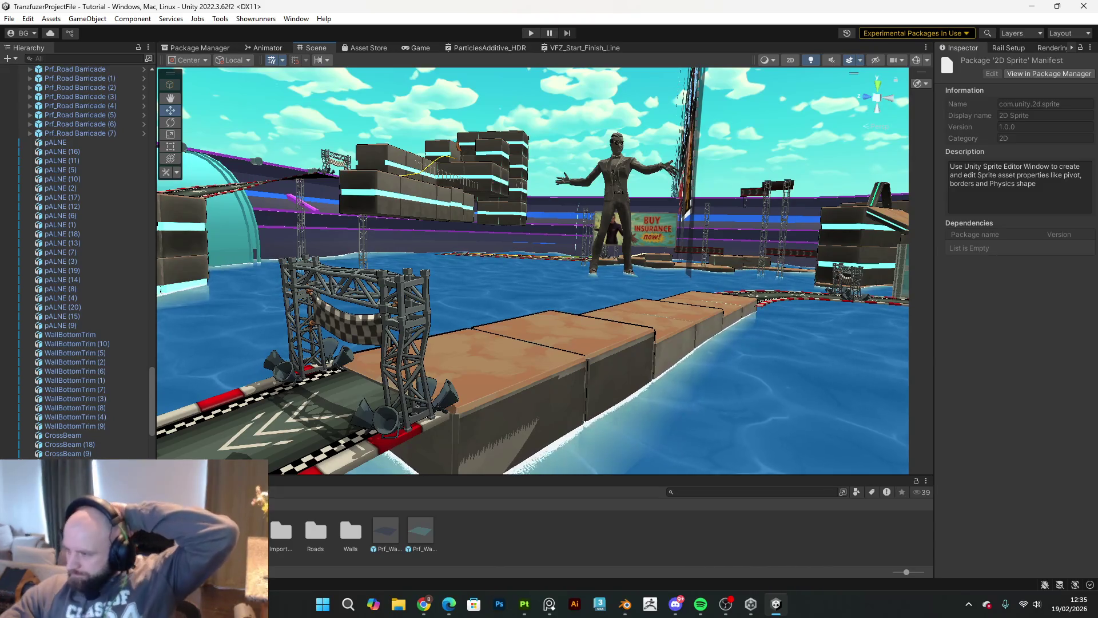
mouse_move(844, 332)
left_mouse_down()
mouse_move(589, 324)
mouse_move(710, 343)
mouse_move(706, 393)
mouse_move(830, 381)
mouse_move(940, 411)
mouse_move(1008, 413)
mouse_move(200, 395)
mouse_move(275, 389)
mouse_move(542, 326)
mouse_move(283, 331)
mouse_move(582, 321)
mouse_move(568, 316)
left_mouse_up()
mouse_move(424, 604)
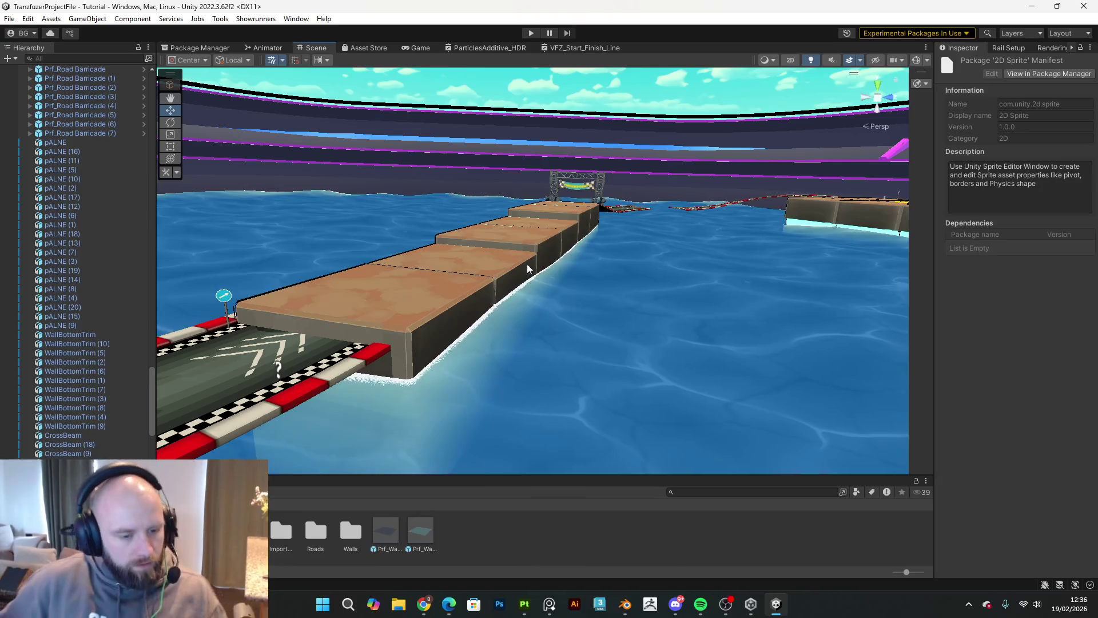
Step: Create a new folder named 'Helpful' among the assets
right_click(470, 554)
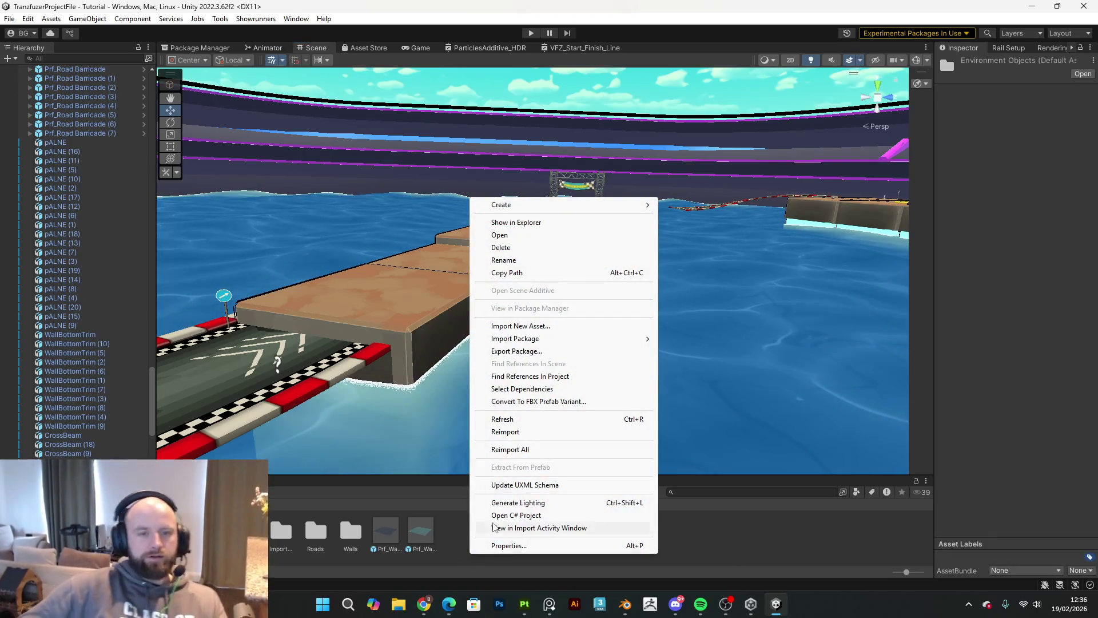
mouse_move(558, 204)
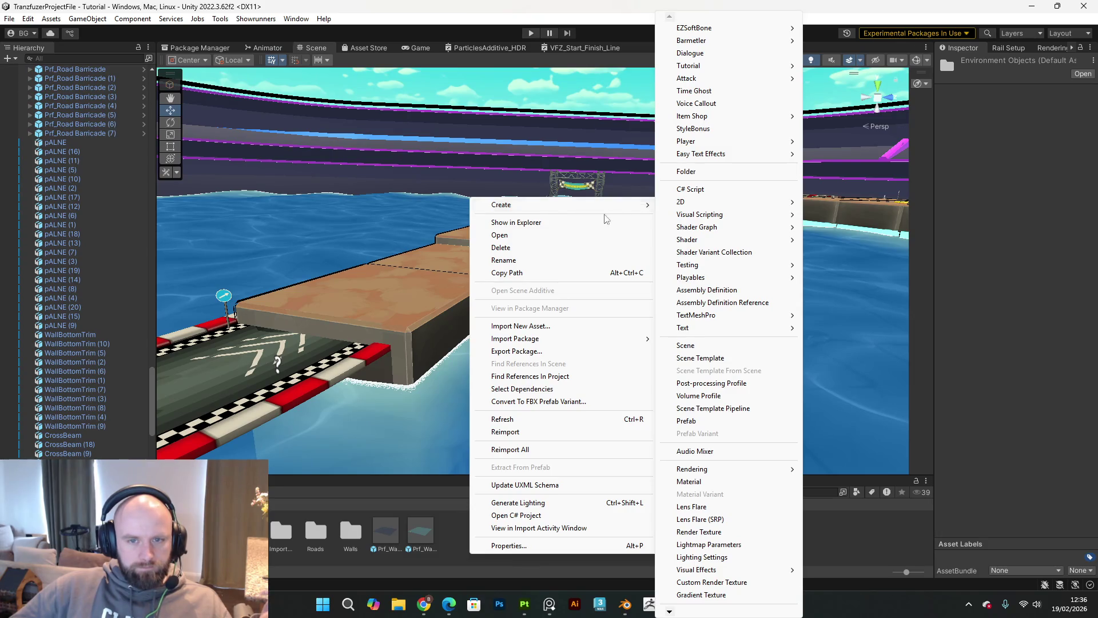
left_click(690, 171)
type("Helpful")
key("Return")
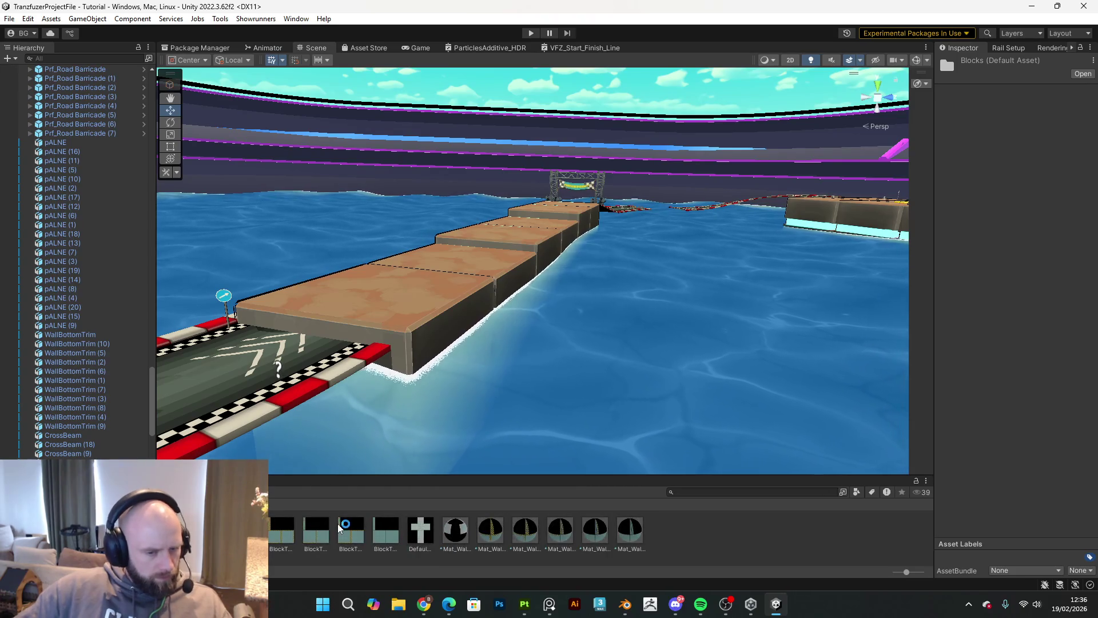
Step: Delete the Blocks 1 folder and open the Blocks folder
right_click(183, 535)
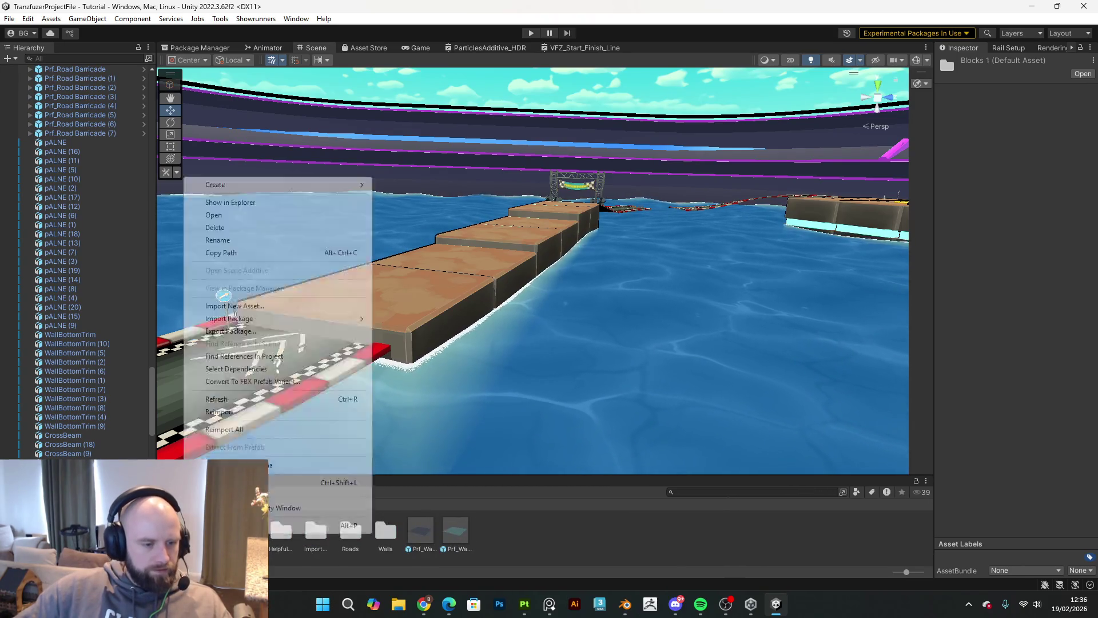
left_click(242, 228)
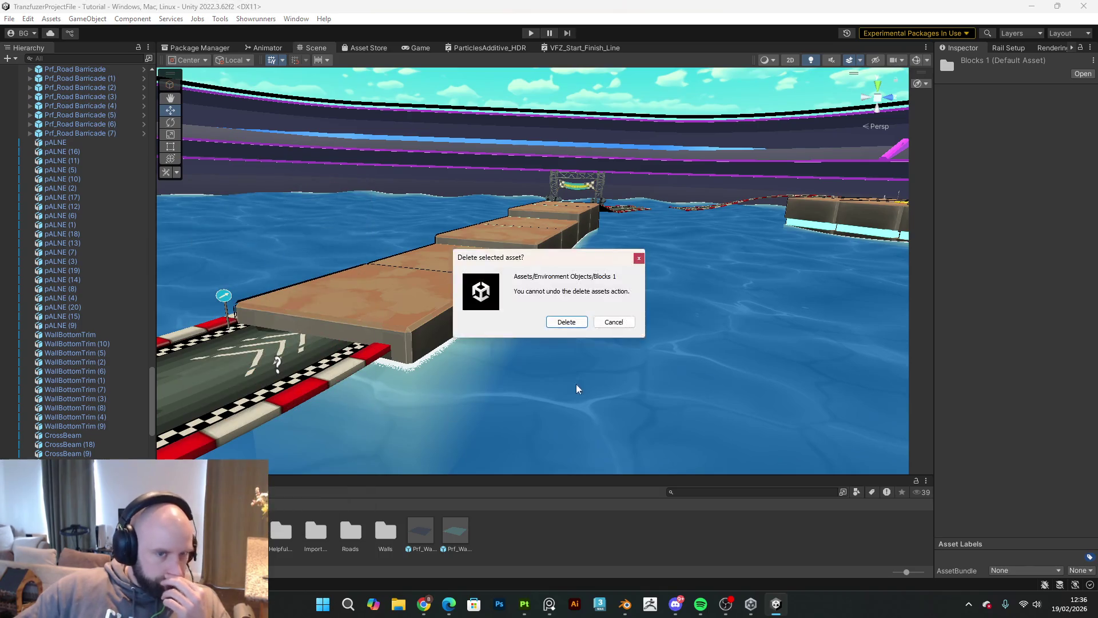
left_click(566, 322)
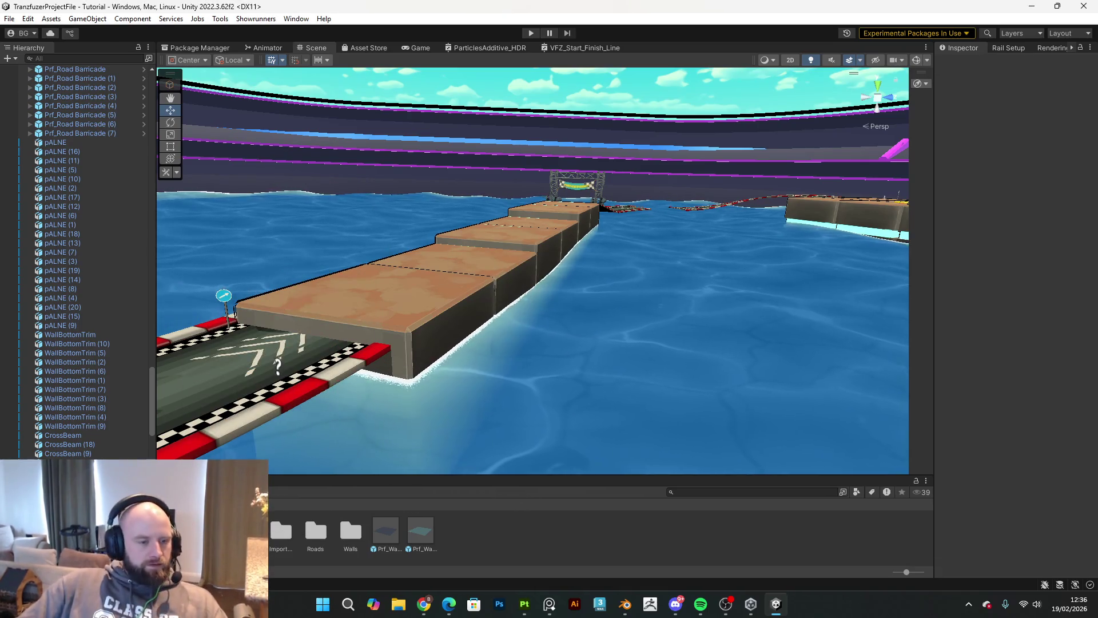
left_click(183, 525)
Step: Place a BlockTop plate on the first brown block and rotate it to match the block's angle
mouse_move(412, 539)
left_mouse_down()
mouse_move(434, 492)
mouse_move(532, 389)
mouse_move(389, 293)
left_mouse_up()
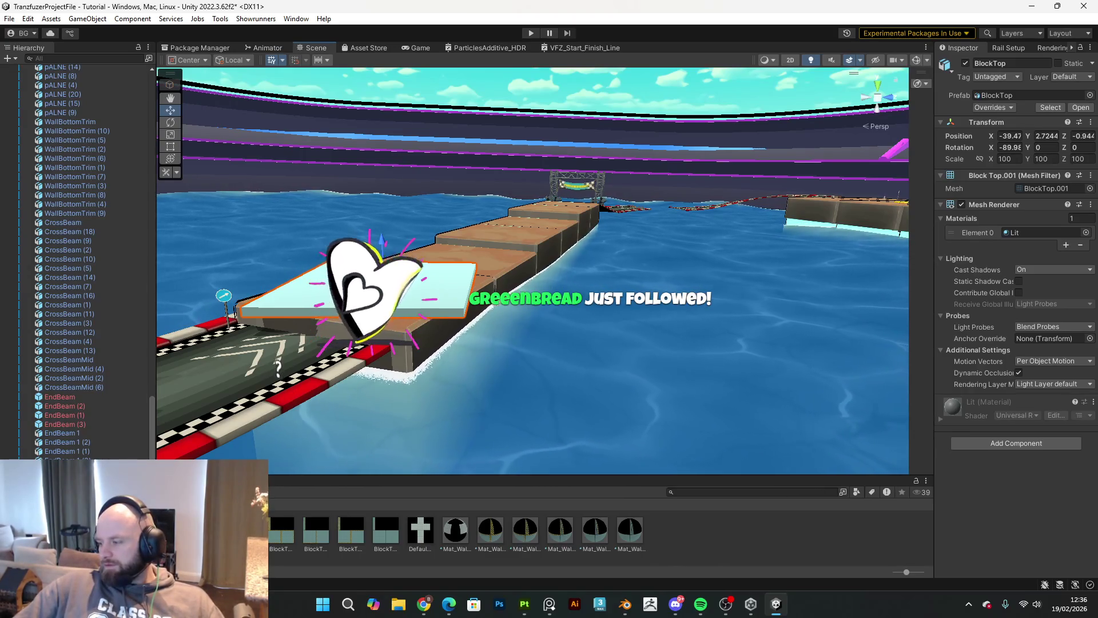
left_click_drag(457, 312, 412, 308)
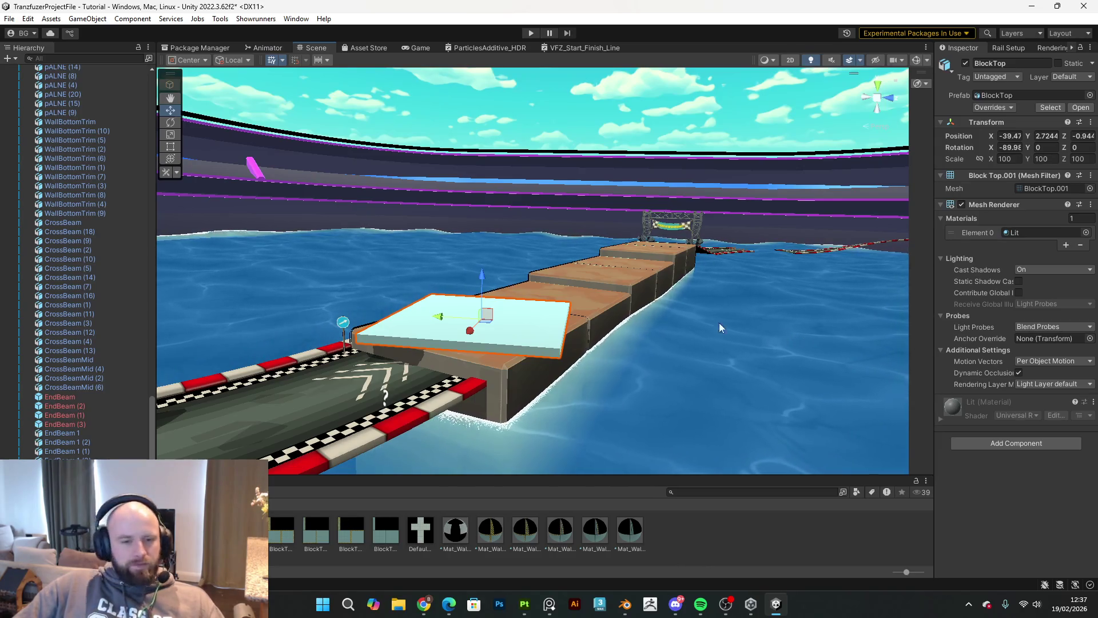
mouse_move(749, 330)
left_mouse_down()
mouse_move(581, 322)
mouse_move(626, 352)
left_mouse_up()
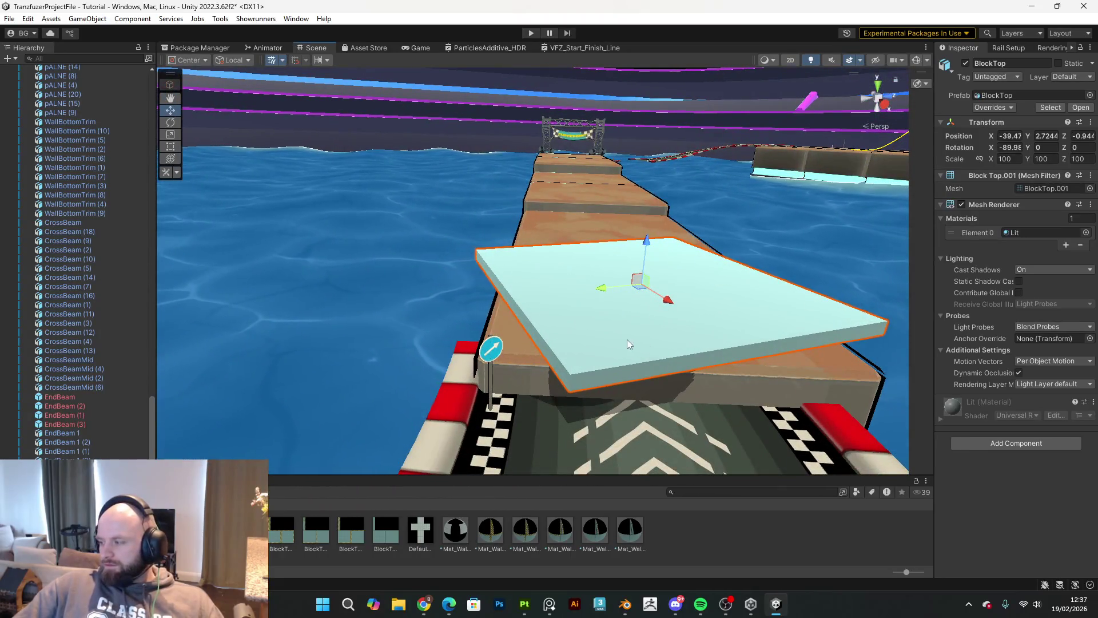
key("e")
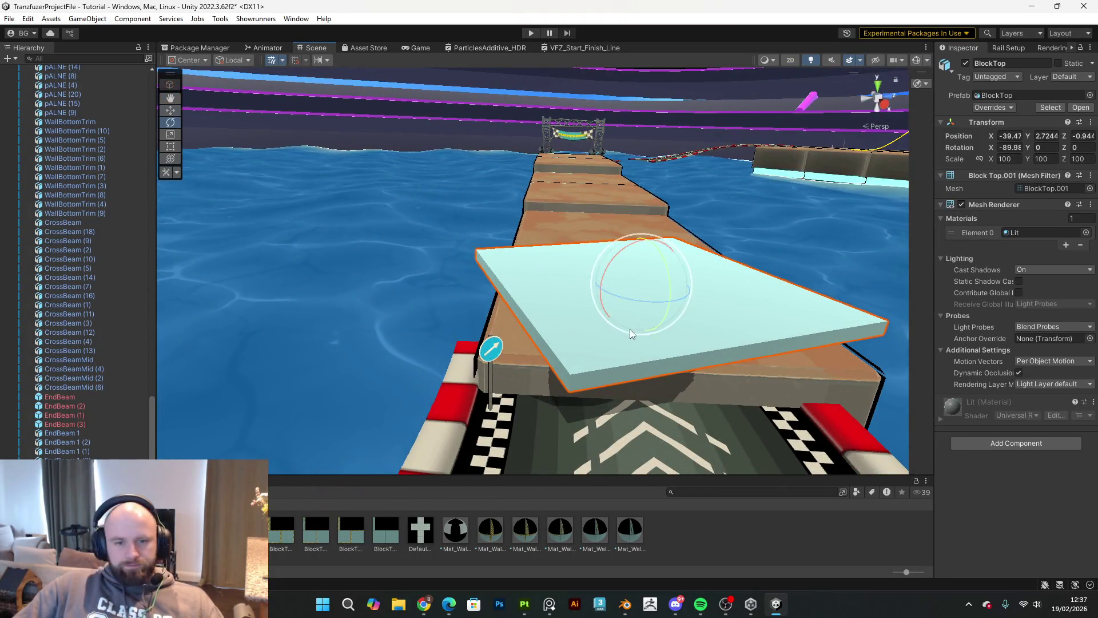
left_click_drag(634, 302, 606, 321)
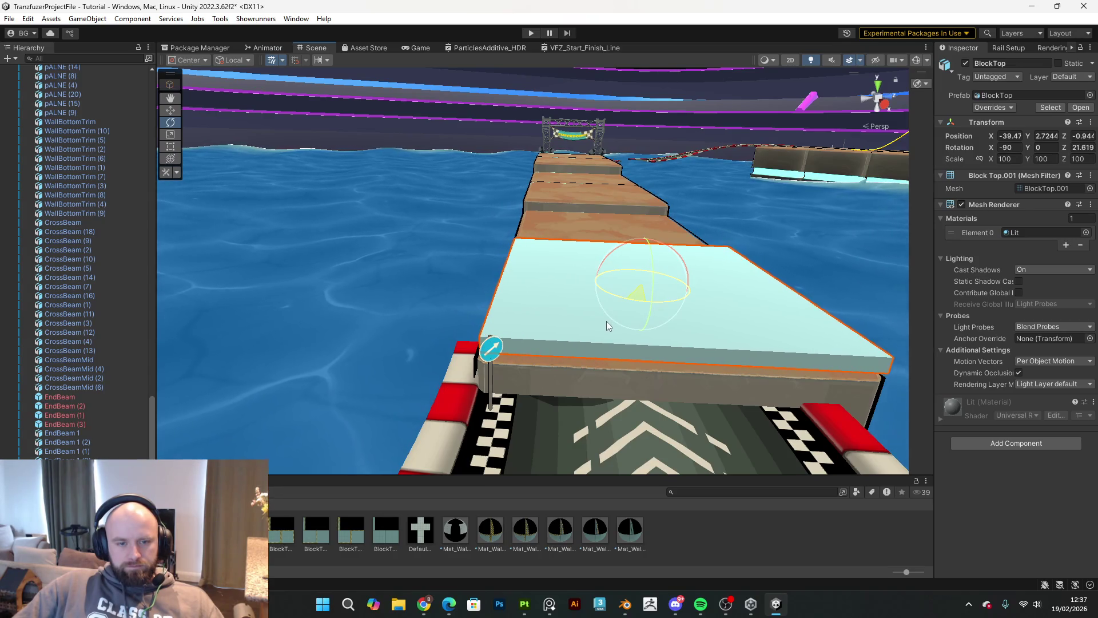
mouse_move(629, 375)
left_mouse_down()
mouse_move(829, 446)
mouse_move(681, 503)
left_mouse_up()
Step: Apply the striped Mat_WallTest 8 material to the plate
mouse_move(496, 537)
left_mouse_down()
mouse_move(524, 292)
mouse_move(647, 280)
left_mouse_up()
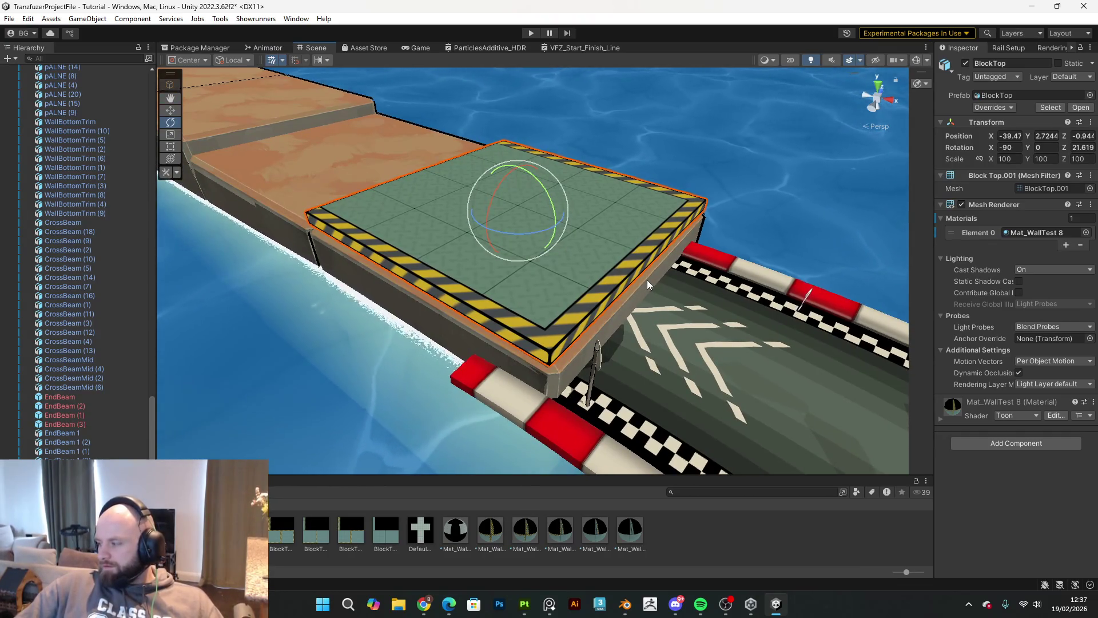
mouse_move(647, 280)
left_mouse_down()
mouse_move(517, 255)
mouse_move(595, 263)
mouse_move(623, 302)
mouse_move(668, 276)
left_mouse_up()
key("2")
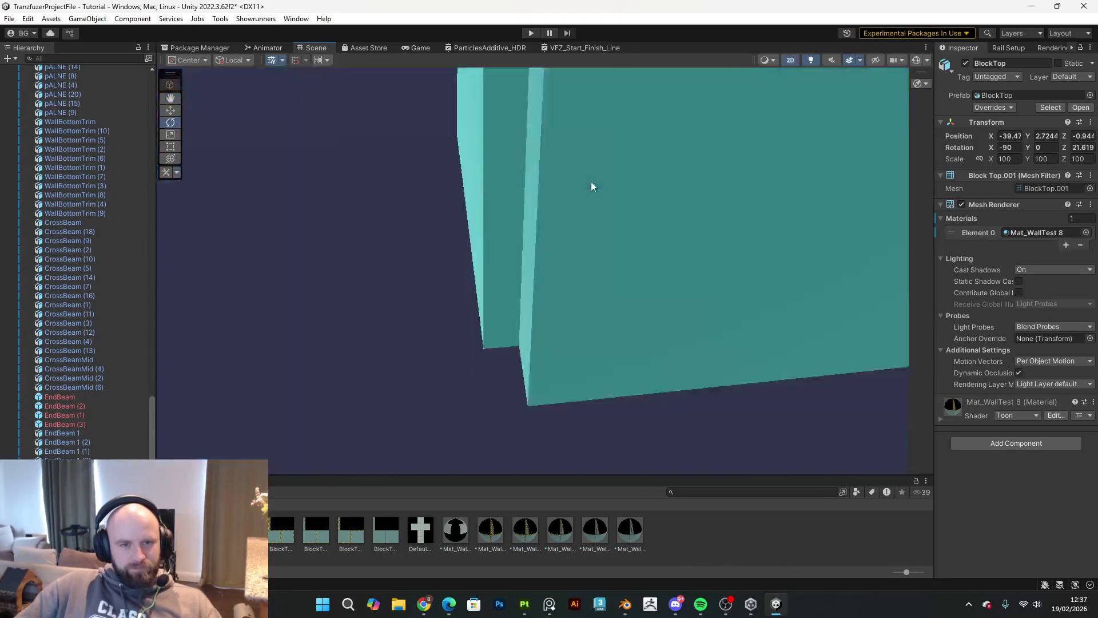
mouse_move(497, 193)
left_mouse_down()
mouse_move(721, 163)
mouse_move(215, 136)
mouse_move(463, 190)
left_mouse_up()
key("2")
Step: Give the plate a Box Collider and set its layer to Ground
left_click(988, 442)
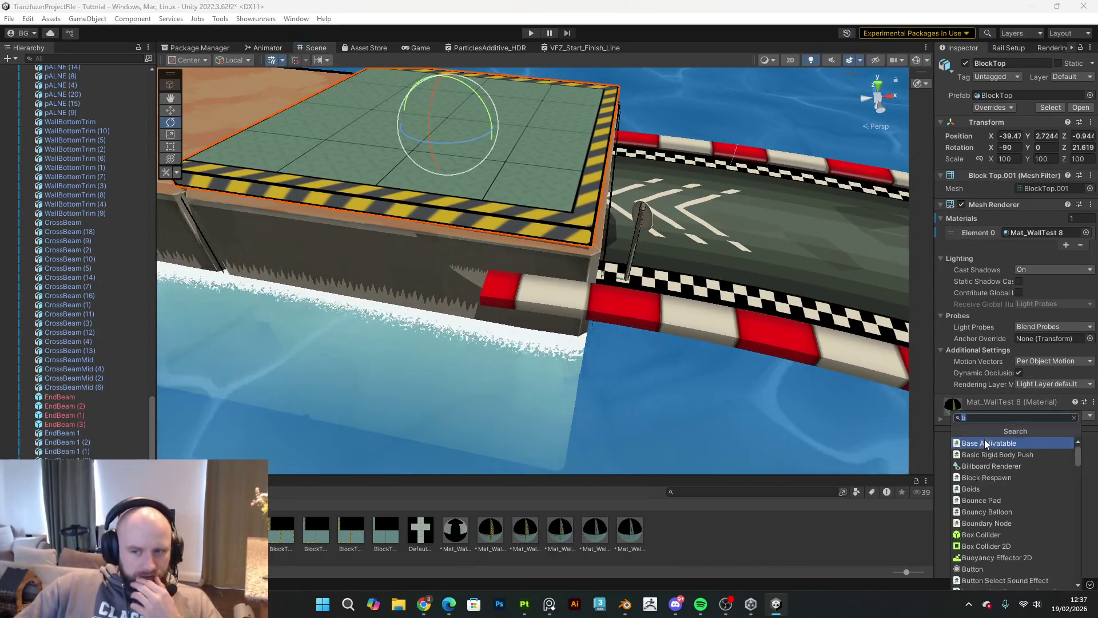
left_click(995, 535)
left_click(1066, 76)
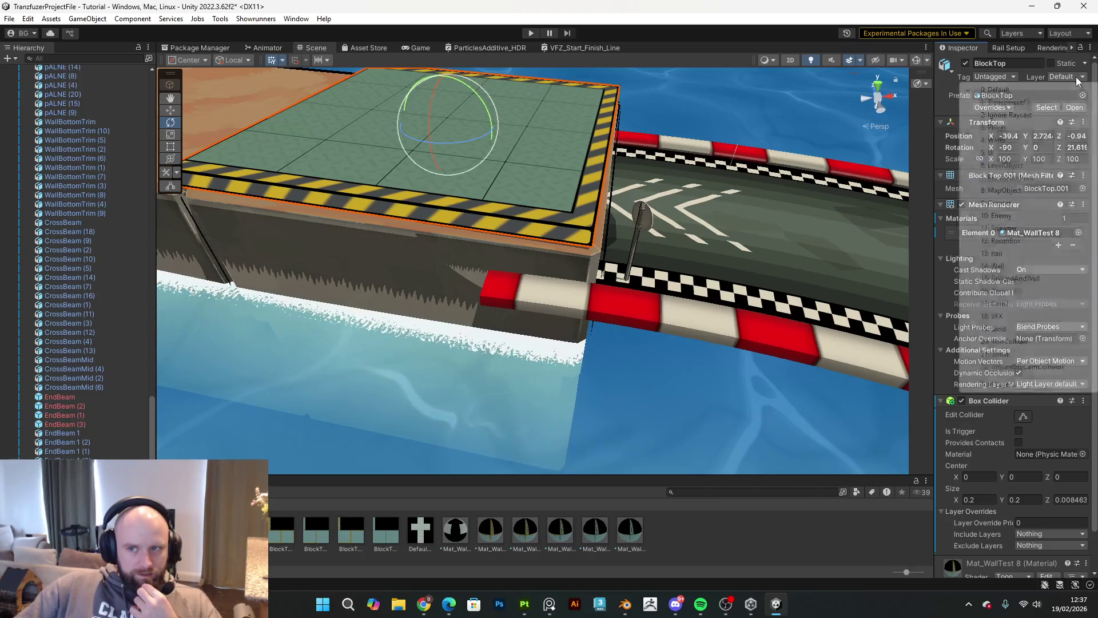
left_click(1018, 205)
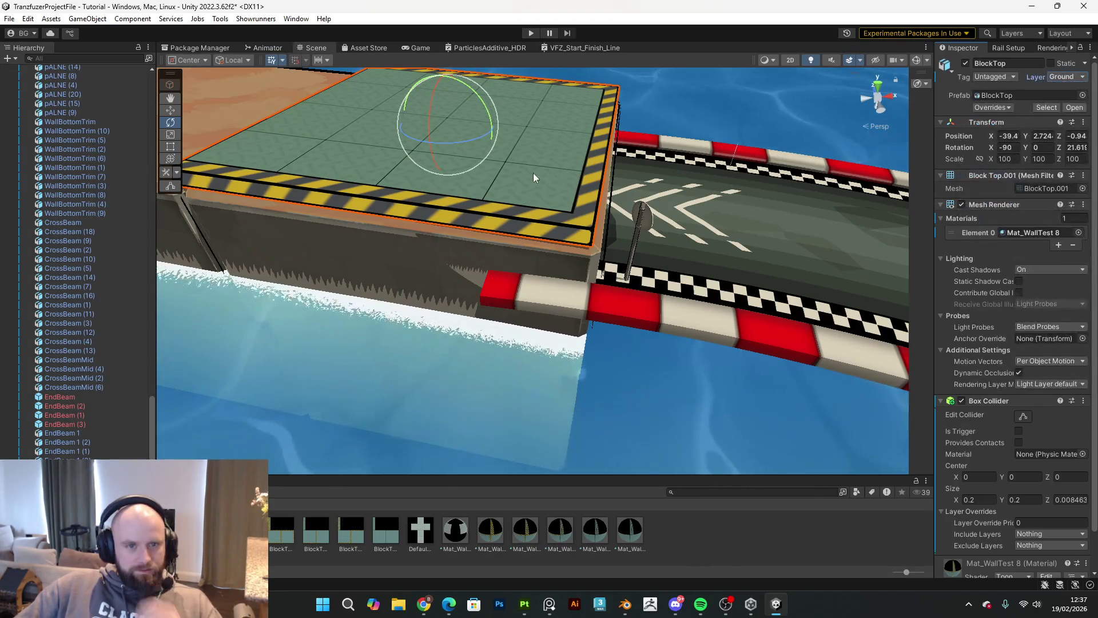
mouse_move(516, 178)
left_mouse_down()
mouse_move(502, 183)
mouse_move(497, 147)
mouse_move(514, 160)
mouse_move(484, 280)
left_mouse_up()
left_click(453, 303)
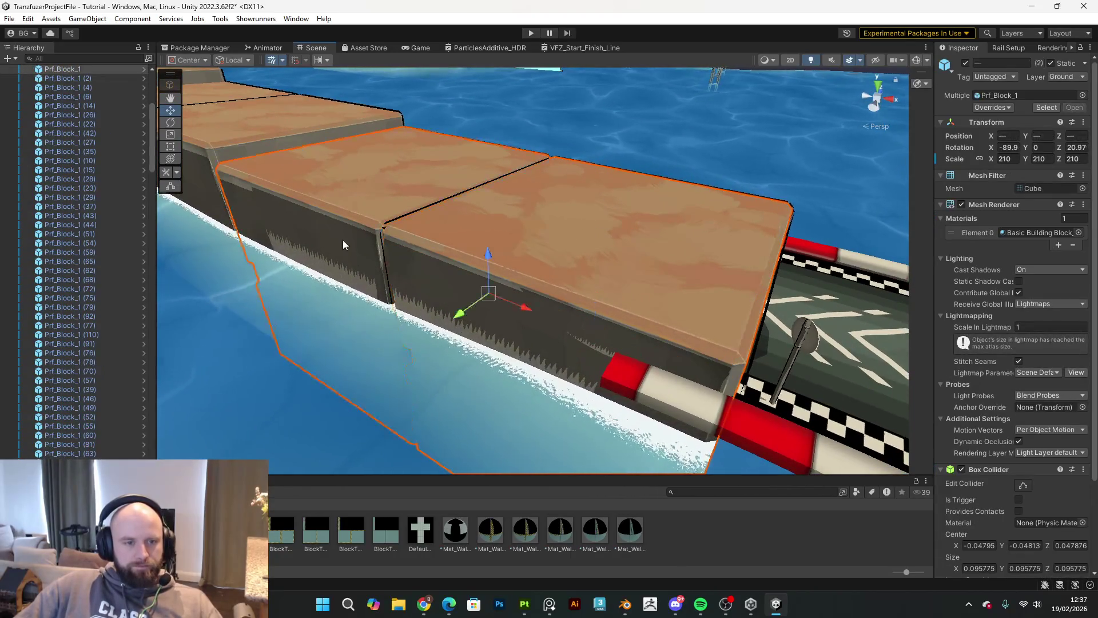
key("Delete")
mouse_move(612, 284)
left_mouse_down()
mouse_move(588, 276)
mouse_move(494, 290)
left_mouse_up()
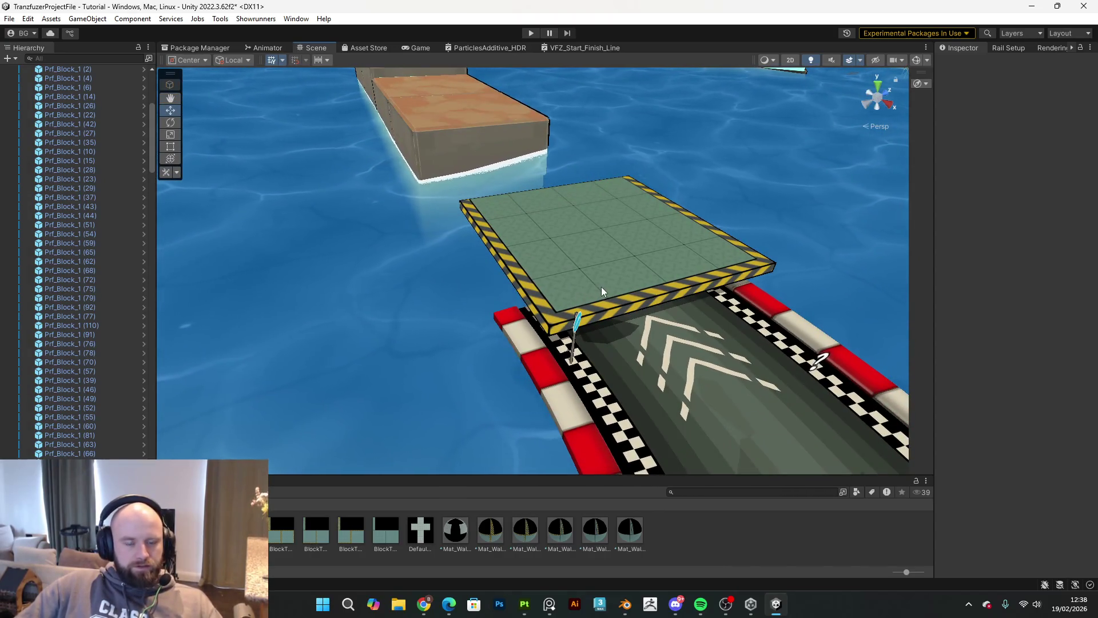
left_click(553, 293)
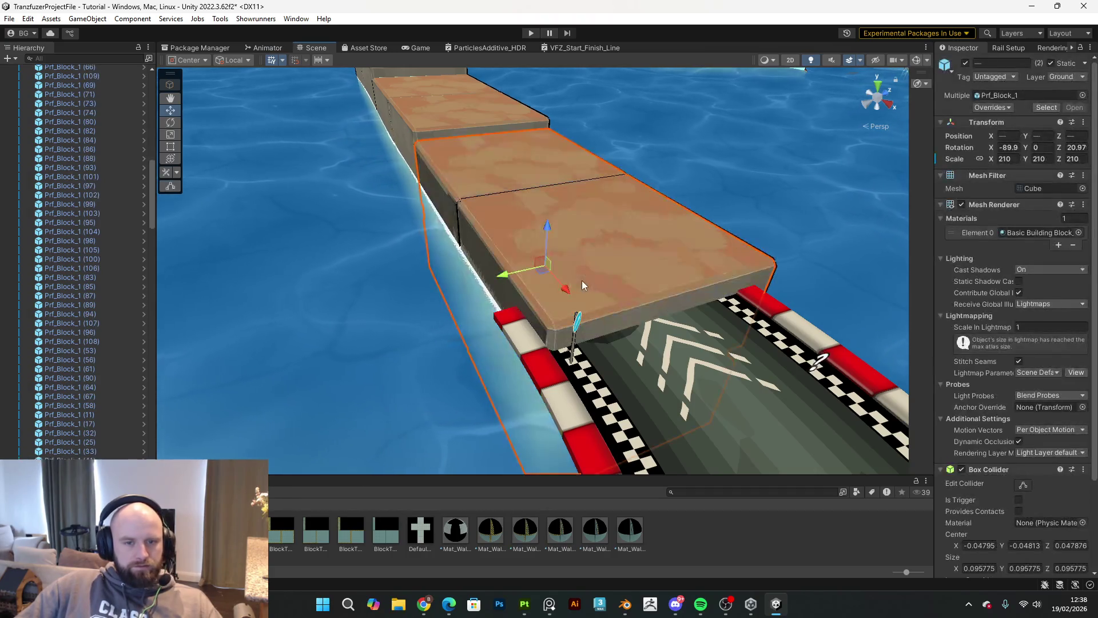
mouse_move(641, 274)
left_mouse_down()
mouse_move(654, 146)
mouse_move(263, 204)
mouse_move(294, 204)
mouse_move(325, 137)
mouse_move(457, 252)
left_mouse_up()
left_click(653, 146)
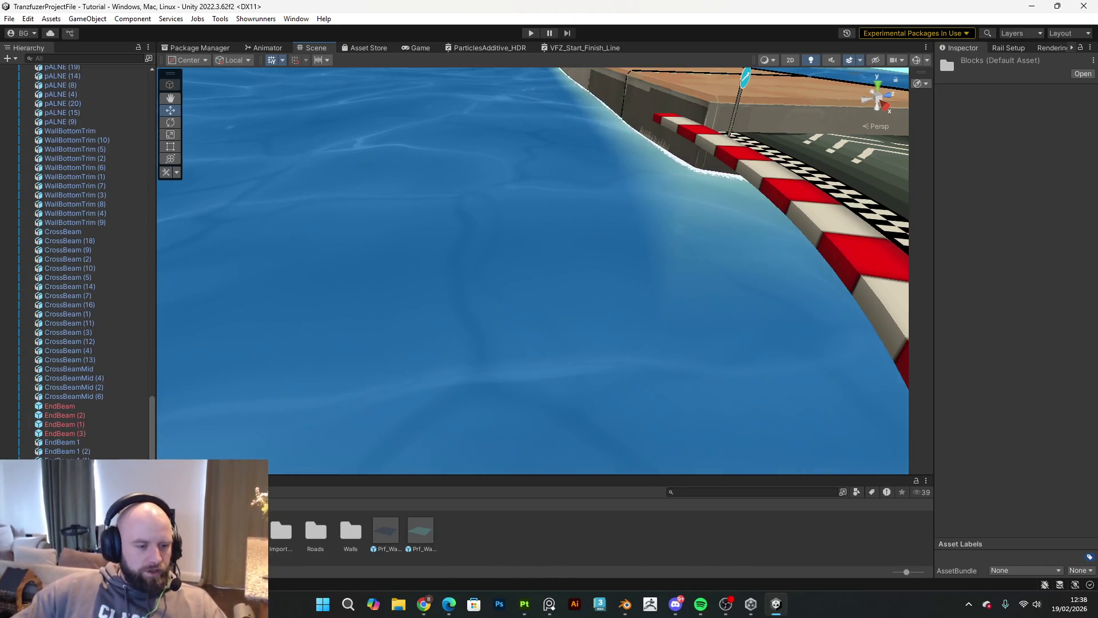
Step: Place a Block cube from the Blocks folder beside the track and nest the BlockTop plate under it
key("Return")
mouse_move(294, 464)
left_mouse_down()
mouse_move(437, 248)
mouse_move(414, 171)
mouse_move(329, 180)
mouse_move(427, 104)
mouse_move(423, 71)
mouse_move(469, 338)
mouse_move(453, 314)
mouse_move(444, 201)
mouse_move(397, 334)
left_mouse_up()
key("f")
mouse_move(258, 421)
left_mouse_down()
mouse_move(326, 348)
mouse_move(417, 280)
left_mouse_up()
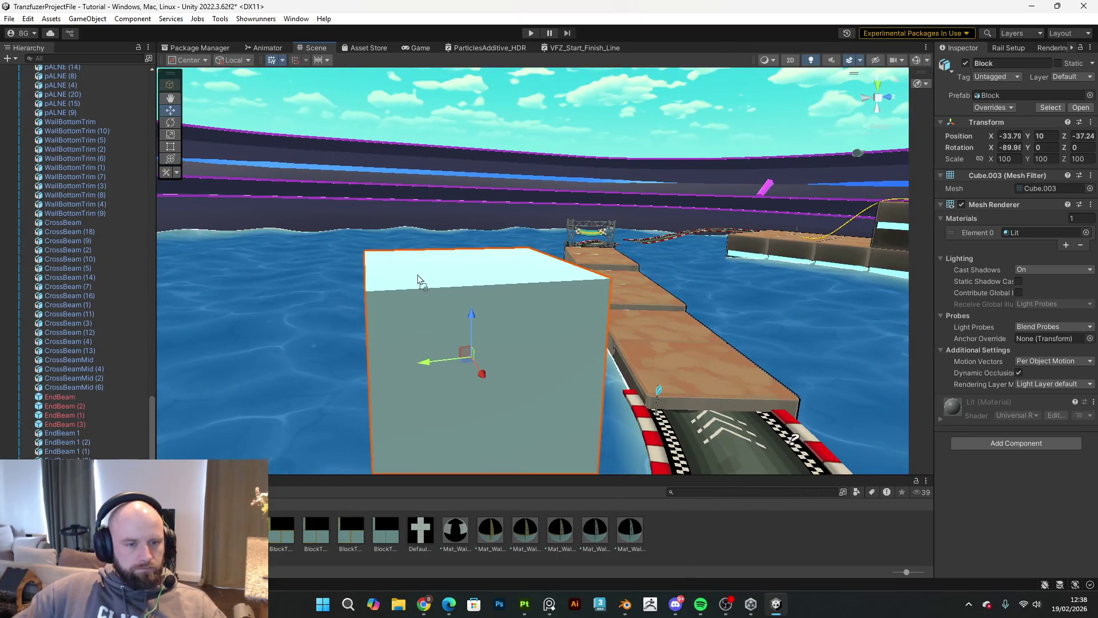
mouse_move(489, 404)
left_mouse_down()
mouse_move(485, 417)
mouse_move(441, 401)
left_mouse_up()
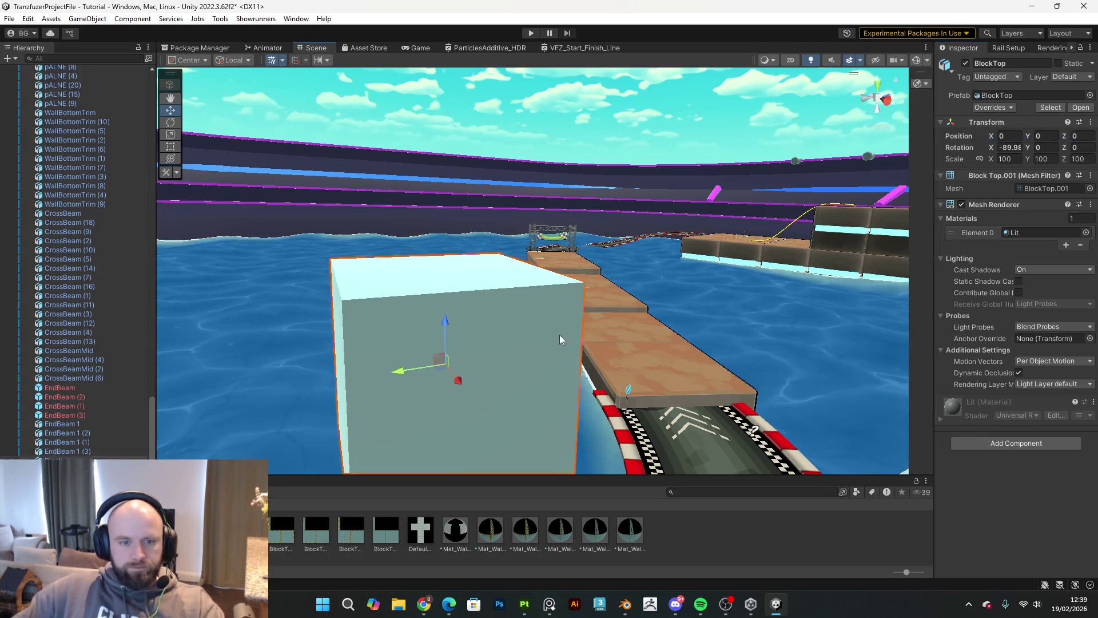
Step: Zero the BlockTop's position, then raise it onto the cube's top face
type("0")
key("Tab")
type("0")
key("Tab")
type("0")
key("Return")
mouse_move(830, 298)
left_mouse_down()
mouse_move(881, 285)
mouse_move(925, 238)
left_mouse_up()
left_click(632, 395)
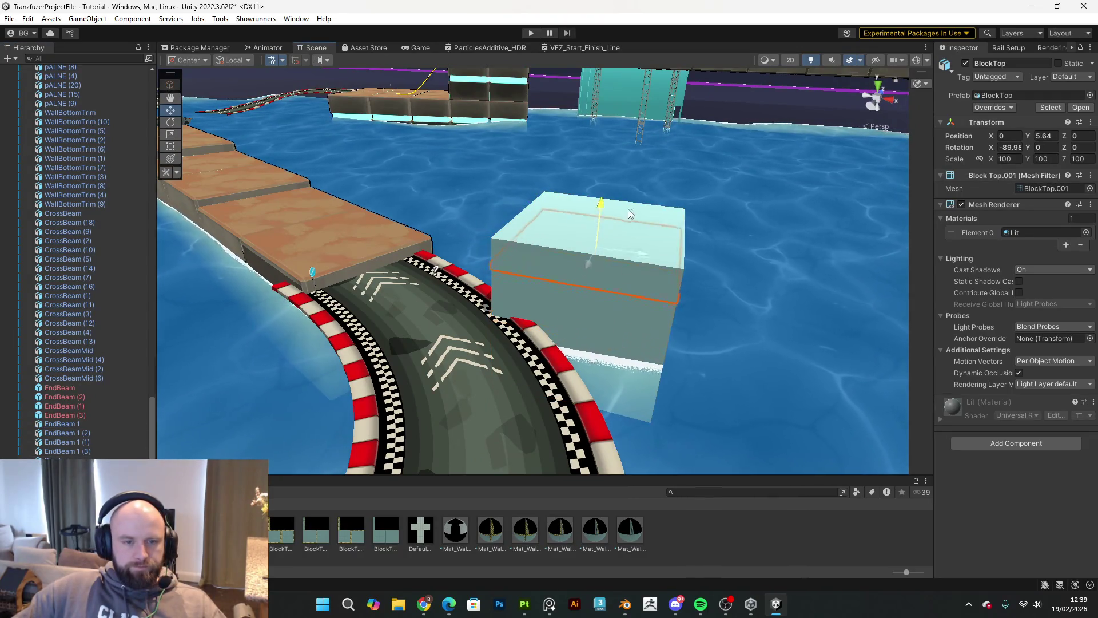
left_click_drag(629, 215, 667, 184)
left_click_drag(658, 260, 712, 258)
Step: Apply the hazard-striped Mat_WallTest 8 material to the BlockTop plate
left_click_drag(522, 533, 541, 229)
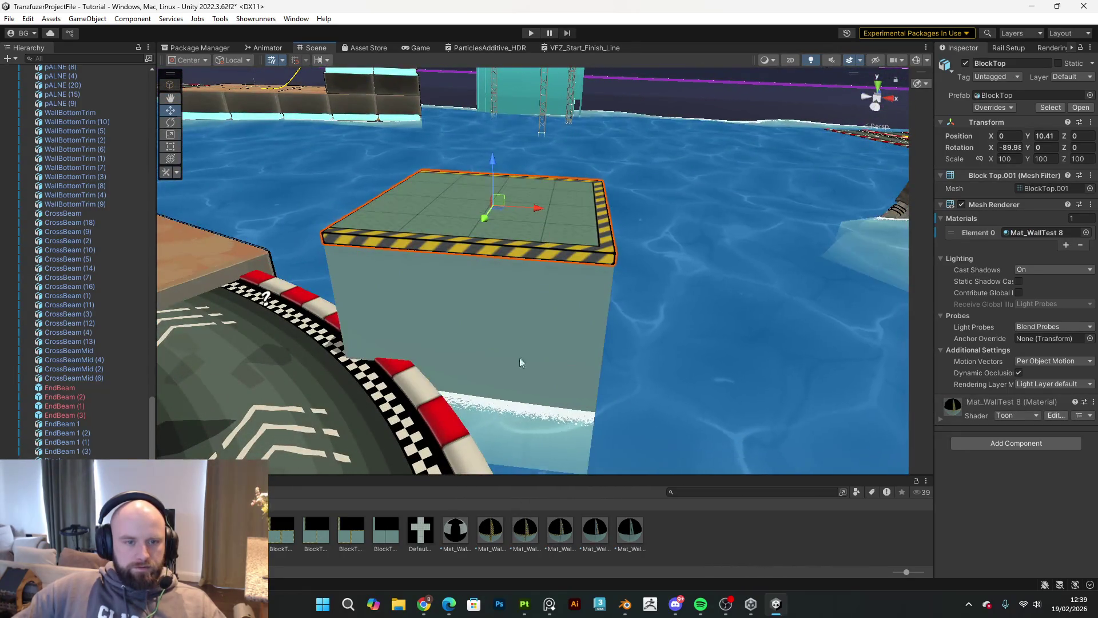
mouse_move(498, 350)
left_mouse_down()
mouse_move(618, 294)
mouse_move(643, 307)
mouse_move(525, 305)
left_mouse_up()
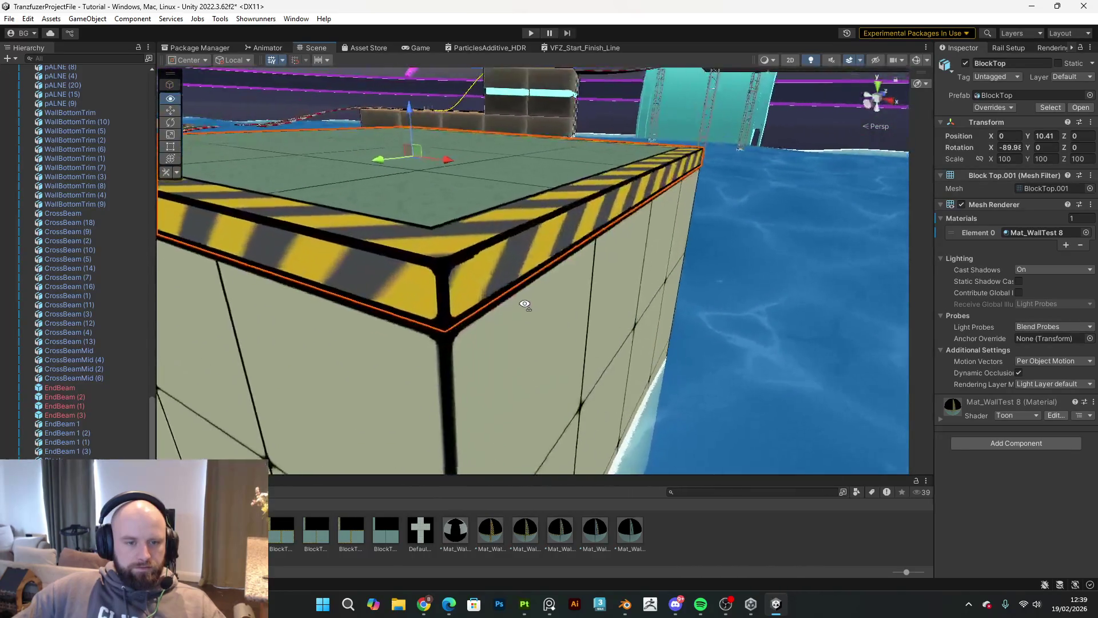
mouse_move(338, 210)
left_mouse_down()
mouse_move(503, 208)
mouse_move(523, 185)
mouse_move(558, 310)
left_mouse_up()
Step: Add a Box Collider component to the Block cube
left_click(525, 193)
left_click(1038, 444)
type("b")
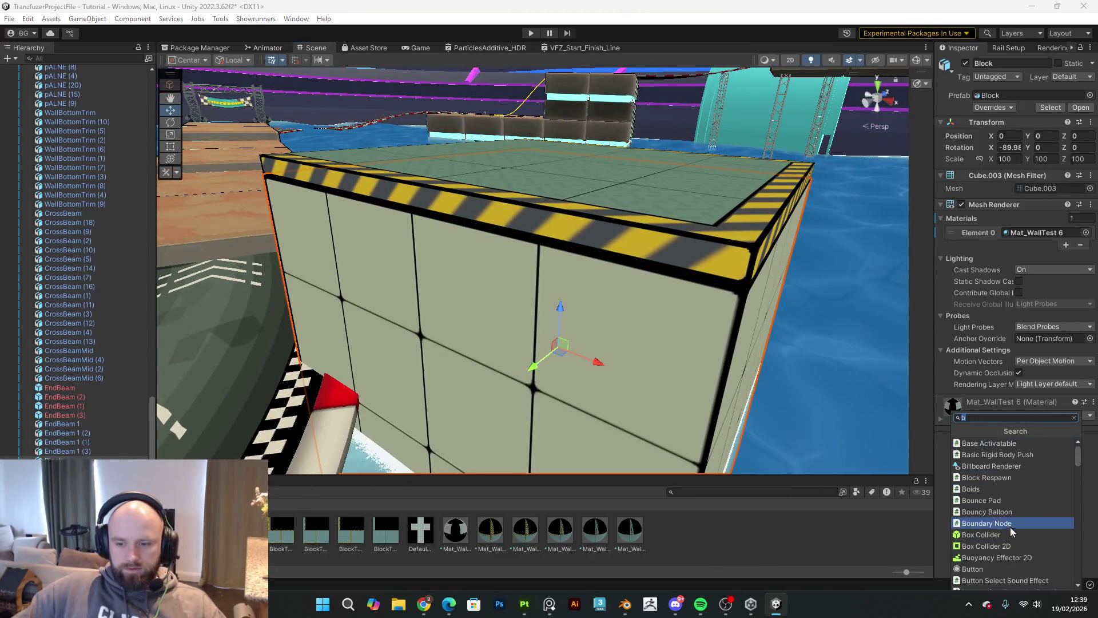
left_click(1010, 534)
mouse_move(452, 318)
left_mouse_down()
mouse_move(433, 331)
mouse_move(542, 372)
left_mouse_up()
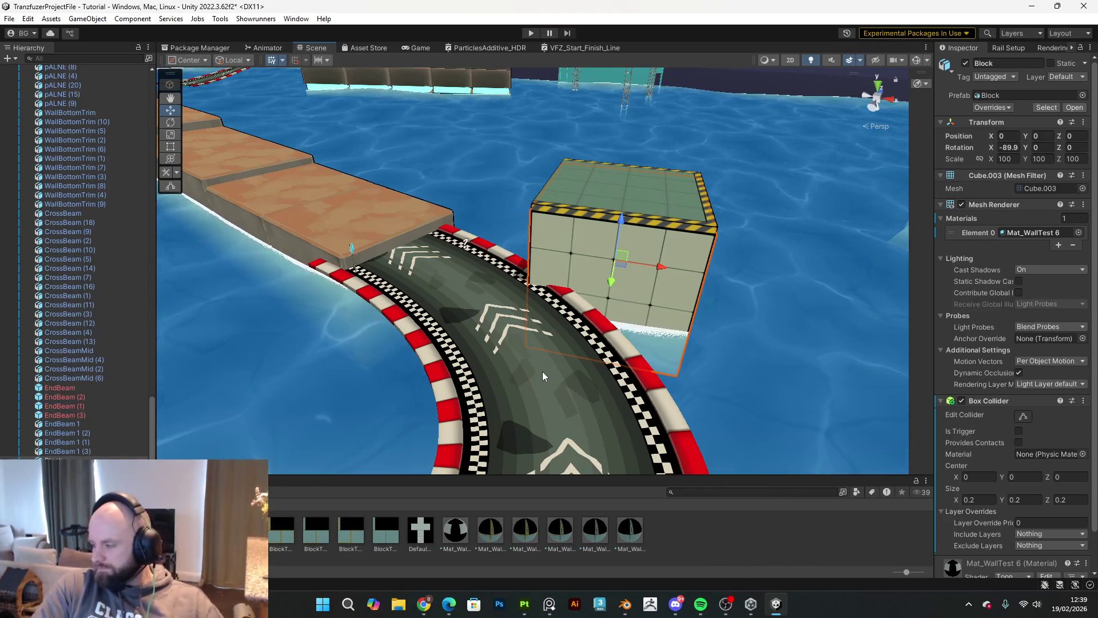
Step: Move the Block and its top down and along Z to the track edge, deleting the brown block there
left_click_drag(374, 216, 604, 295)
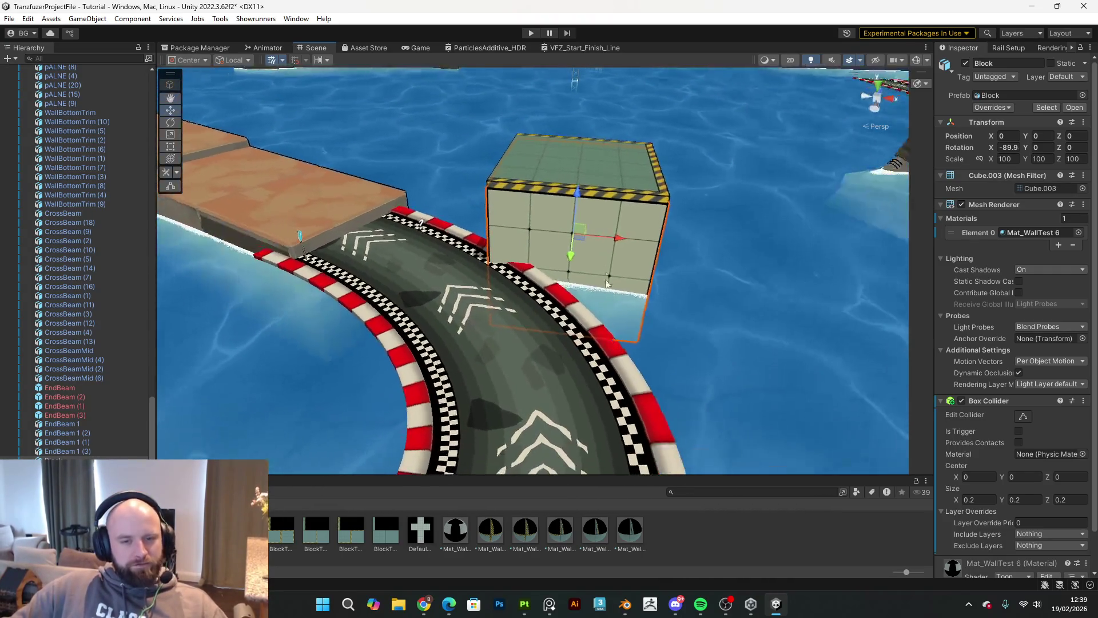
left_click_drag(615, 242, 363, 254)
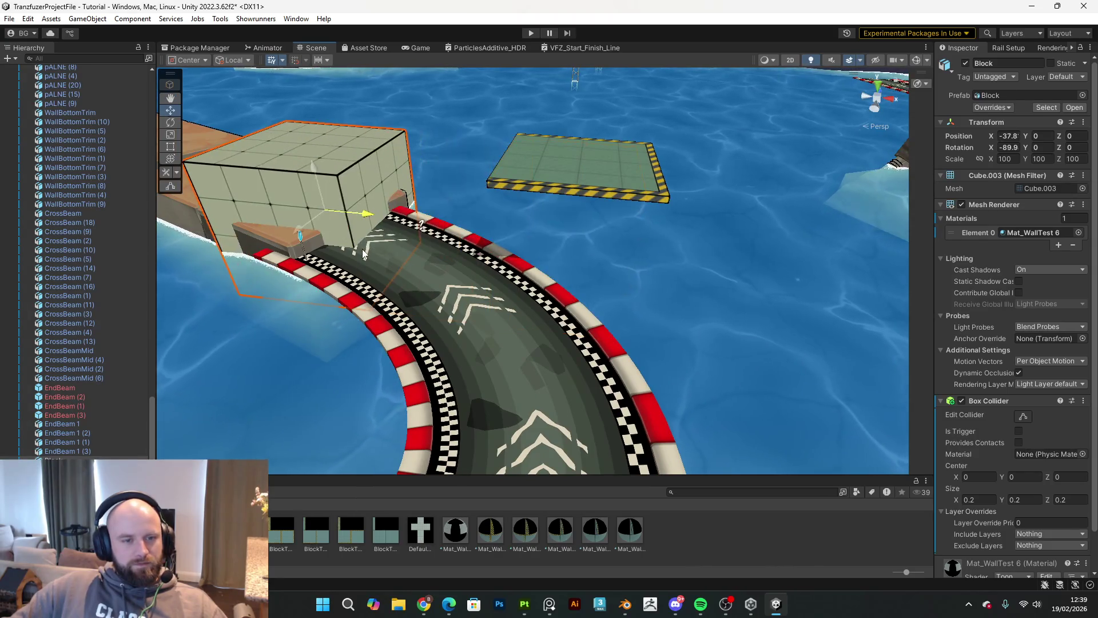
key("ctrl+z")
left_click(618, 174, "shift")
mouse_move(619, 259)
left_mouse_down()
mouse_move(649, 280)
mouse_move(723, 238)
mouse_move(484, 256)
mouse_move(380, 298)
mouse_move(412, 294)
left_mouse_up()
scroll(413, 280, "up", 5)
key("w")
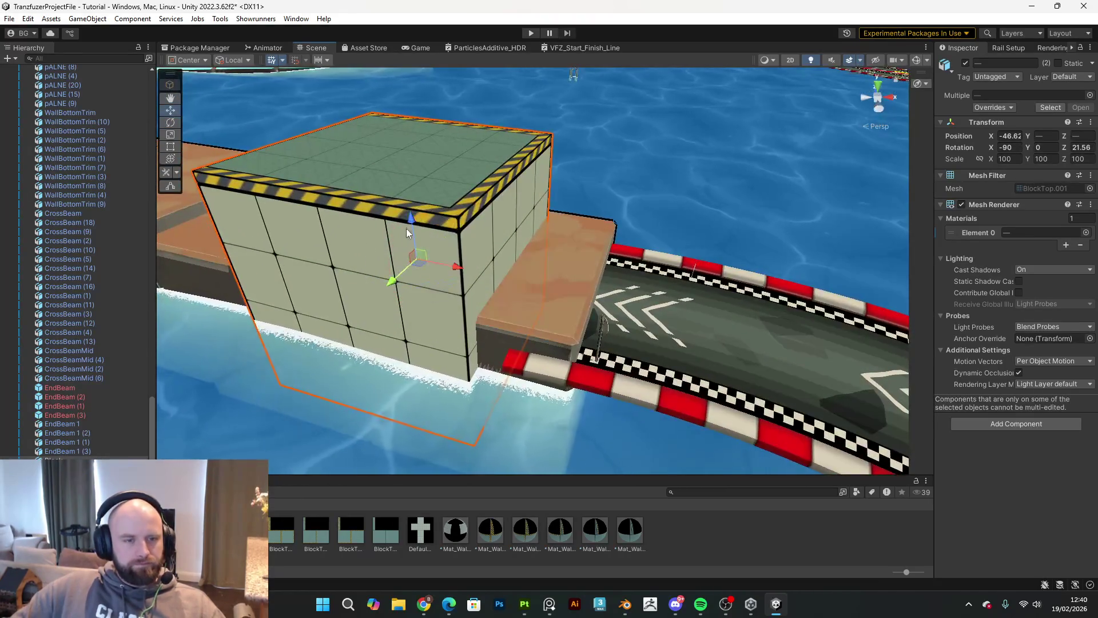
mouse_move(411, 225)
left_mouse_down()
mouse_move(440, 318)
mouse_move(420, 294)
left_mouse_up()
left_click_drag(463, 249, 481, 269)
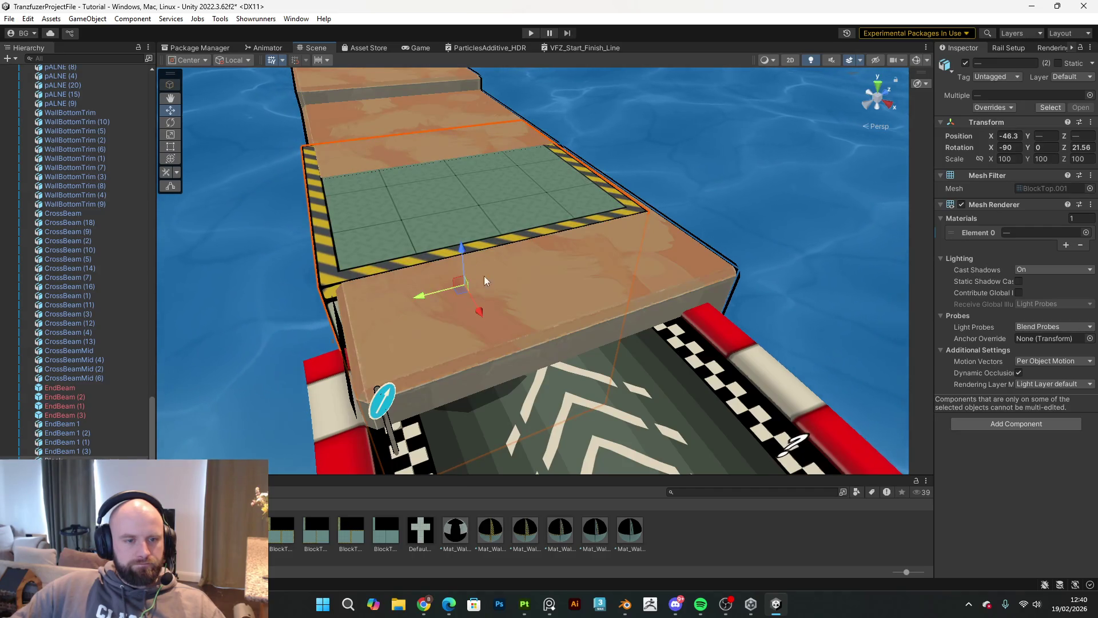
left_click(538, 320)
key("Delete")
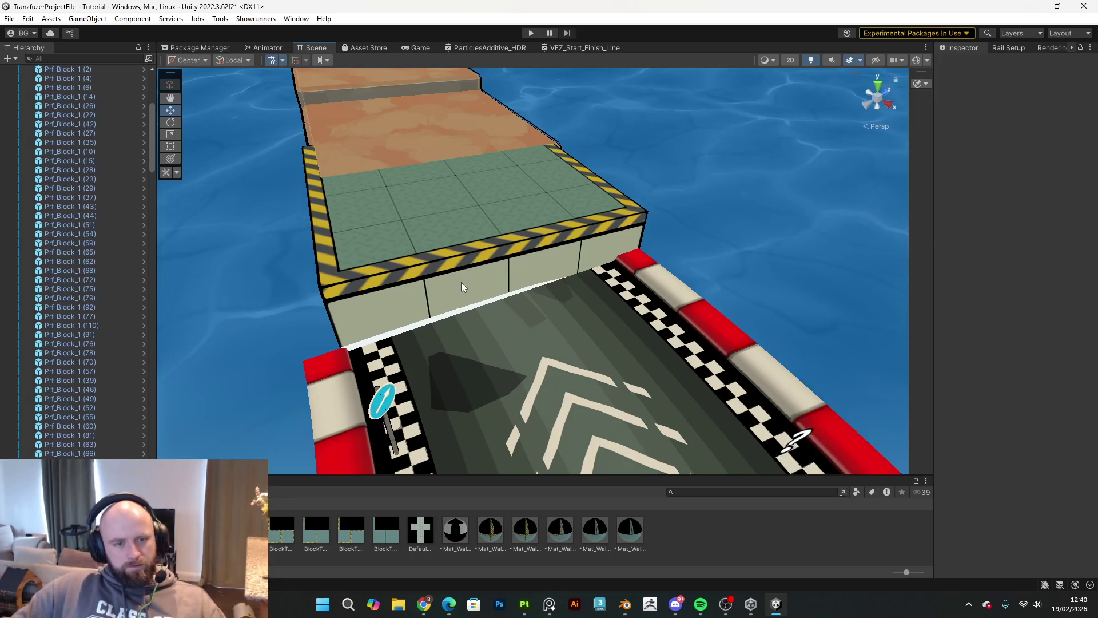
Step: Rotate and nudge the striped block to X -45.21, its edge meeting the first brown block
left_click(460, 280)
left_click(453, 272, "shift")
mouse_move(454, 273)
left_mouse_down()
mouse_move(362, 303)
mouse_move(329, 368)
mouse_move(394, 334)
mouse_move(385, 287)
mouse_move(393, 395)
mouse_move(349, 420)
mouse_move(515, 268)
left_mouse_up()
key("e")
left_click_drag(548, 221, 550, 229)
key("w")
mouse_move(567, 189)
left_mouse_down()
mouse_move(528, 208)
mouse_move(526, 249)
mouse_move(769, 269)
mouse_move(504, 215)
mouse_move(446, 220)
left_mouse_up()
key("e")
key("w")
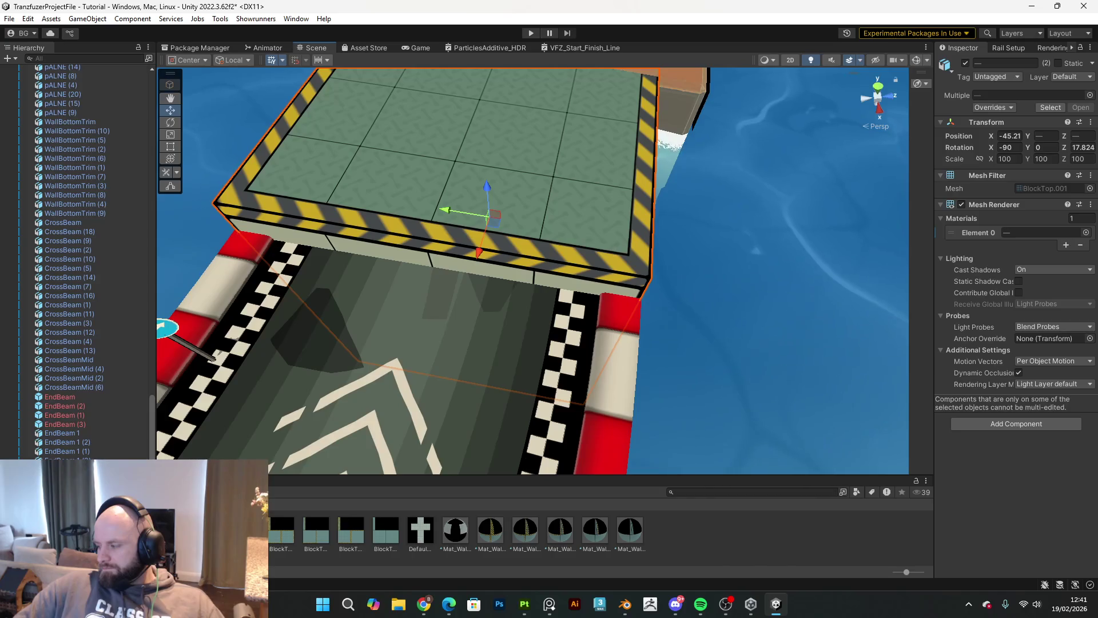
mouse_move(849, 132)
left_mouse_down("alt")
mouse_move(620, 109)
mouse_move(501, 150)
mouse_move(586, 192)
mouse_move(610, 167)
left_mouse_up("alt")
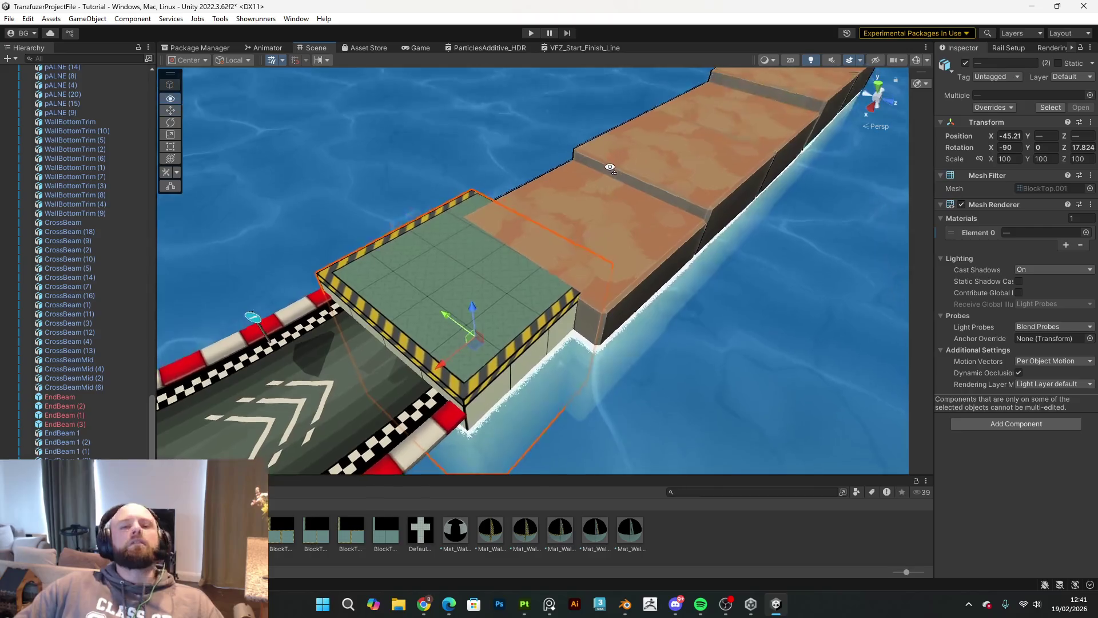
left_click(641, 256)
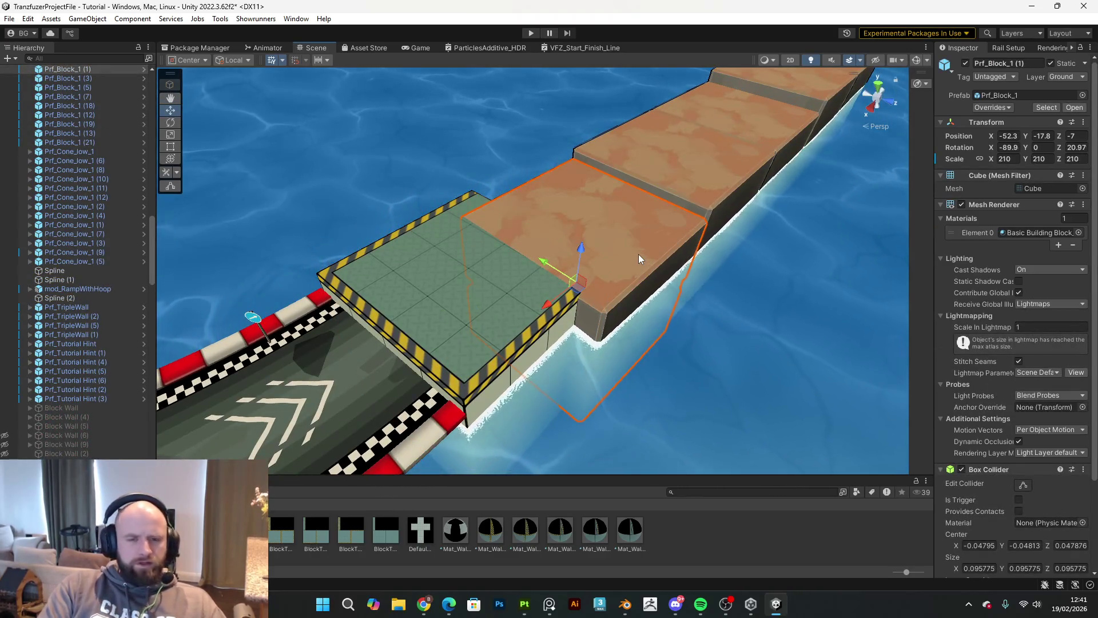
Step: Delete the first brown block, turn the green block 180° and slide it along the track
key("Delete")
mouse_move(541, 304)
left_mouse_down("alt")
mouse_move(491, 289)
mouse_move(563, 294)
mouse_move(405, 286)
mouse_move(403, 321)
left_mouse_up("alt")
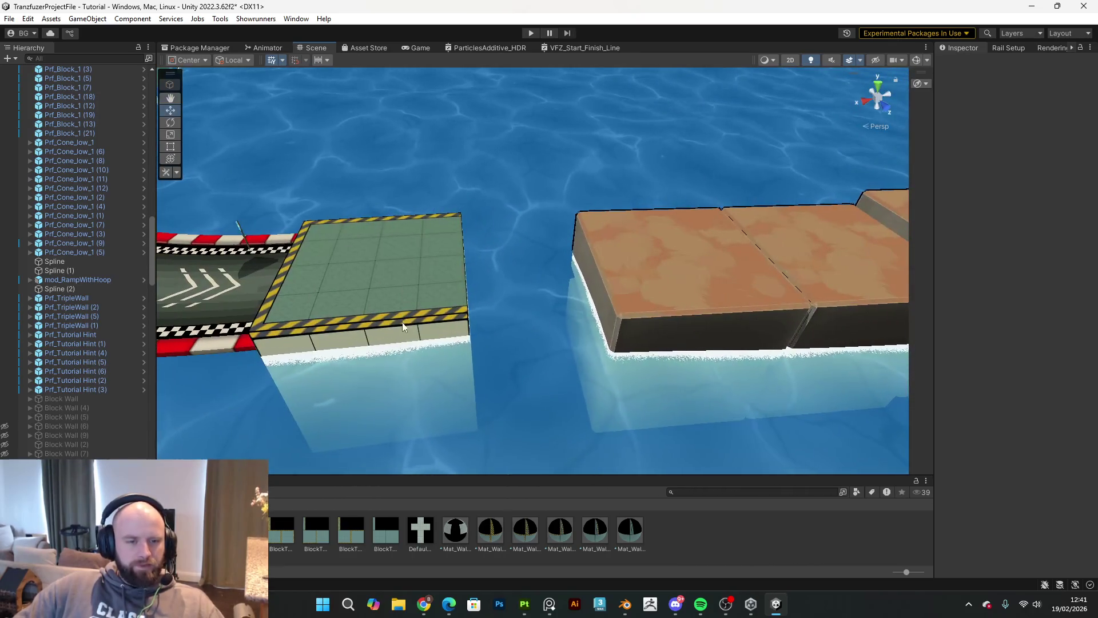
left_click(399, 332)
left_click(369, 296, "shift")
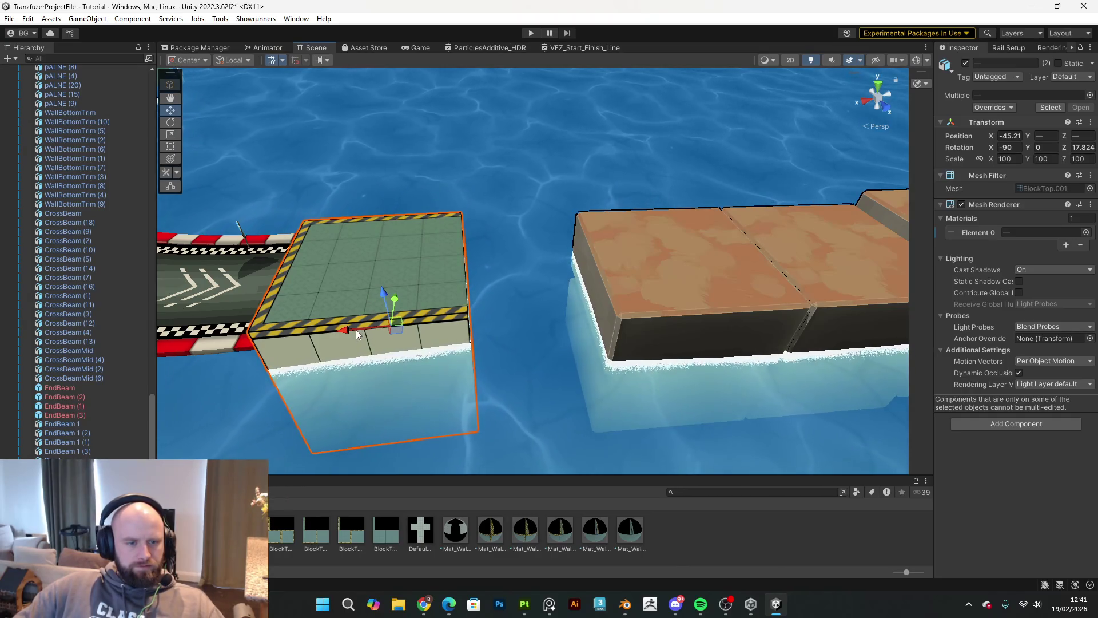
key("e")
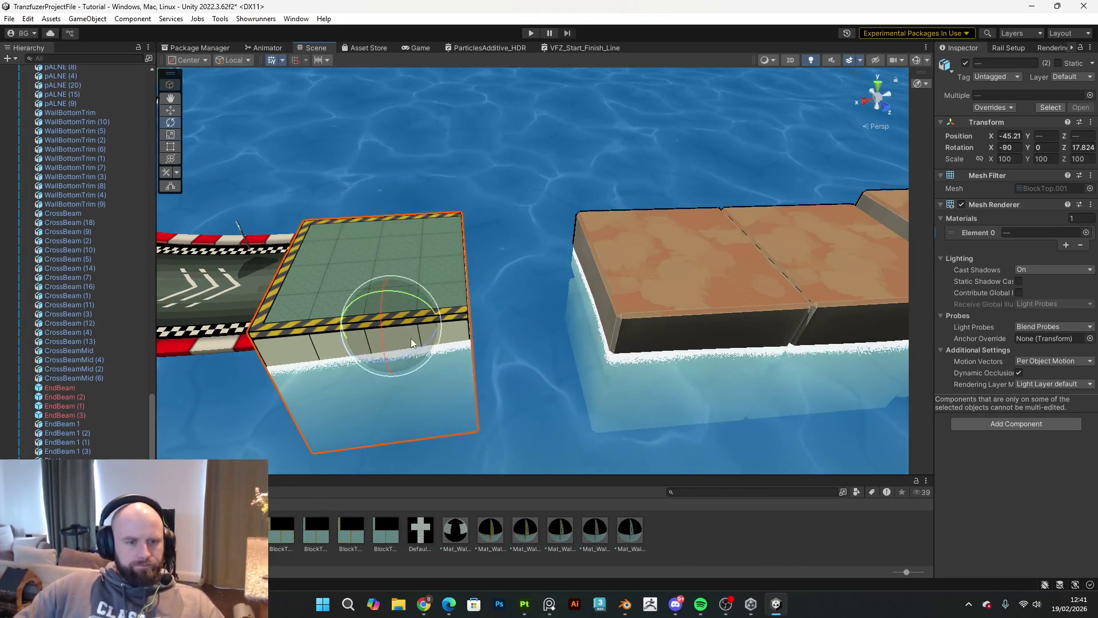
left_click_drag(420, 354, 127, 397)
key("w")
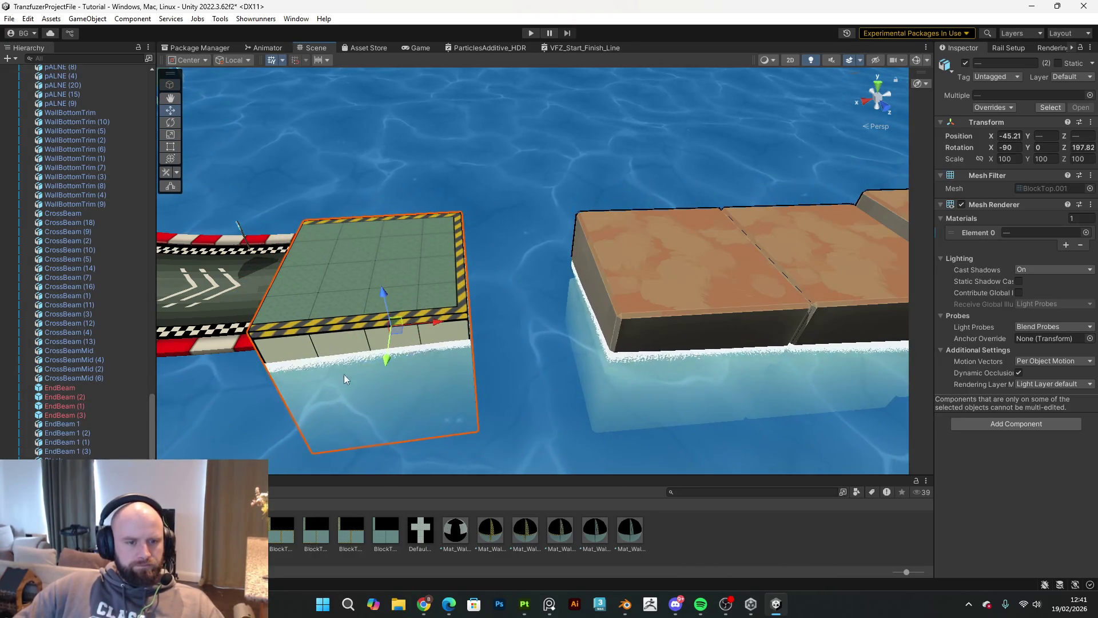
left_click_drag(428, 324, 582, 324)
Step: Delete the next two brown blocks and place a copy of the green block end to end
left_click(697, 300)
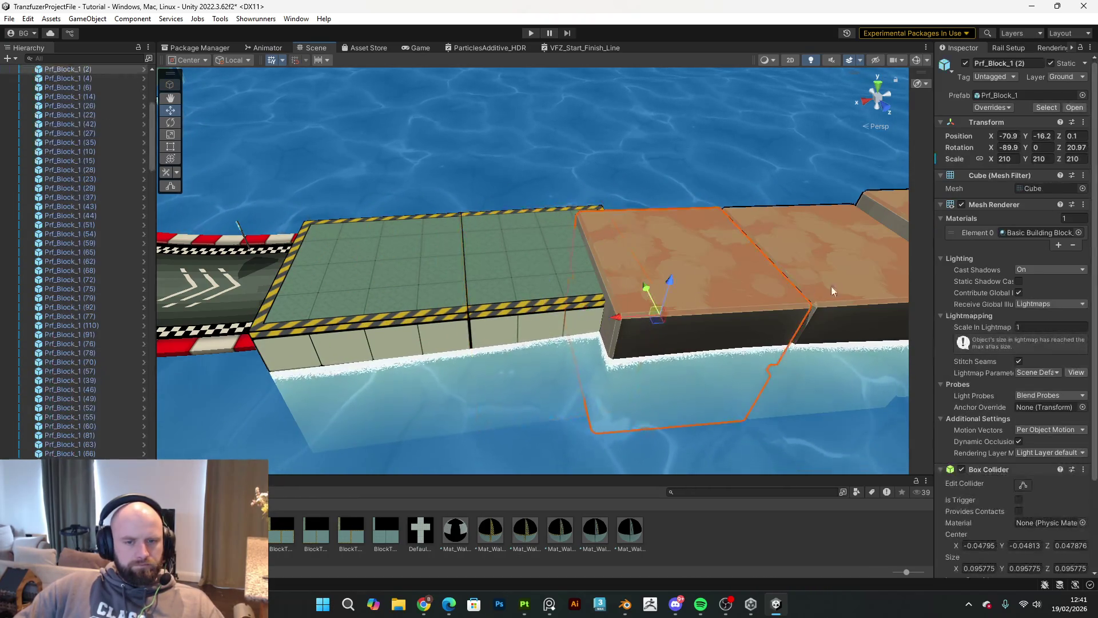
mouse_move(846, 284)
left_mouse_down()
mouse_move(1000, 222)
mouse_move(973, 245)
left_mouse_up()
key("Delete")
left_click_drag(467, 348, 293, 396)
left_click(376, 389)
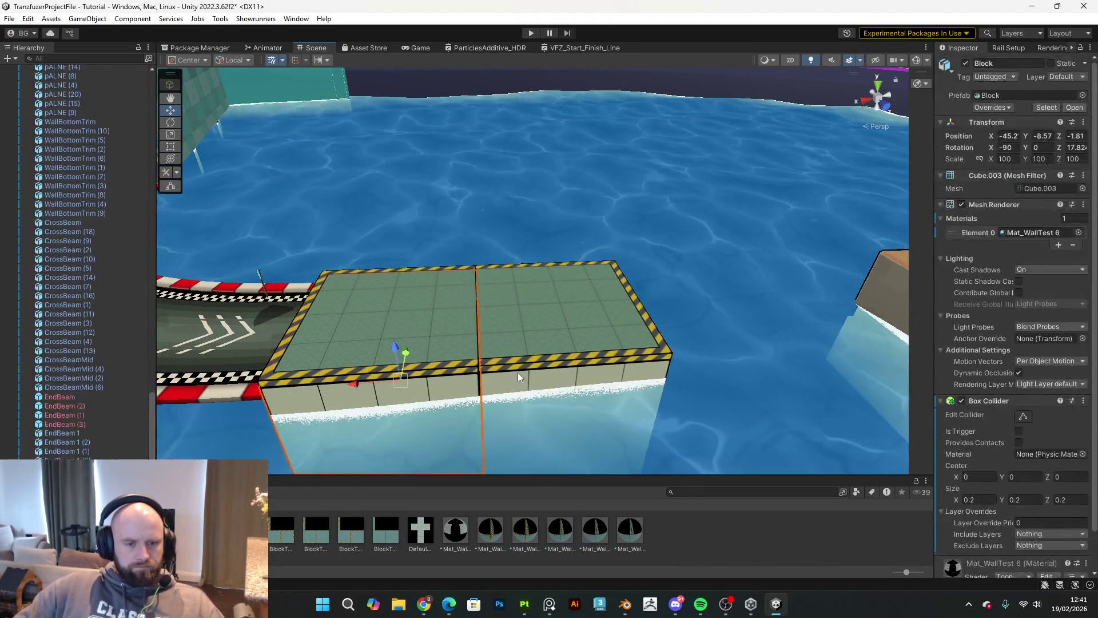
left_click(523, 359, "ctrl")
left_click(397, 374, "ctrl")
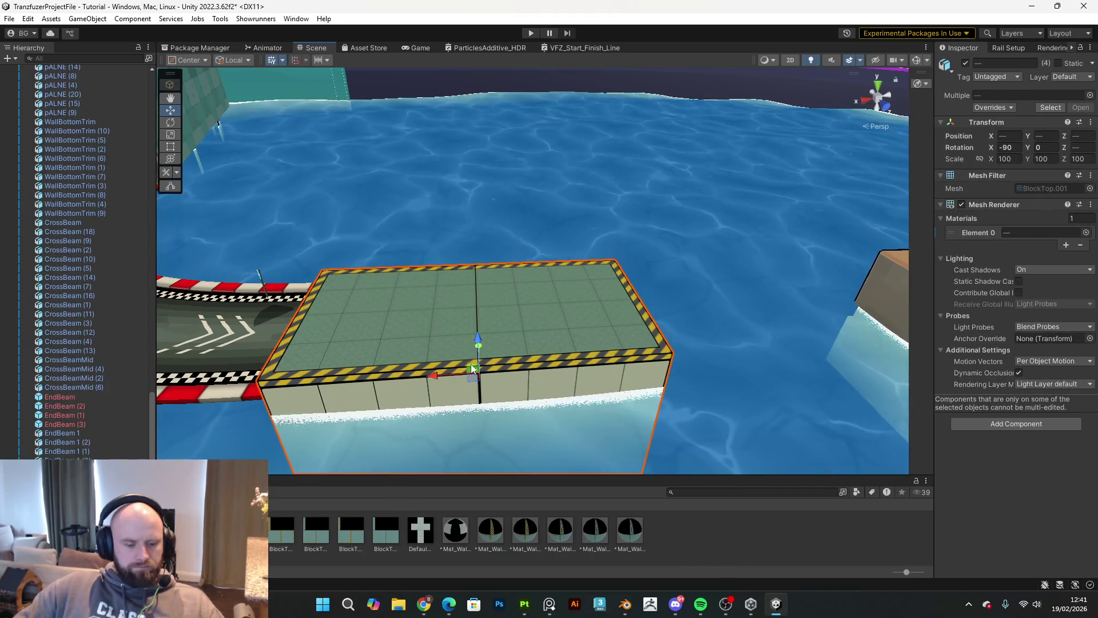
left_click_drag(439, 375, 722, 389)
mouse_move(770, 368)
left_mouse_down()
mouse_move(640, 365)
mouse_move(603, 335)
mouse_move(715, 320)
left_mouse_up()
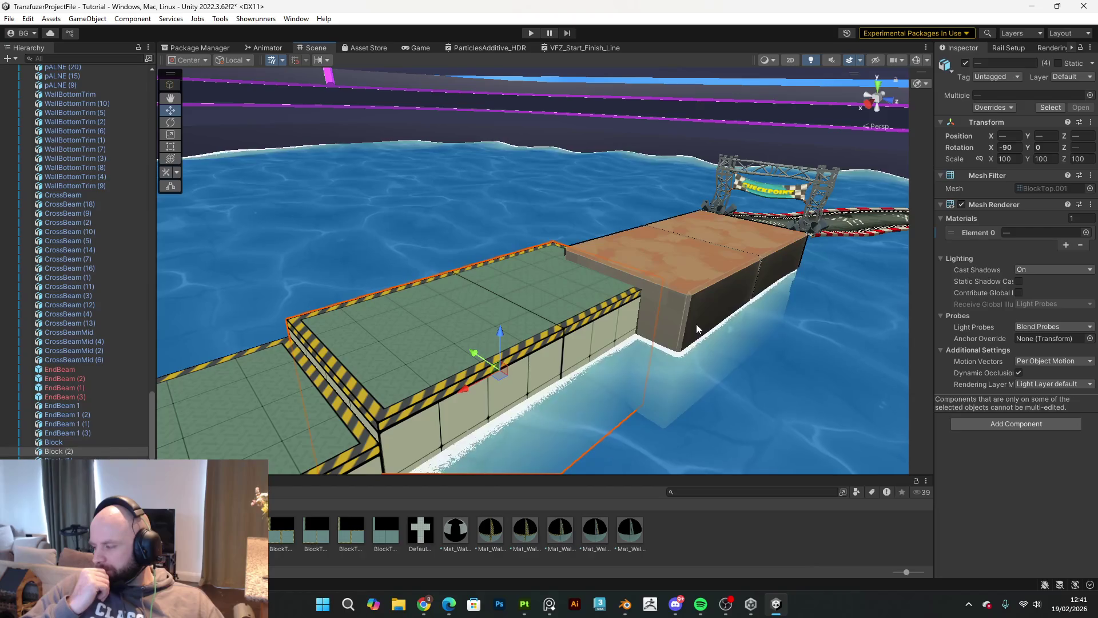
mouse_move(703, 331)
left_mouse_down()
mouse_move(654, 319)
mouse_move(657, 307)
mouse_move(340, 293)
mouse_move(577, 306)
left_mouse_up()
Step: Delete the brown blocks before the checkpoint and fill the gap with duplicated green blocks
left_click(577, 306)
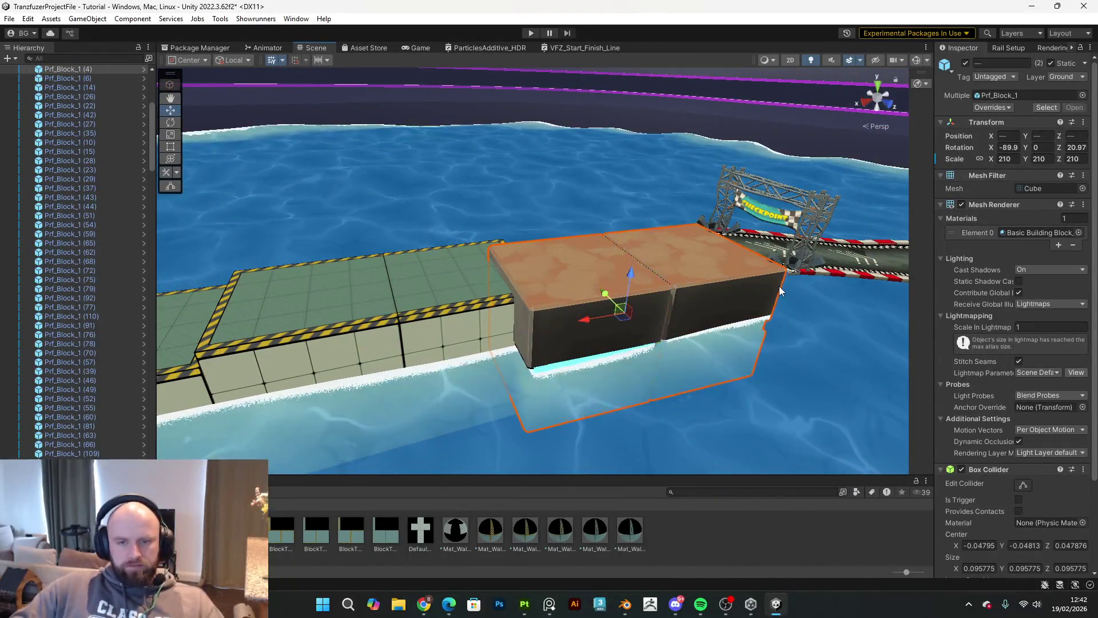
key("Delete")
left_click(539, 334)
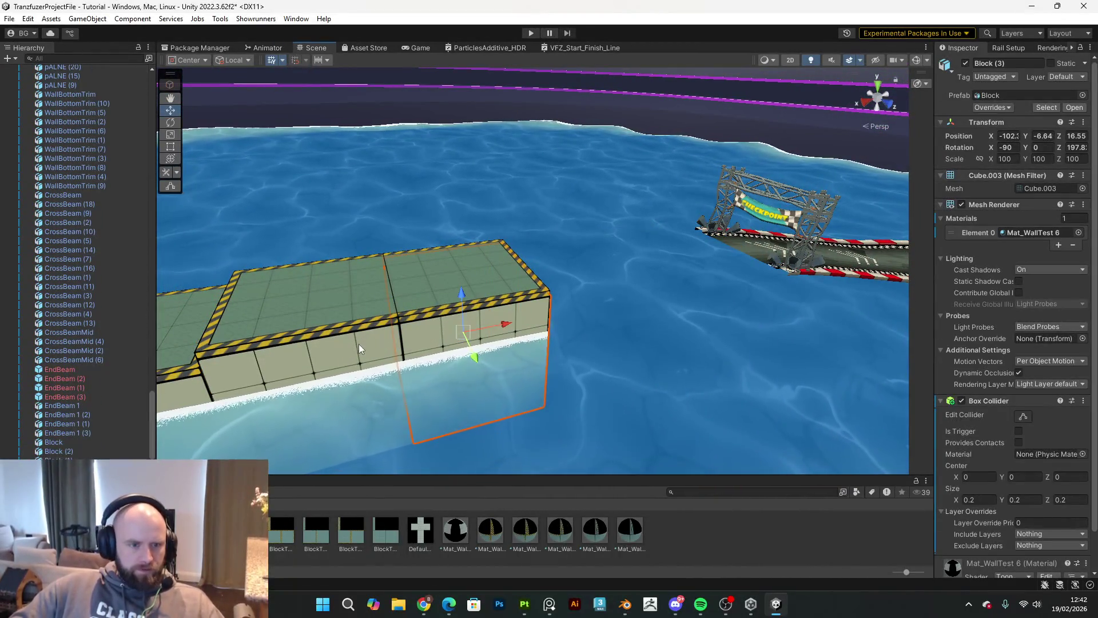
left_click(356, 325, "shift")
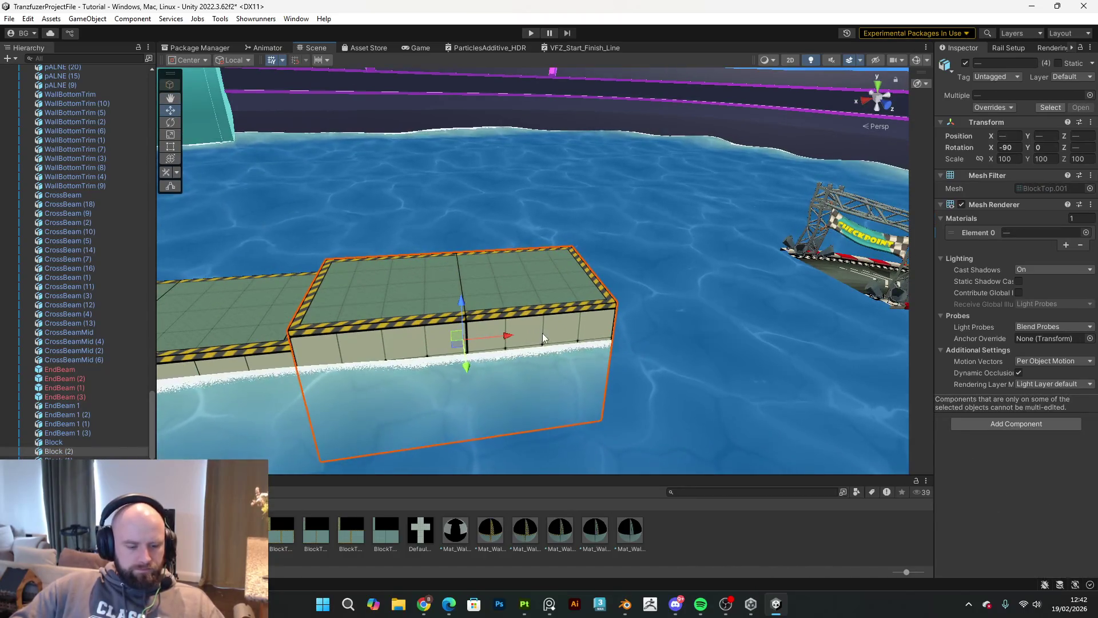
key("ctrl+d")
left_click_drag(421, 344, 657, 337)
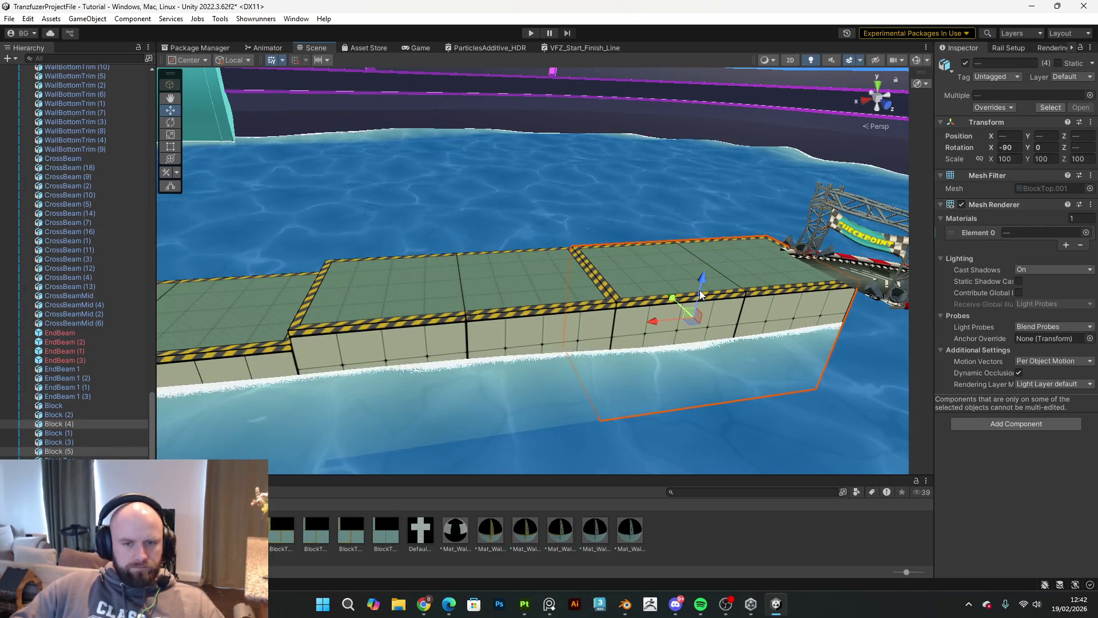
left_click_drag(699, 291, 812, 290, "alt")
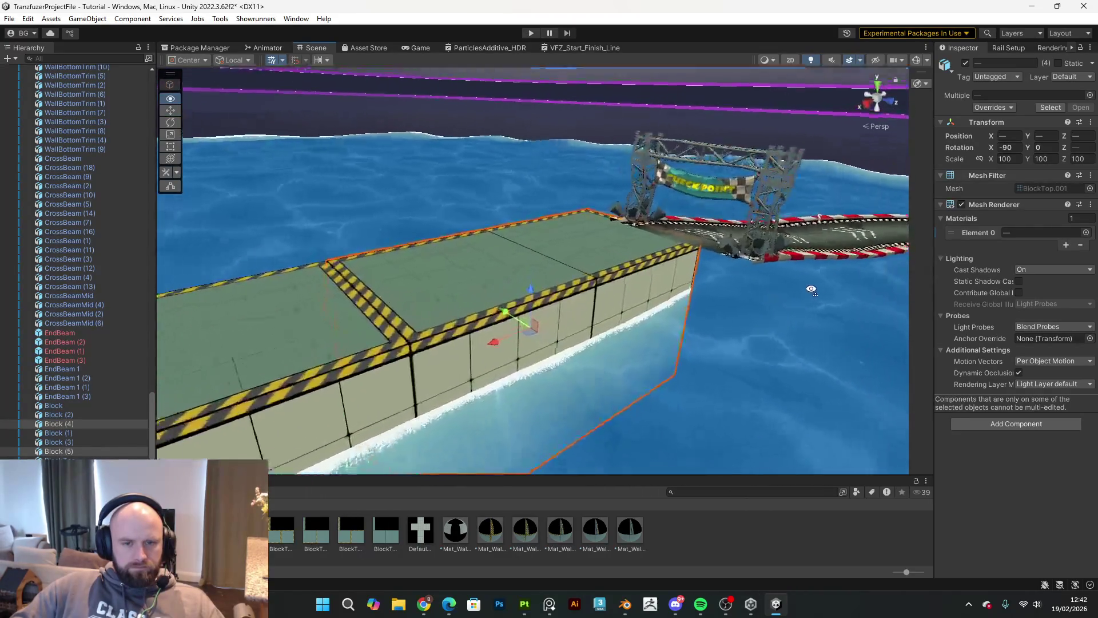
scroll(572, 350, "up", 5)
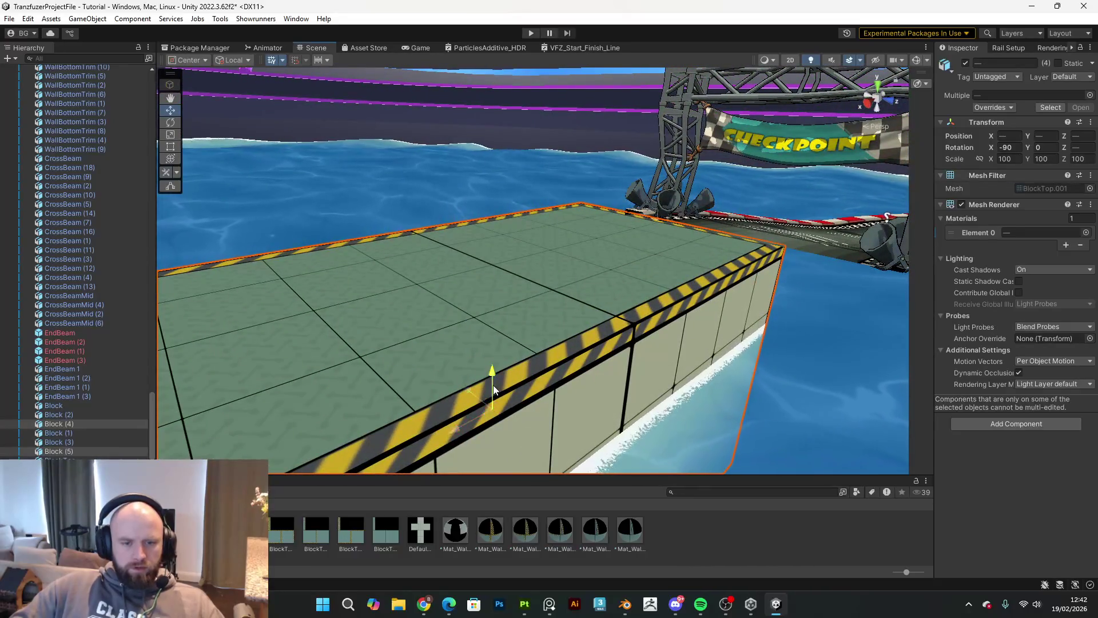
mouse_move(494, 386)
left_mouse_down()
mouse_move(596, 351)
mouse_move(498, 368)
mouse_move(617, 353)
mouse_move(938, 373)
mouse_move(861, 375)
left_mouse_up()
Step: Nudge the middle green block into line and start a test run
left_click(709, 376)
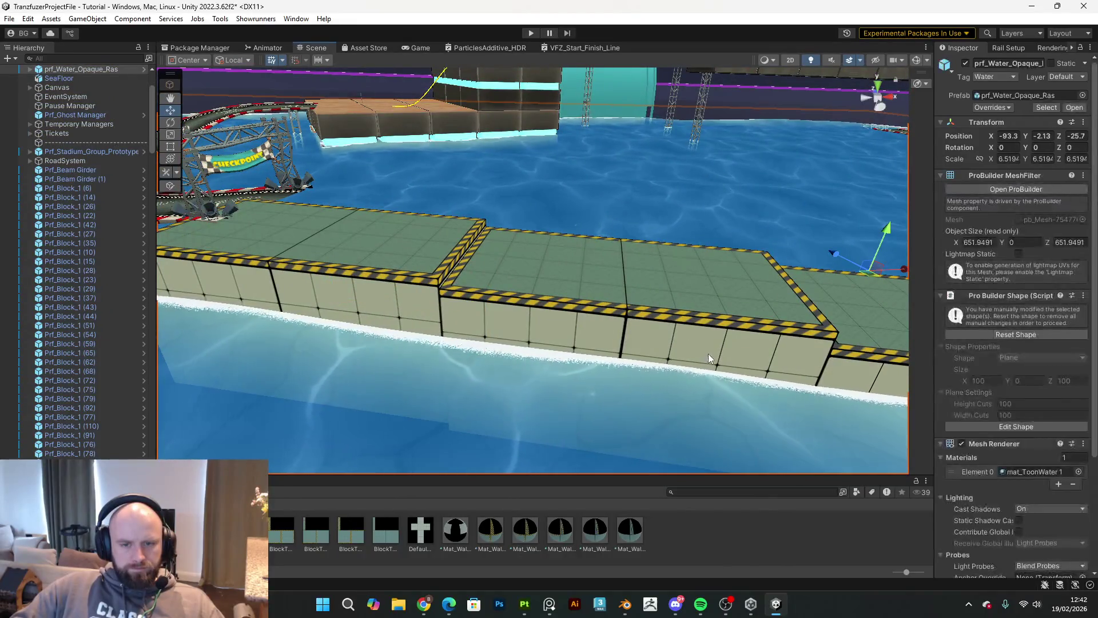
left_click(574, 342)
left_click(588, 311, "shift")
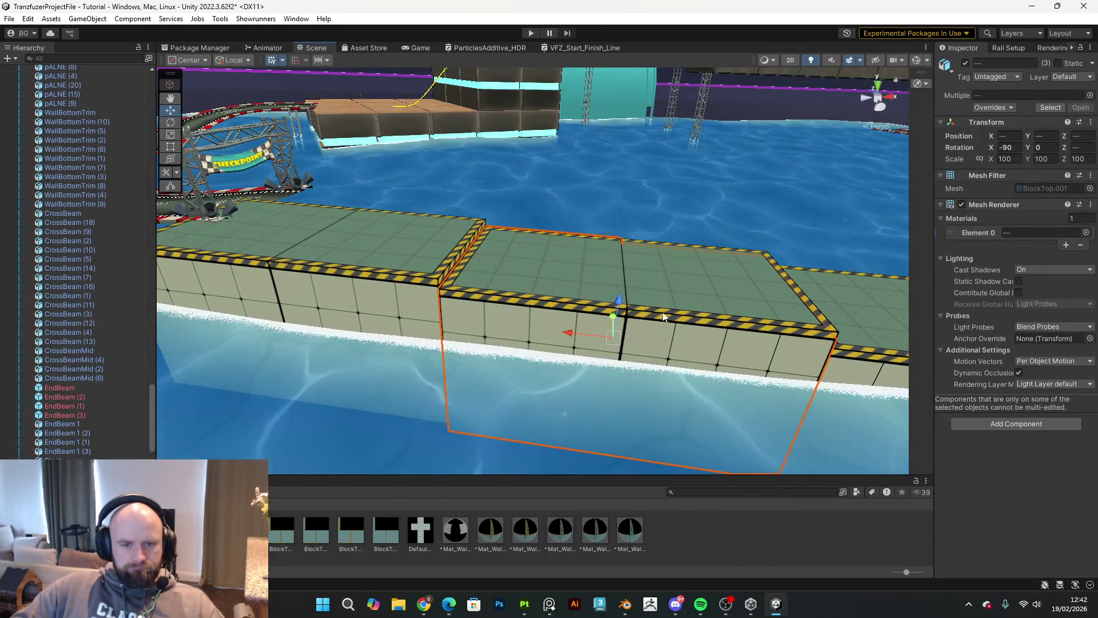
left_click_drag(616, 310, 617, 313)
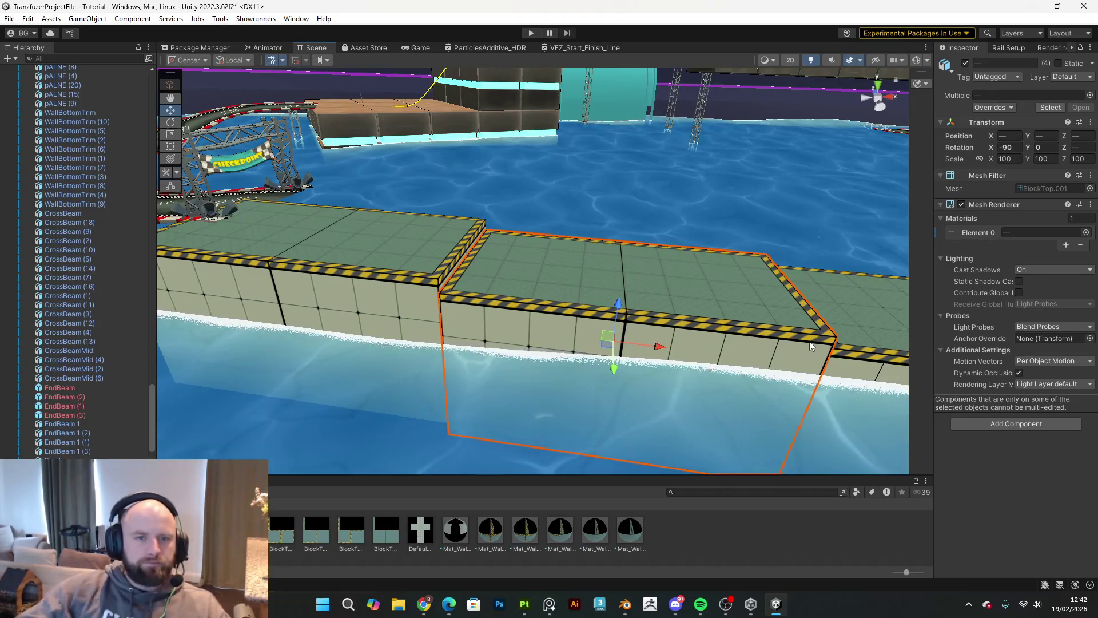
left_click(531, 34)
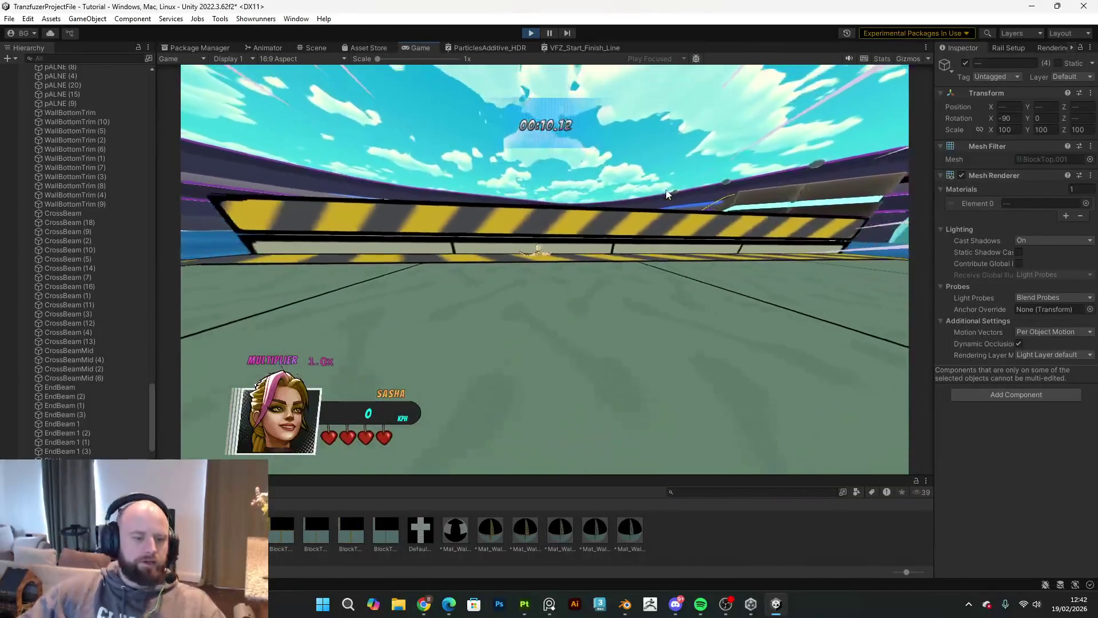
Step: Stop the test run and select all six striped BlockTop plates
key("Escape")
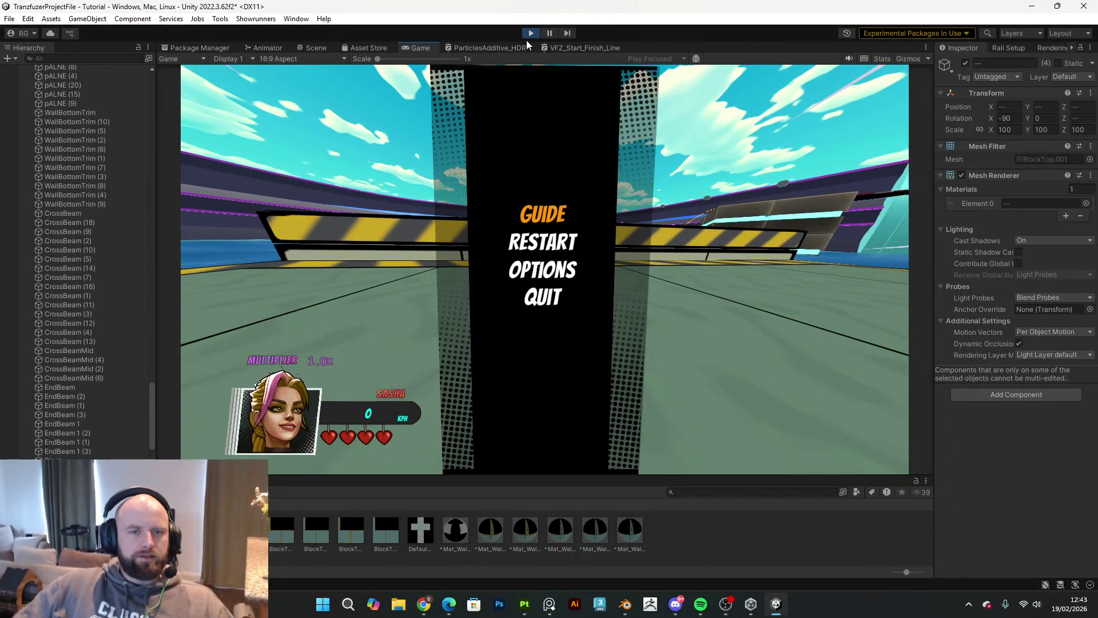
left_click(530, 34)
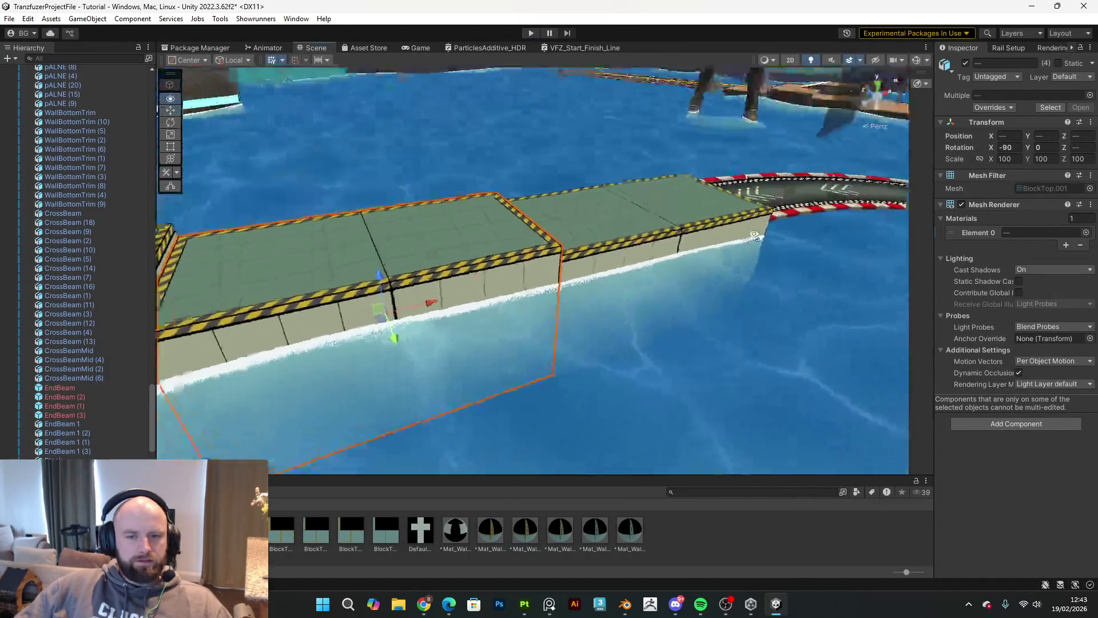
left_click_drag(755, 236, 691, 221)
left_click(691, 221)
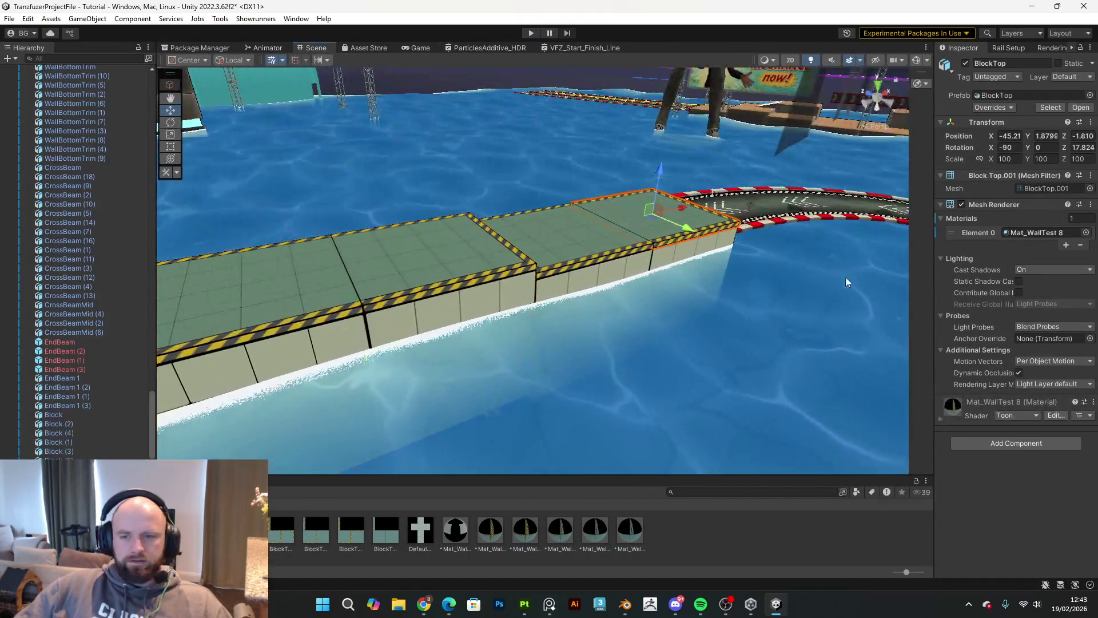
left_click(586, 243, "ctrl")
left_click(489, 260, "ctrl")
left_click_drag(564, 233, 657, 240)
left_click(474, 259, "ctrl")
left_click_drag(473, 260, 422, 253)
left_click(310, 256, "ctrl")
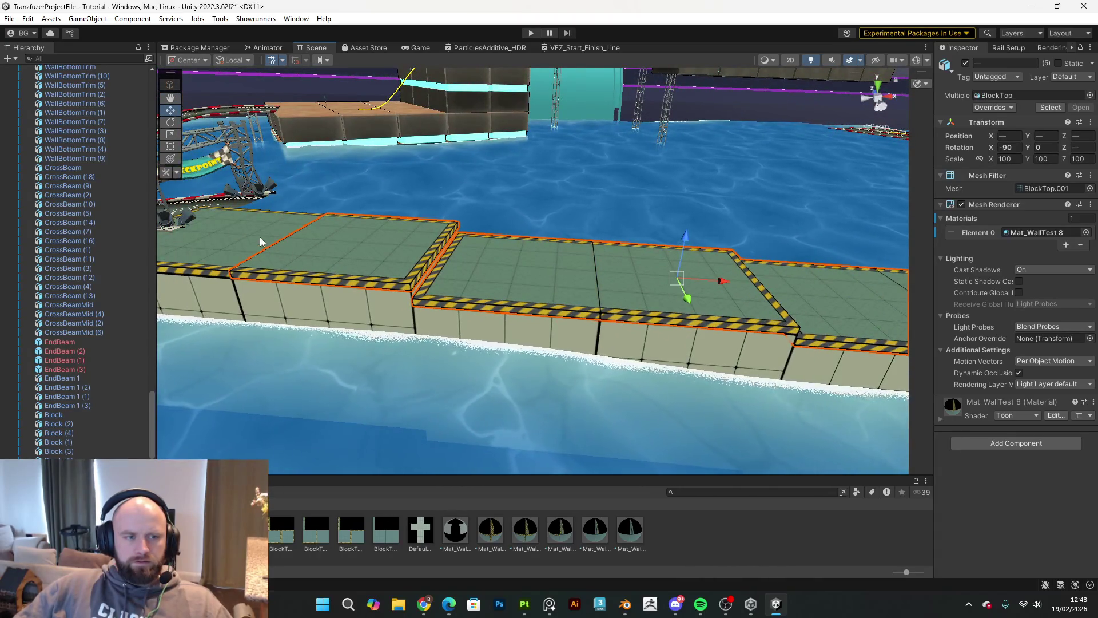
Step: Give the block tops a Box Collider on the Ground layer, then play with the Game view maximized
left_click(1009, 449)
type("b")
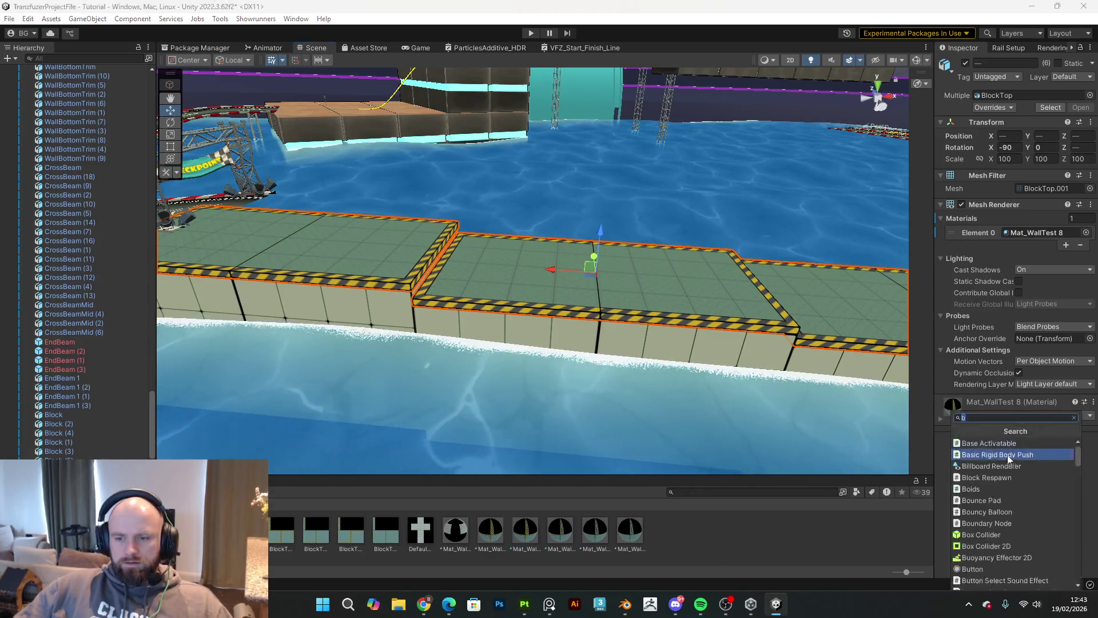
left_click(1007, 534)
left_click(1066, 77)
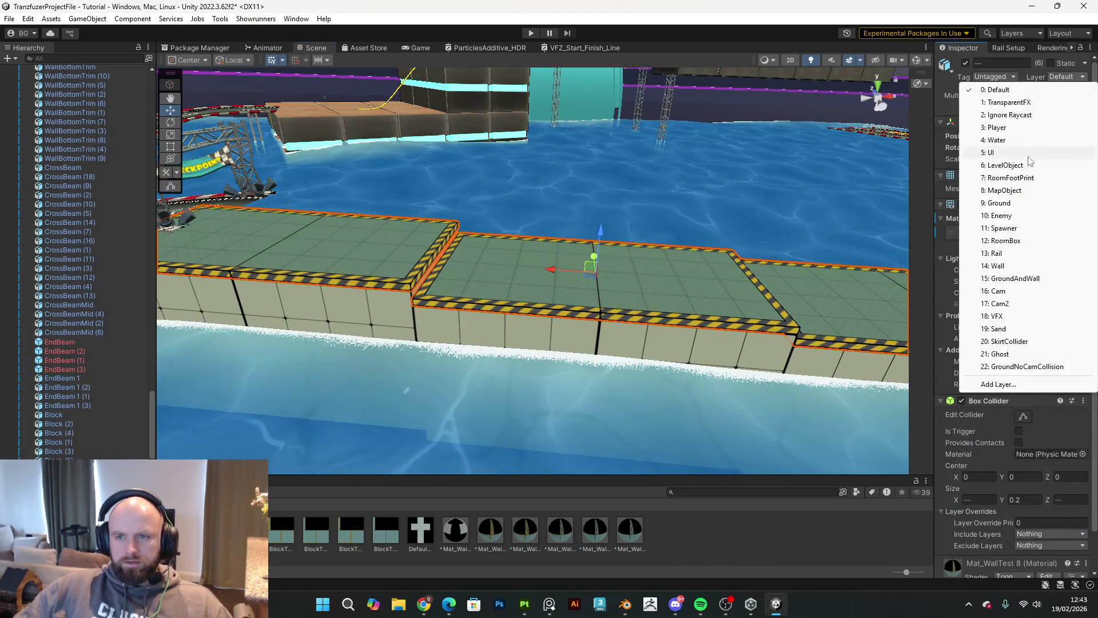
left_click(998, 203)
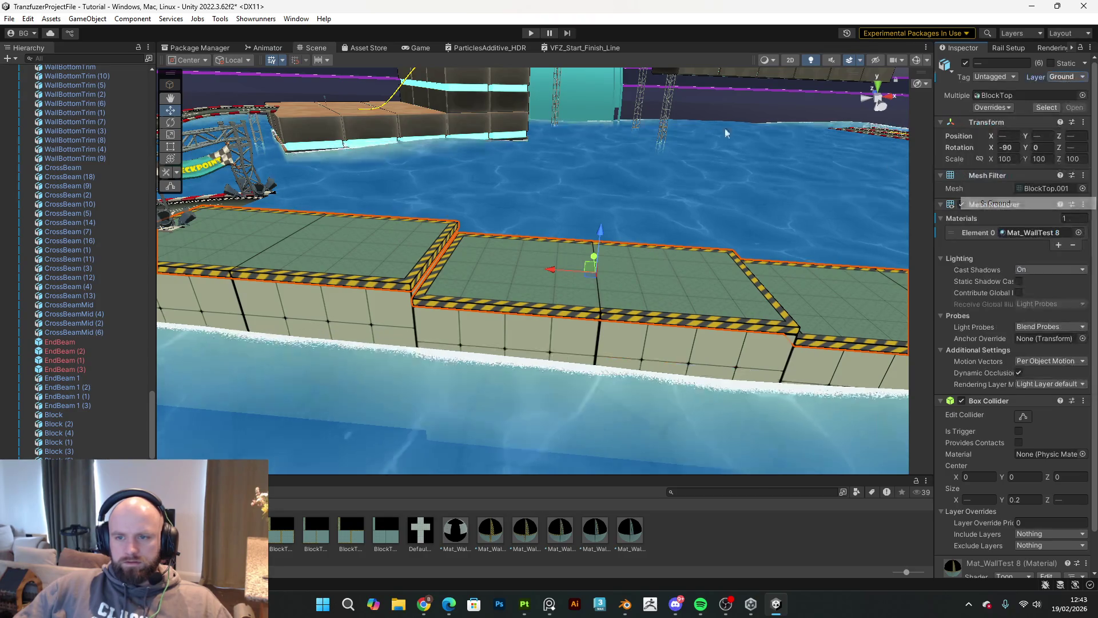
left_click(531, 33)
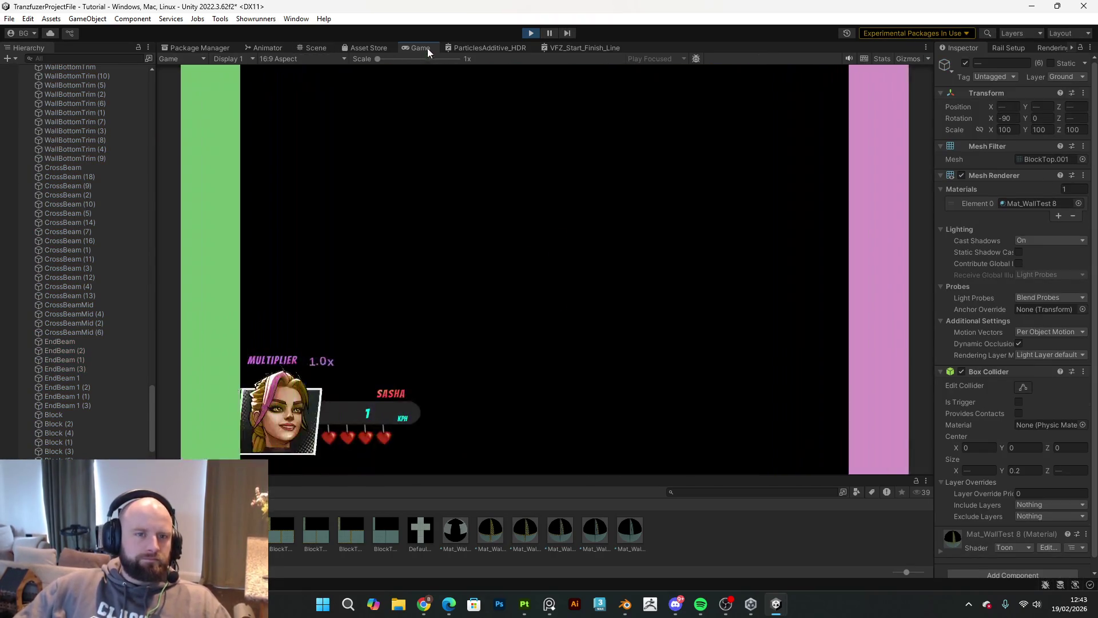
double_click(428, 48)
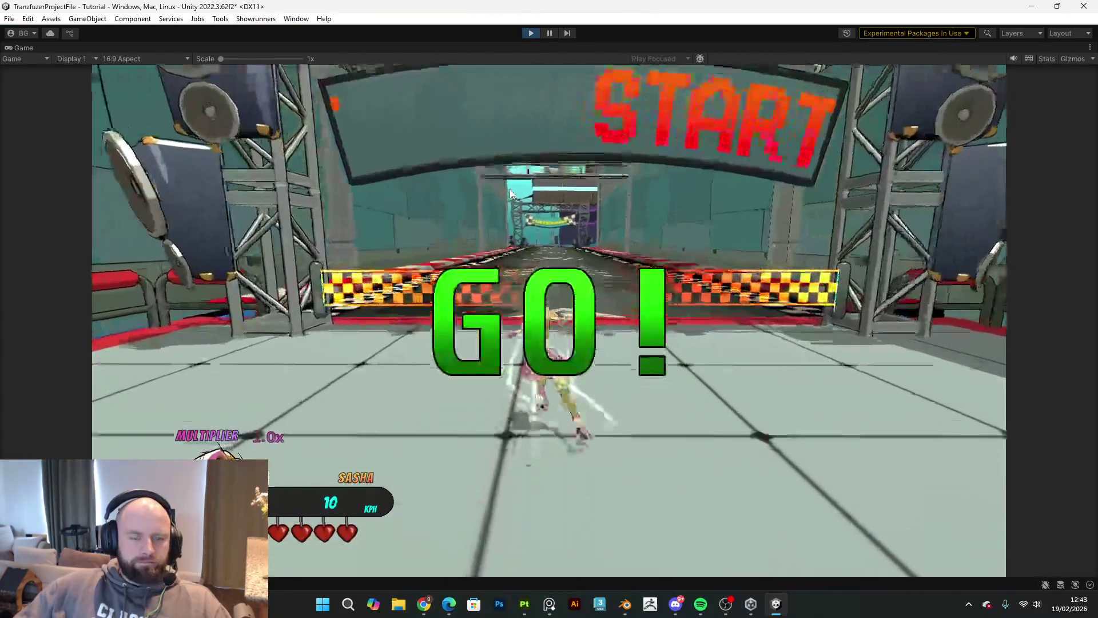
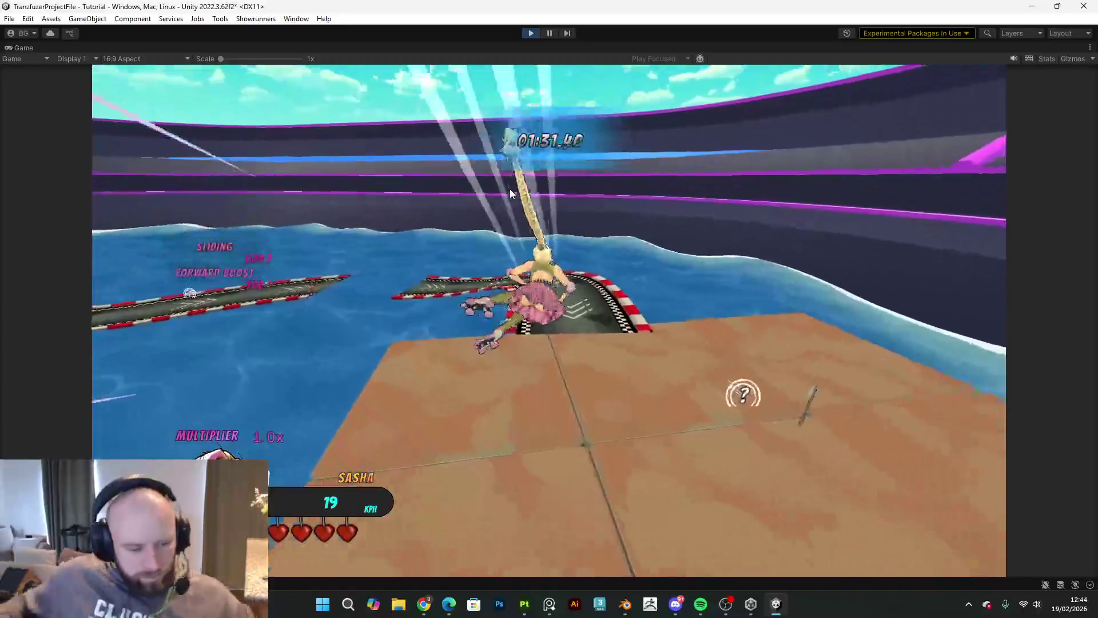
Step: Pause the running skating level and exit Play mode back to the scene editor
key("Escape")
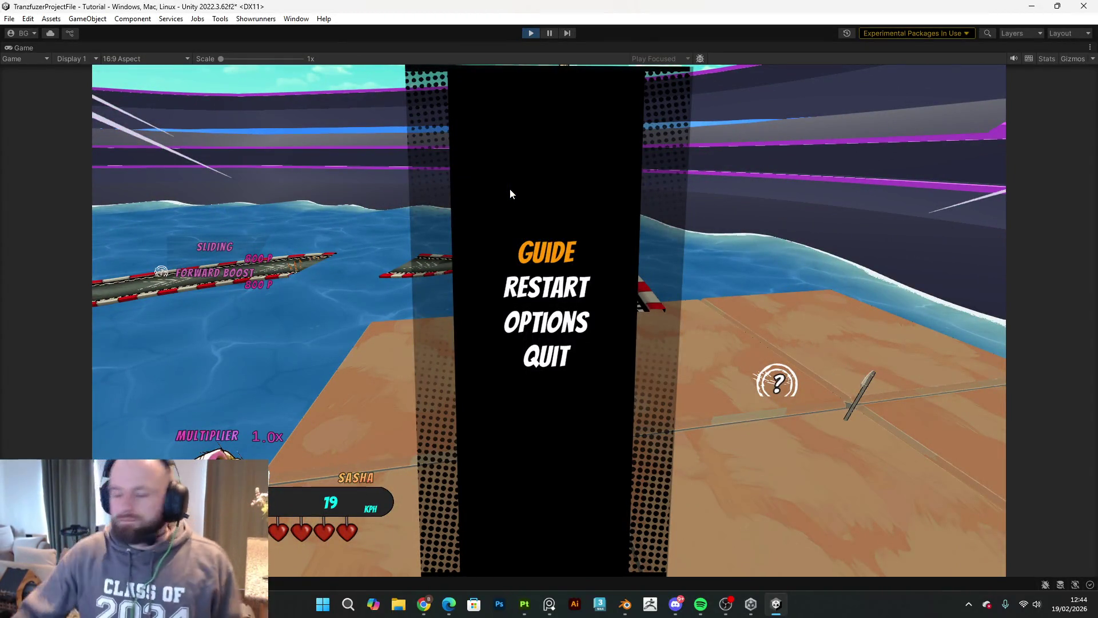
left_click(530, 33)
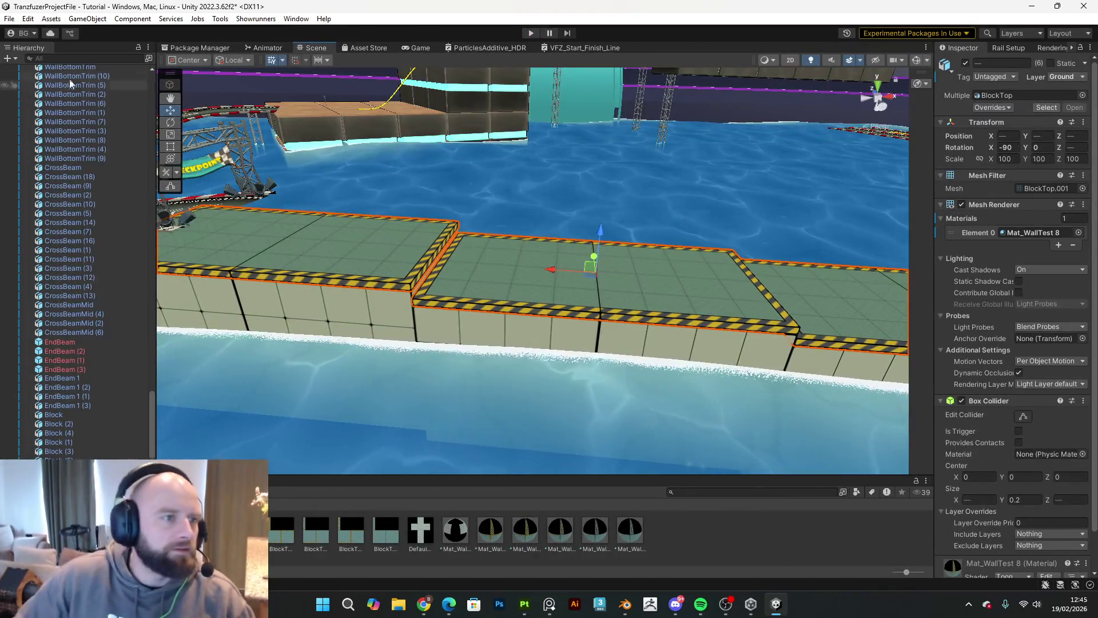
Step: Delete the four EndBeam pieces, EndBeam through EndBeam (3), from the Hierarchy
left_click(88, 343)
left_click(87, 369, "shift")
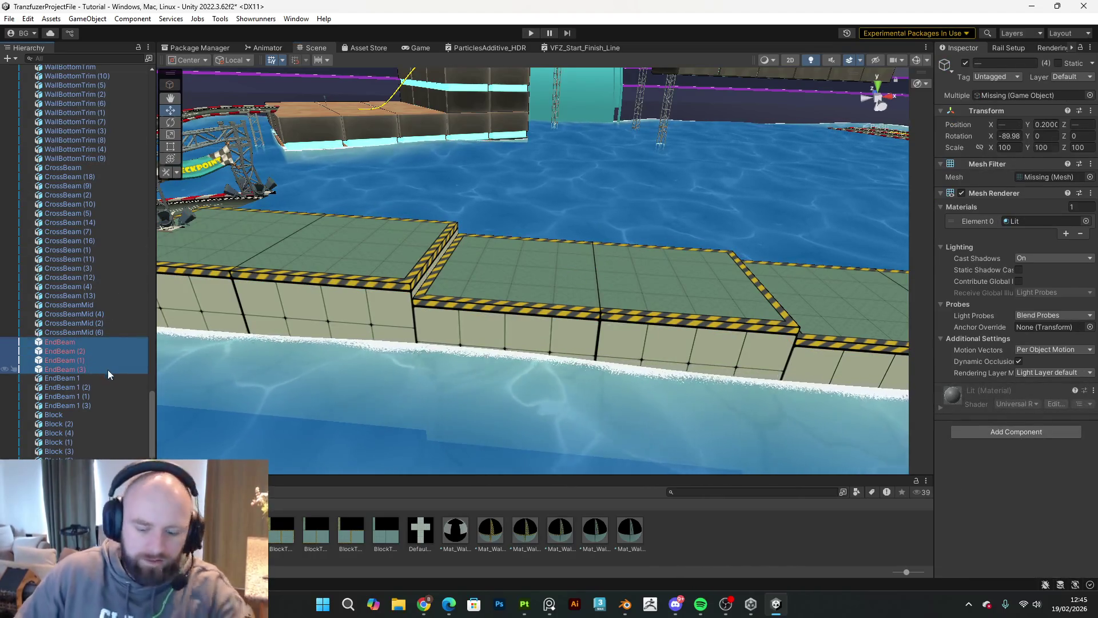
key("Delete")
Step: Save the scene with File > Save, then orbit the Scene view to a new angle
left_click(9, 18)
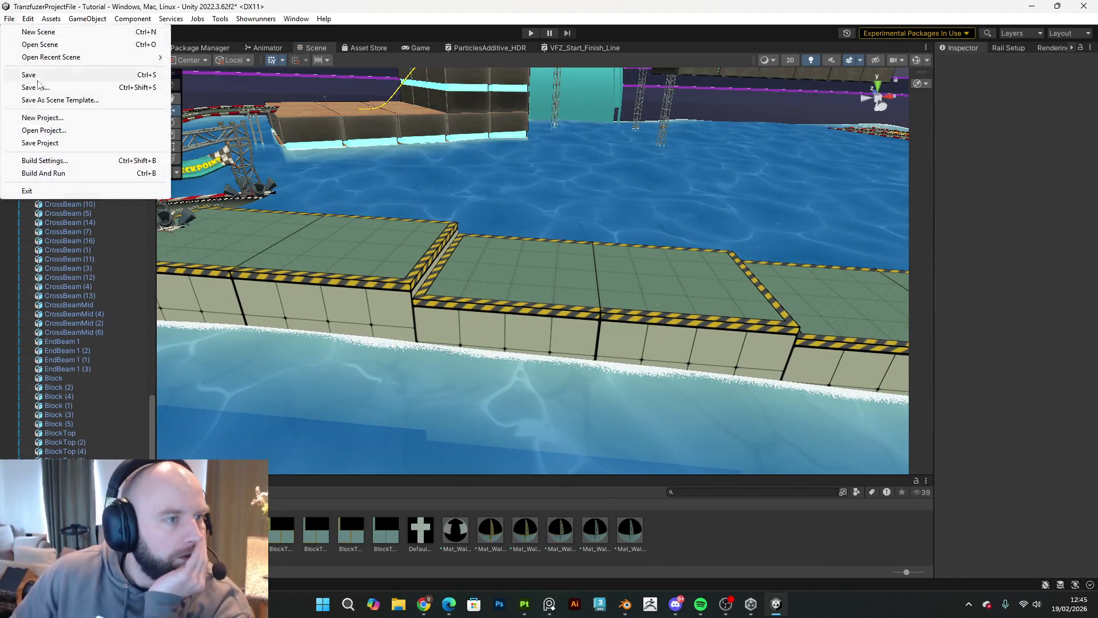
left_click(29, 75)
left_click(704, 604)
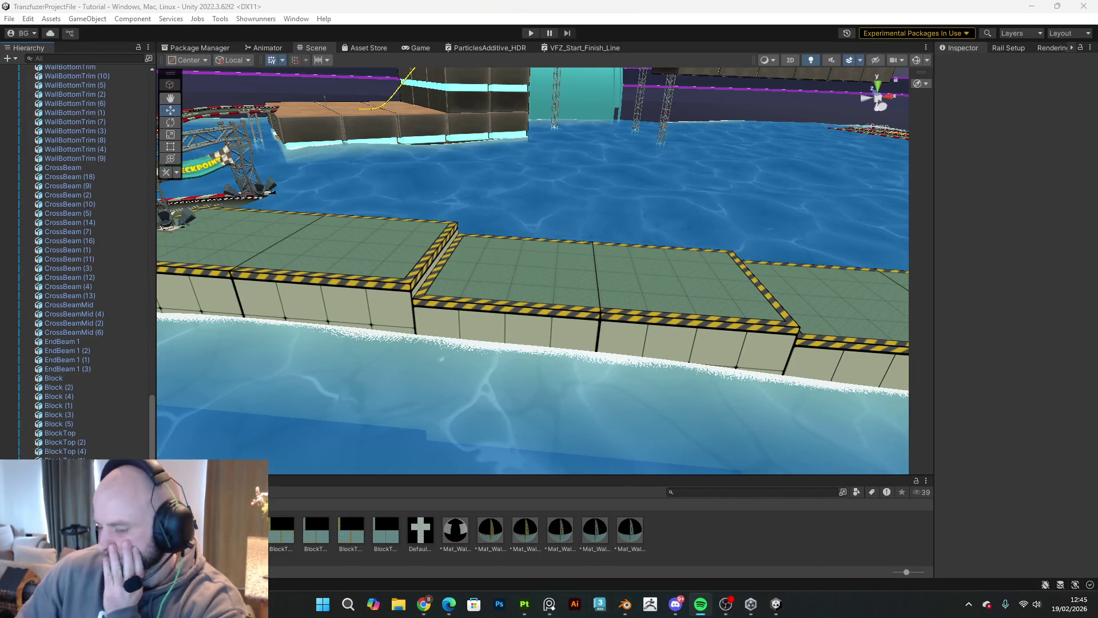
key("alt+Tab")
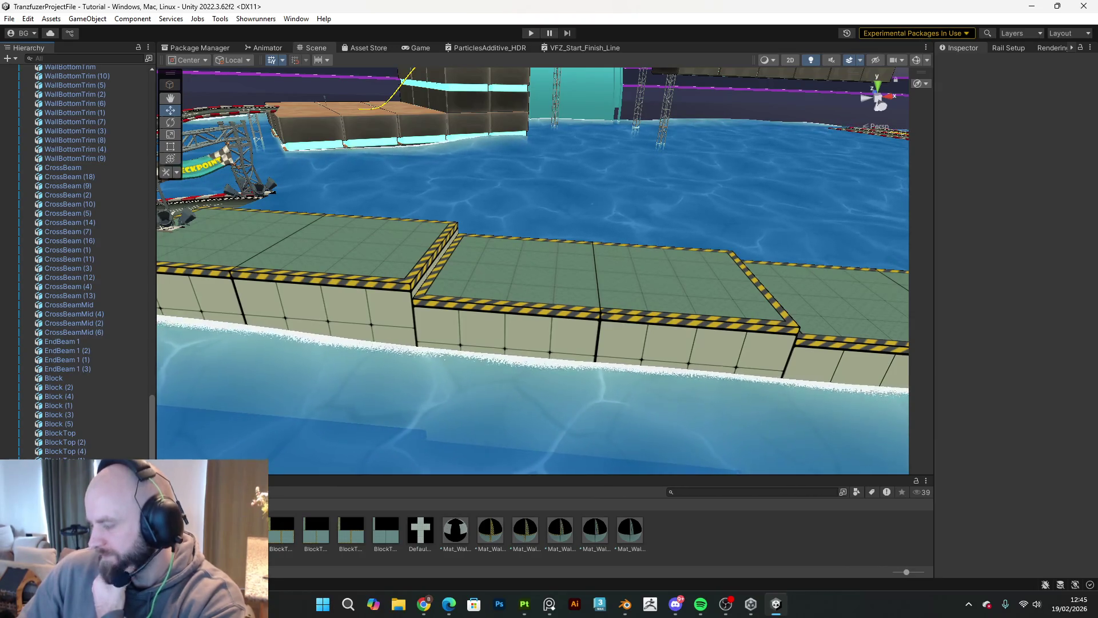
mouse_move(757, 410)
left_mouse_down()
mouse_move(515, 320)
mouse_move(399, 261)
mouse_move(363, 252)
mouse_move(361, 270)
mouse_move(450, 286)
mouse_move(591, 247)
left_mouse_up()
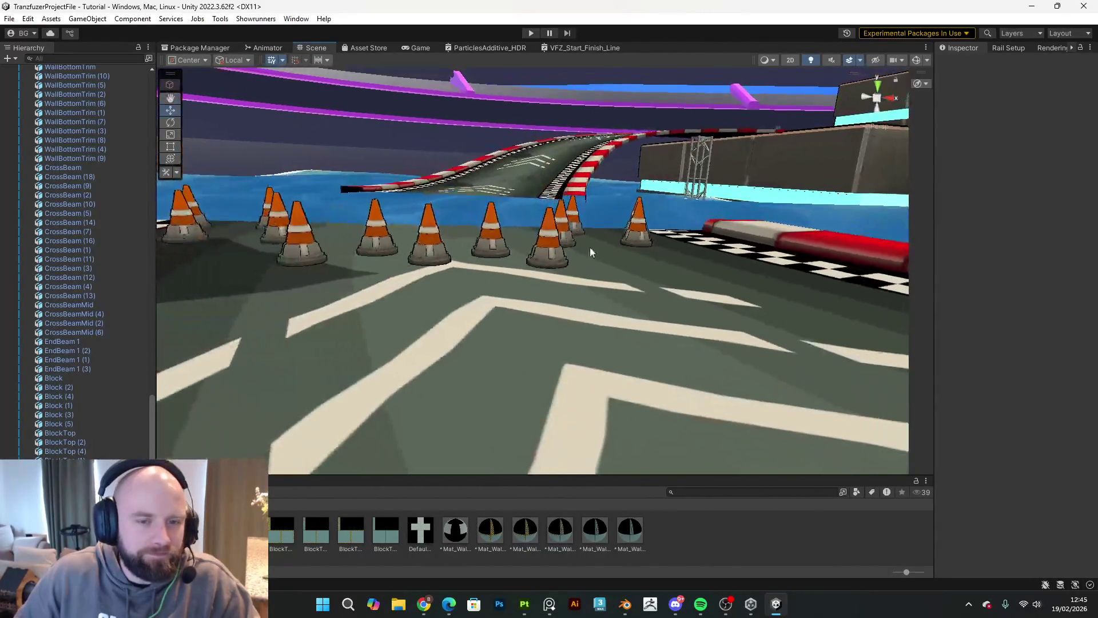
Step: Select all the Prf_Cone_low_1 traffic cones in the Hierarchy and delete them
left_click(549, 252)
scroll(94, 348, "up", 5)
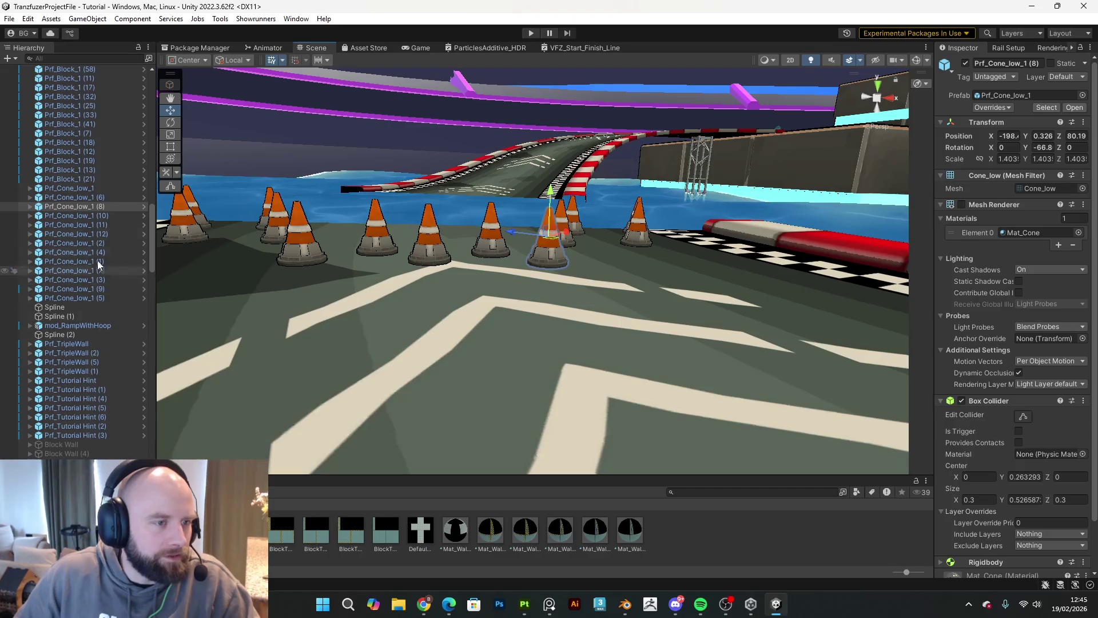
left_click(91, 188)
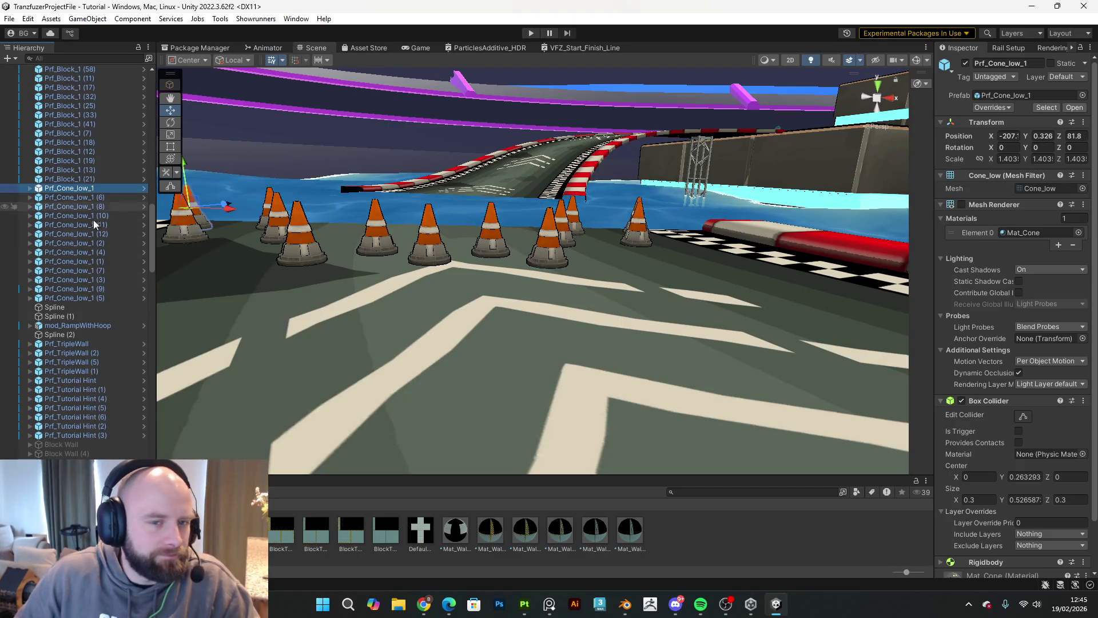
left_click(95, 298, "shift")
key("f")
key("Delete")
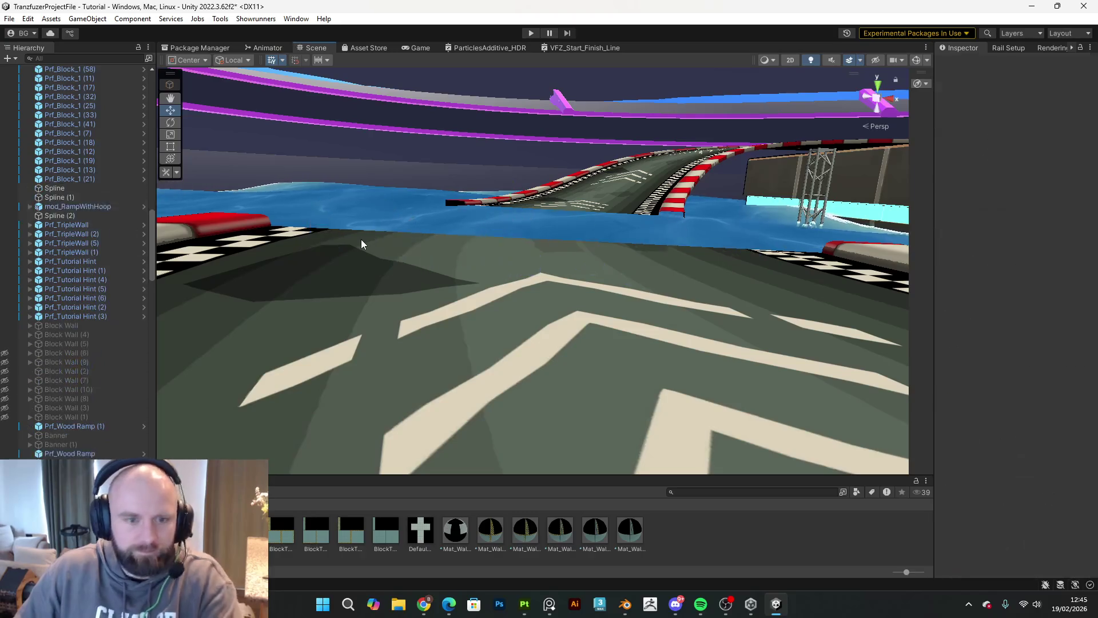
Step: Fly the camera along the track to inspect the curved road and water
key("w")
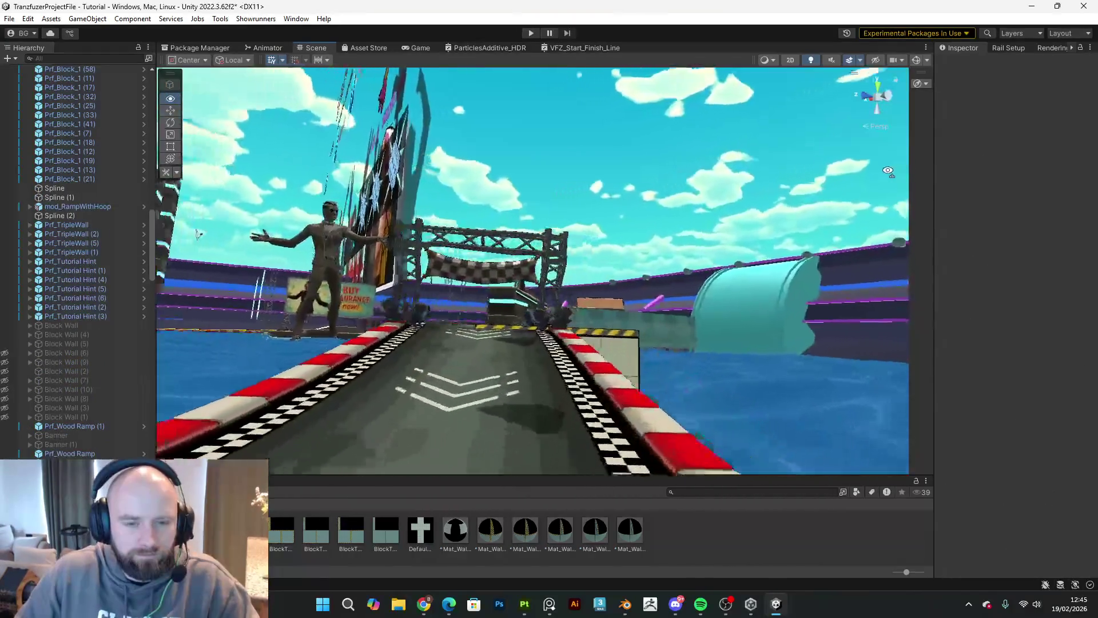
key("s")
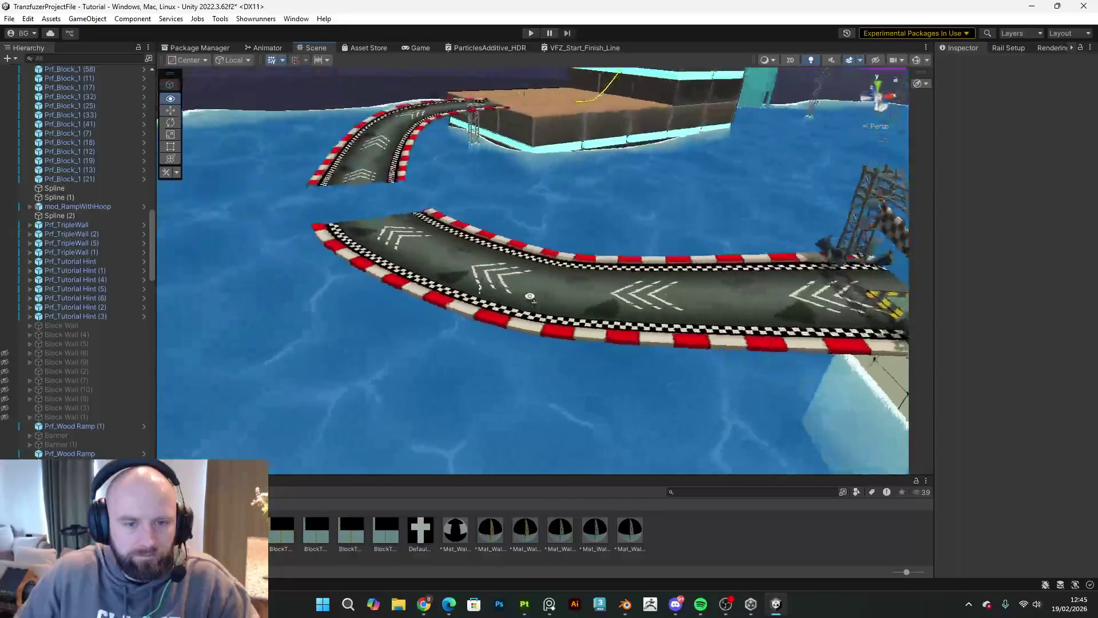
key("a")
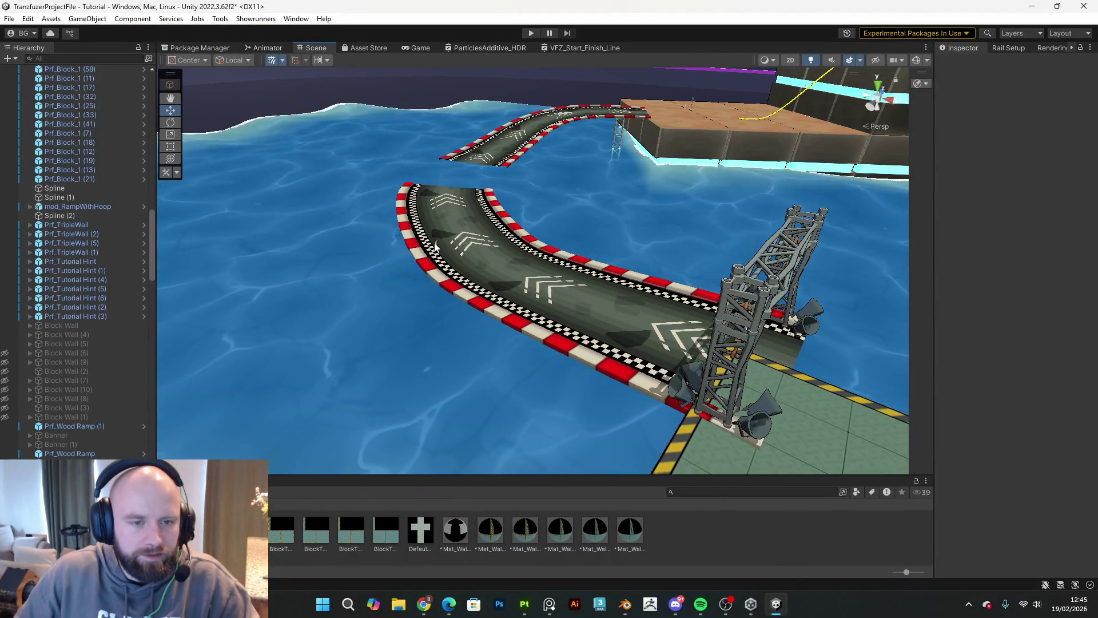
left_click(438, 247)
left_click(415, 252)
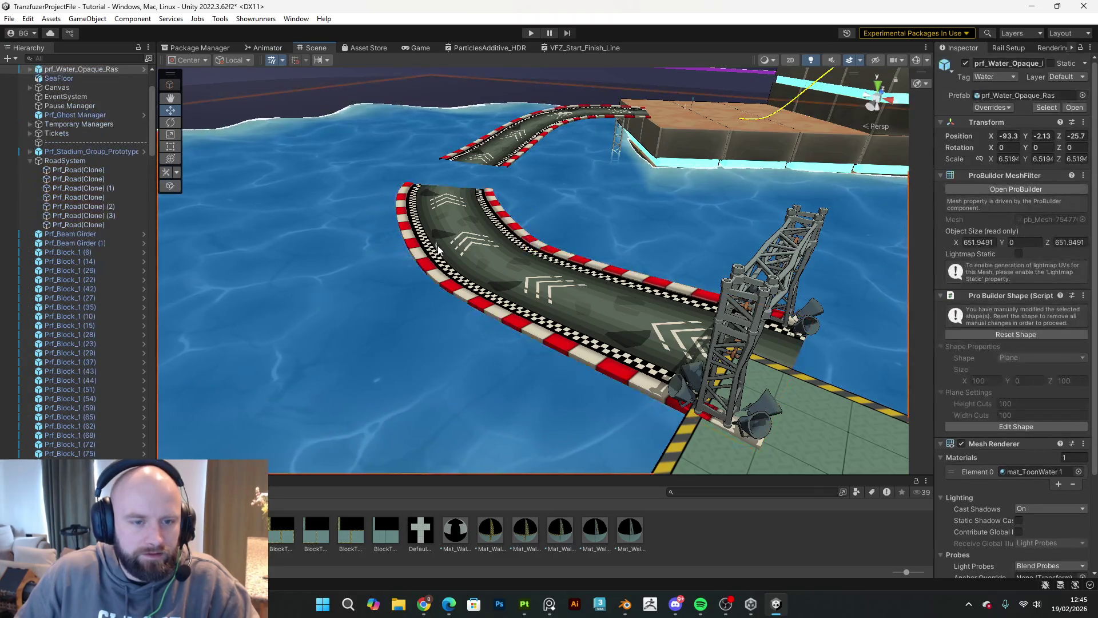
key("a")
key("a")
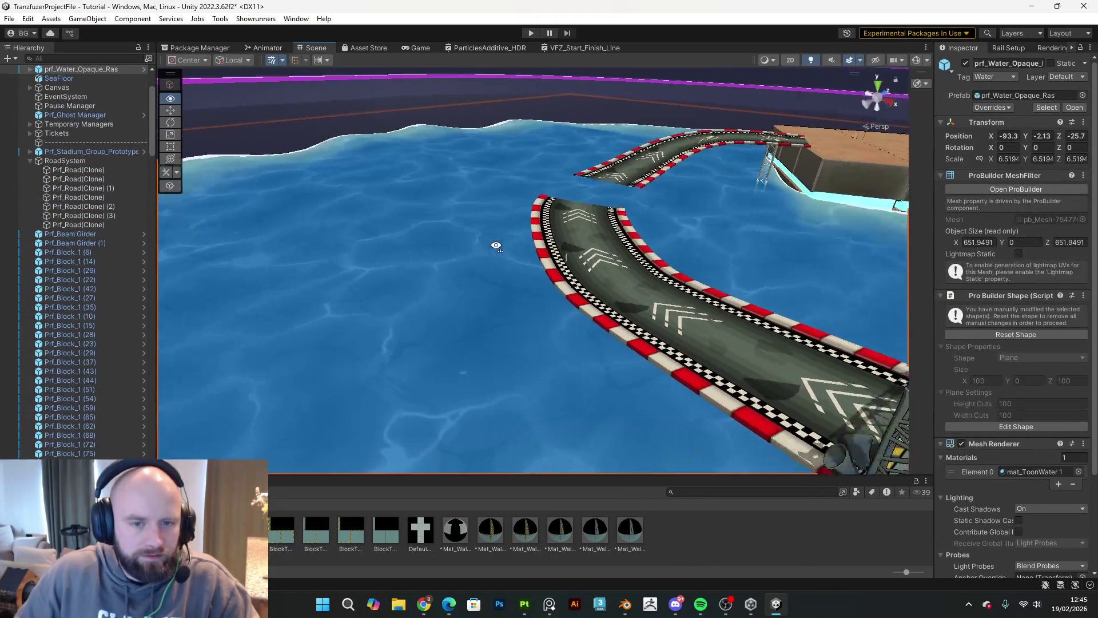
key("a")
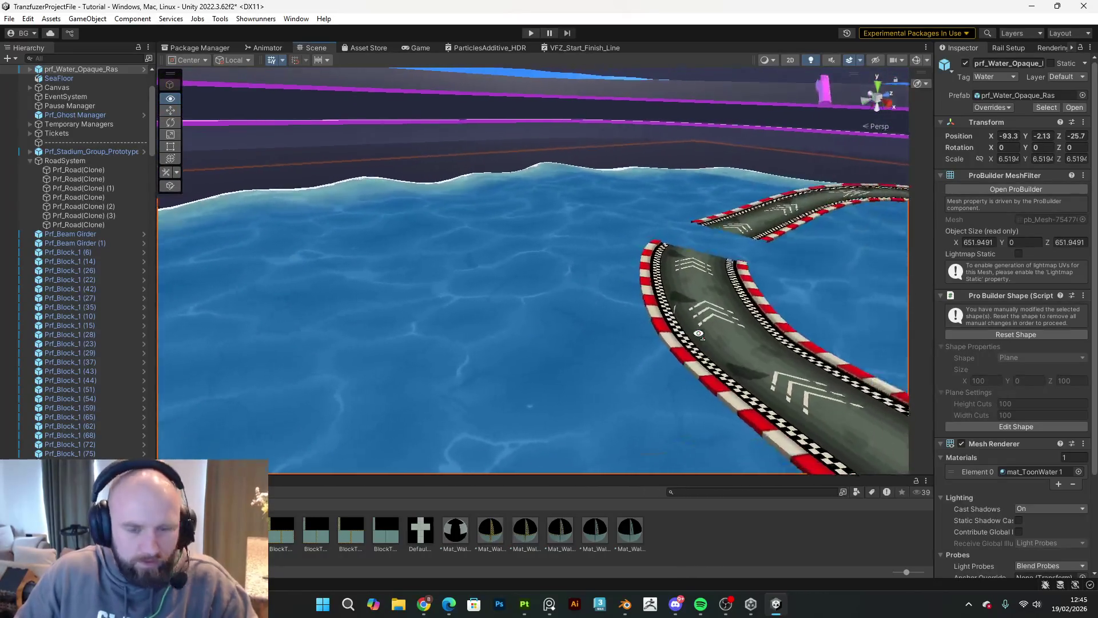
key("w")
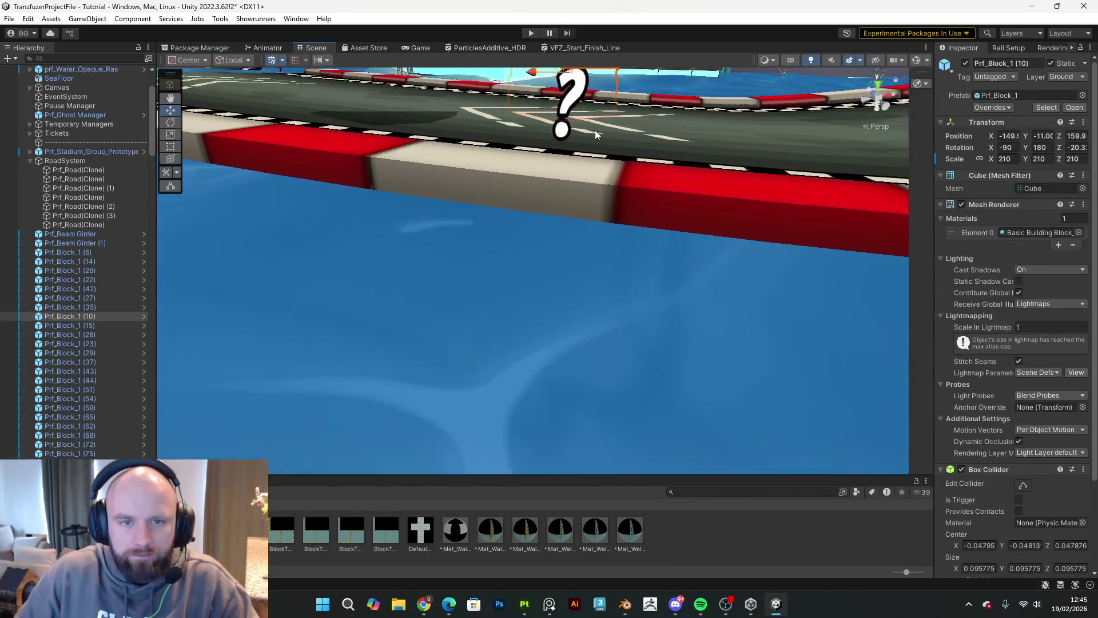
Step: Inspect the road piece and stadium blocks, then orbit out to a wide stadium view
left_click(579, 120)
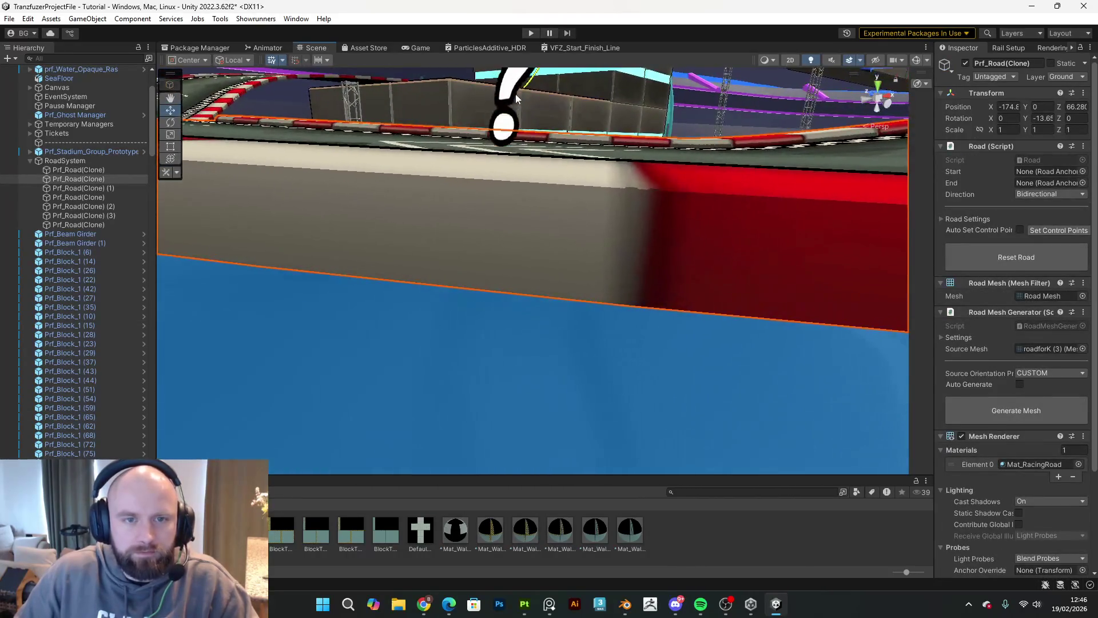
left_click(451, 112)
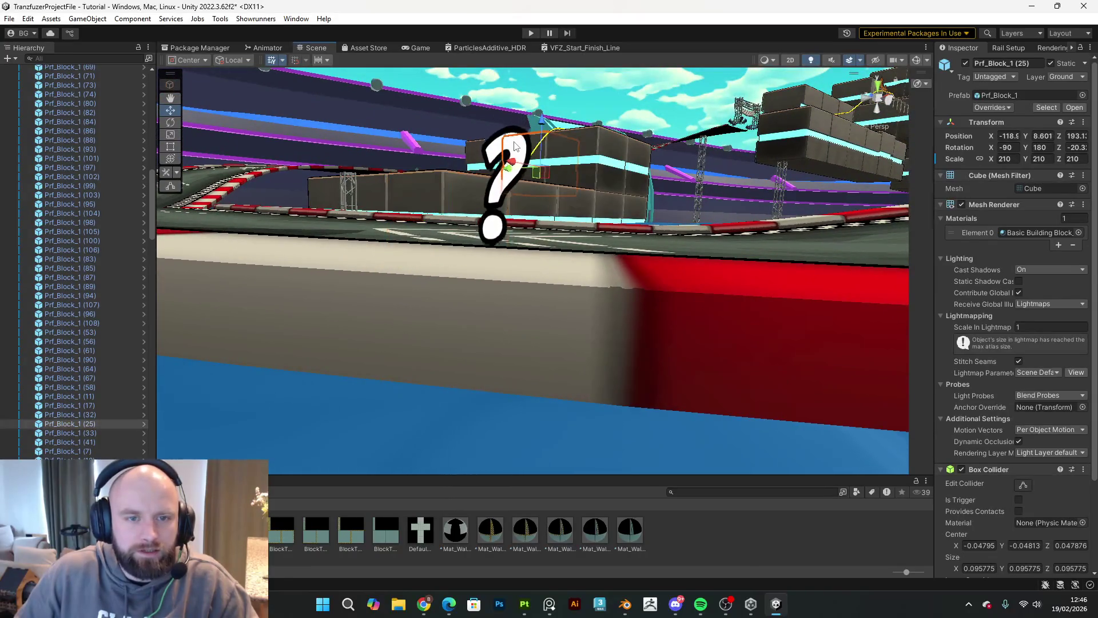
left_click(695, 194)
left_click_drag(694, 195, 607, 210)
left_click(611, 177)
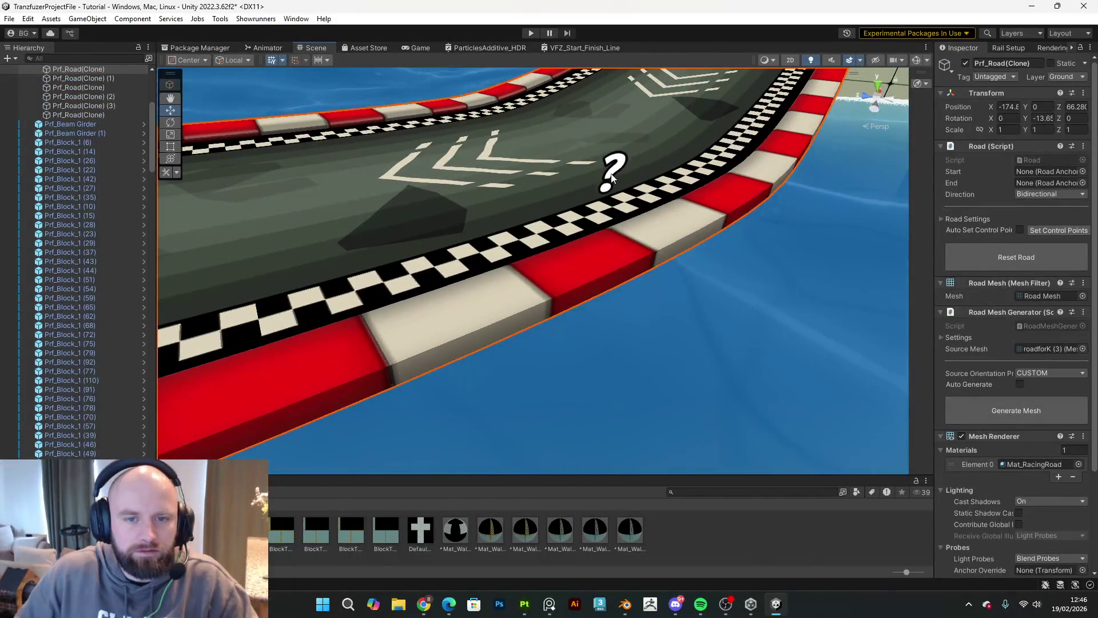
scroll(611, 177, "down", 2)
left_click_drag(612, 174, 778, 99)
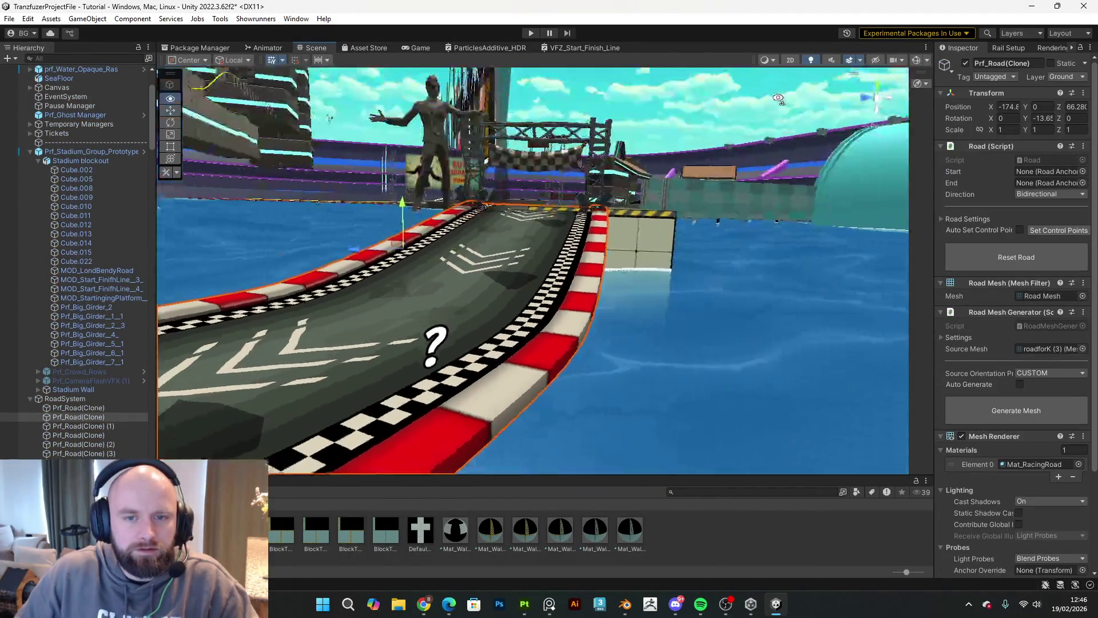
Step: Frame the road and girder, move them across the water, and rotate them slightly
left_click(581, 150, "shift")
key("f")
left_click_drag(581, 150, 581, 309)
mouse_move(32, 403)
left_mouse_down()
mouse_move(1087, 429)
mouse_move(1072, 446)
mouse_move(7, 407)
mouse_move(244, 258)
left_mouse_up()
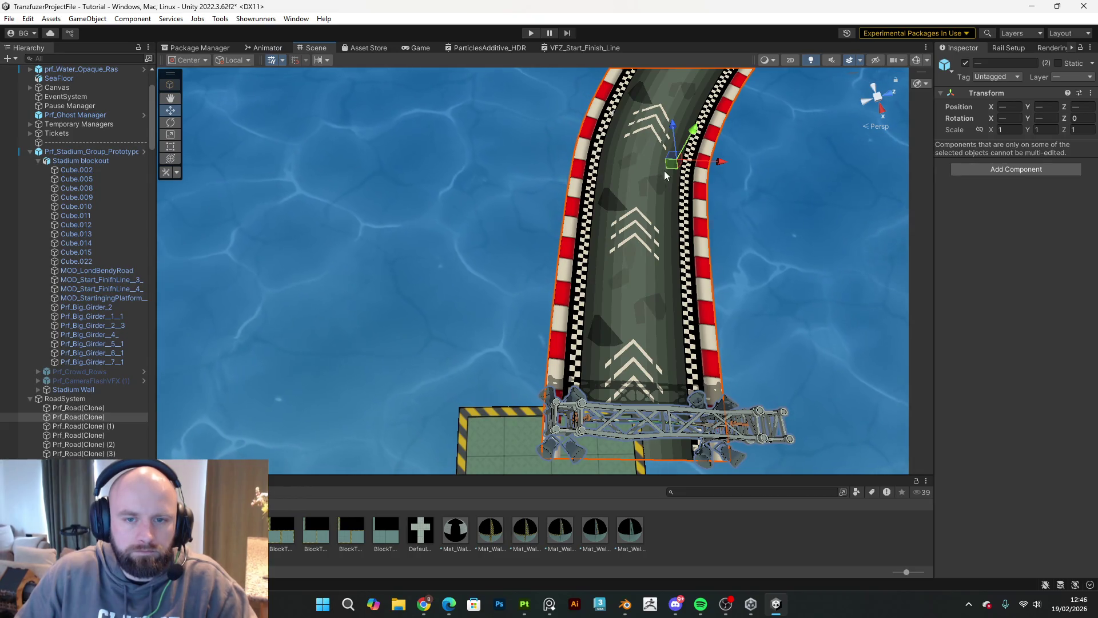
mouse_move(668, 174)
left_mouse_down()
mouse_move(651, 155)
mouse_move(598, 139)
mouse_move(618, 166)
mouse_move(627, 130)
mouse_move(593, 101)
left_mouse_up()
key("e")
key("w")
mouse_move(628, 197)
left_mouse_down("alt")
mouse_move(546, 253)
mouse_move(571, 171)
mouse_move(600, 178)
mouse_move(598, 133)
mouse_move(385, 276)
mouse_move(435, 243)
mouse_move(703, 160)
mouse_move(836, 50)
mouse_move(812, 40)
mouse_move(724, 43)
mouse_move(658, 66)
mouse_move(621, 142)
left_mouse_up("alt")
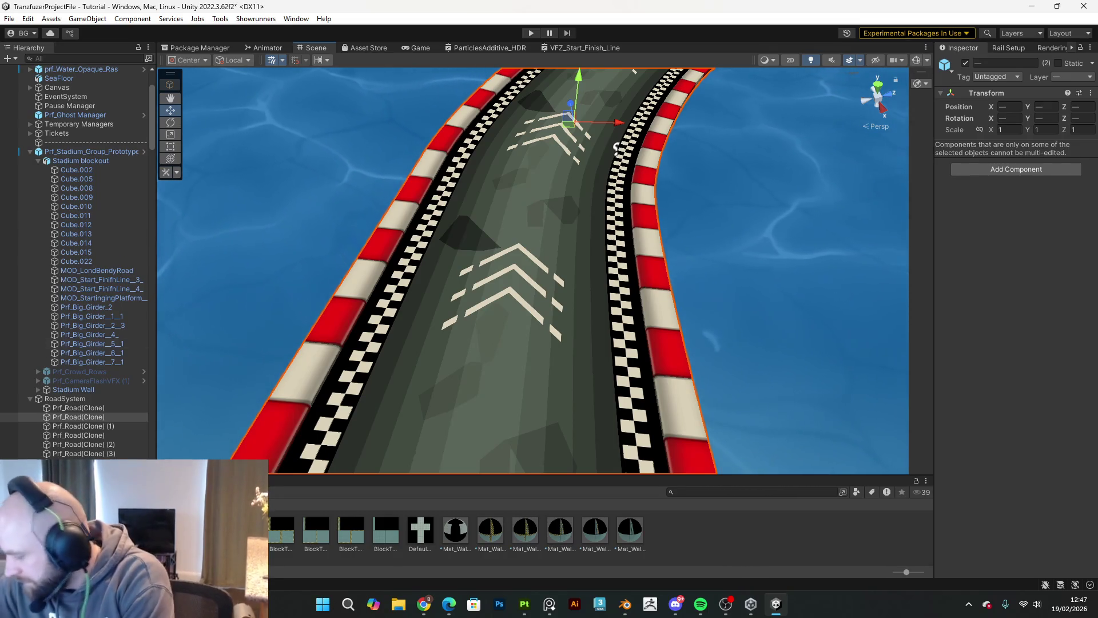
key("alt+Tab")
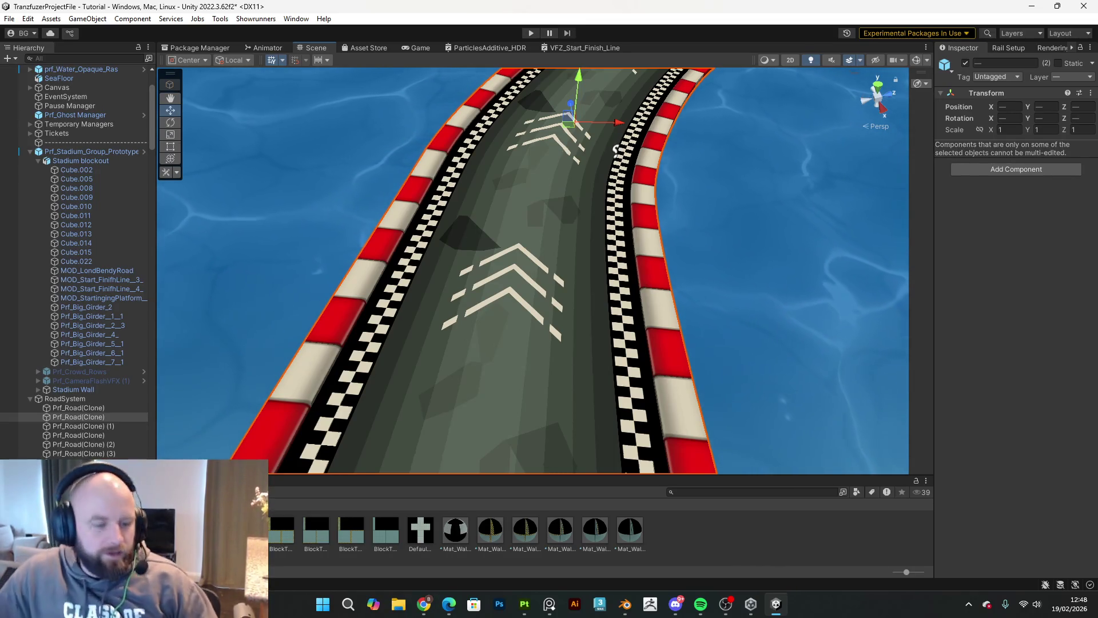
Step: Review the track layout around the statue and save the scene
mouse_move(801, 372)
left_mouse_down()
mouse_move(828, 182)
mouse_move(767, 238)
mouse_move(435, 258)
mouse_move(349, 295)
left_mouse_up()
mouse_move(502, 333)
left_mouse_down()
mouse_move(439, 287)
mouse_move(524, 327)
left_mouse_up()
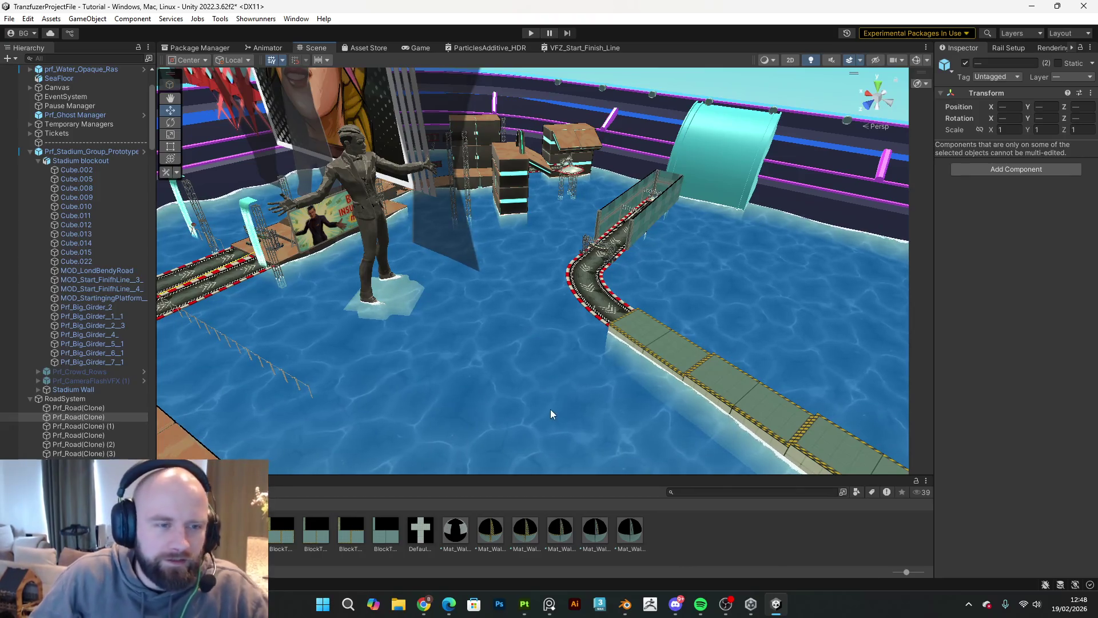
left_click_drag(600, 371, 630, 370)
mouse_move(544, 362)
left_mouse_down()
mouse_move(449, 366)
mouse_move(740, 349)
mouse_move(474, 325)
left_mouse_up()
left_click(9, 18)
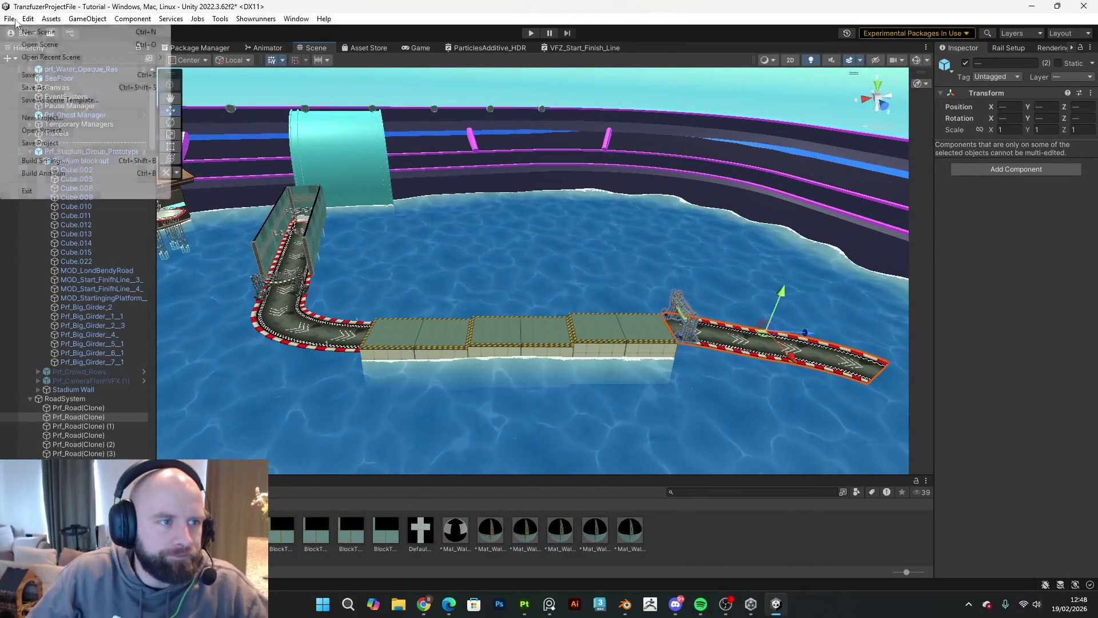
left_click(35, 76)
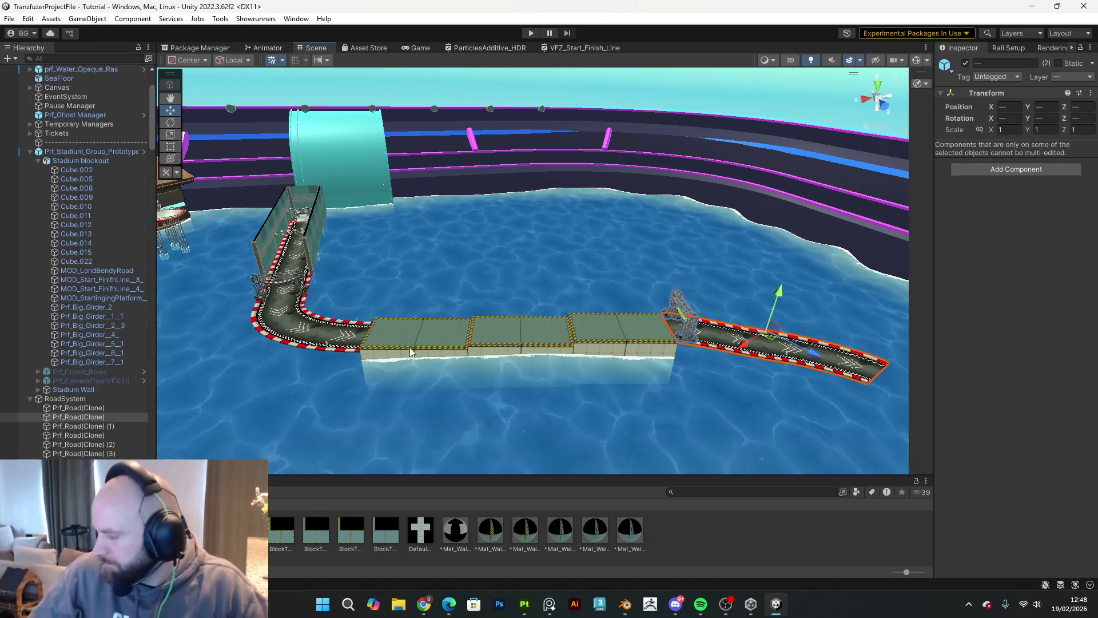
Step: Bring the view around to the brown block platform
mouse_move(431, 289)
left_mouse_down()
mouse_move(639, 334)
mouse_move(544, 266)
left_mouse_up()
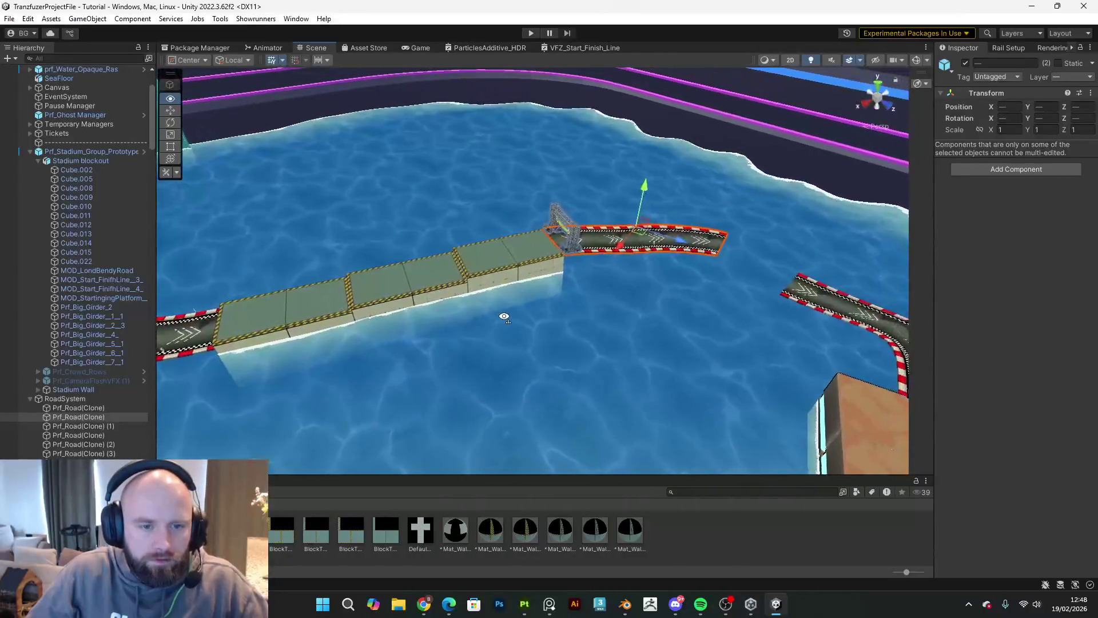
left_click(536, 257)
left_click_drag(414, 321, 300, 331)
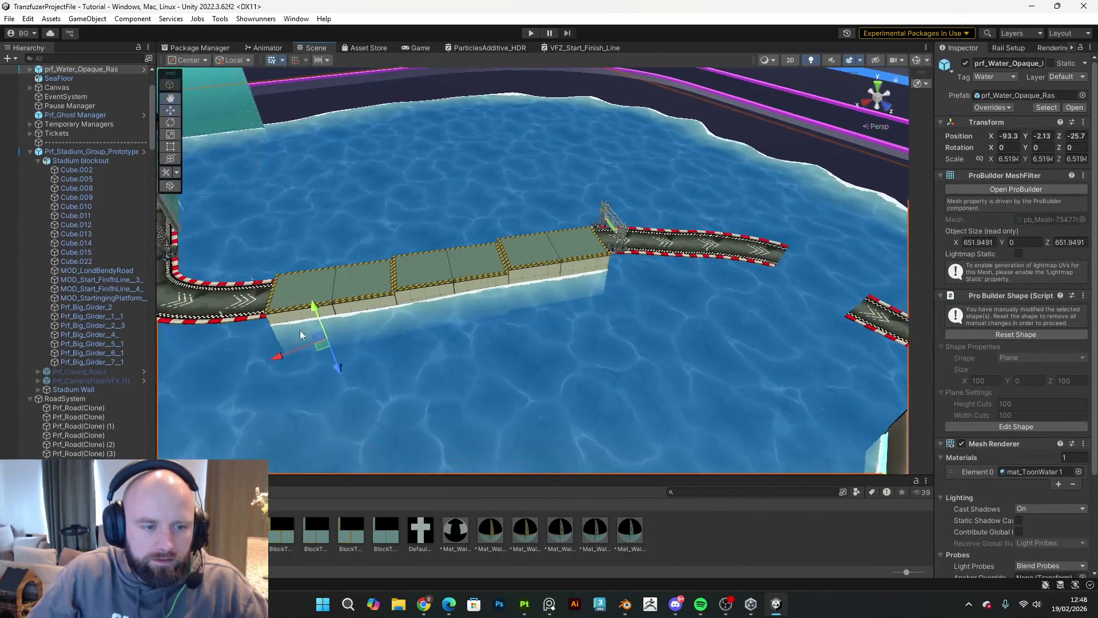
Step: Duplicate the platform's end block top and move the copy out into the water
left_click(298, 317)
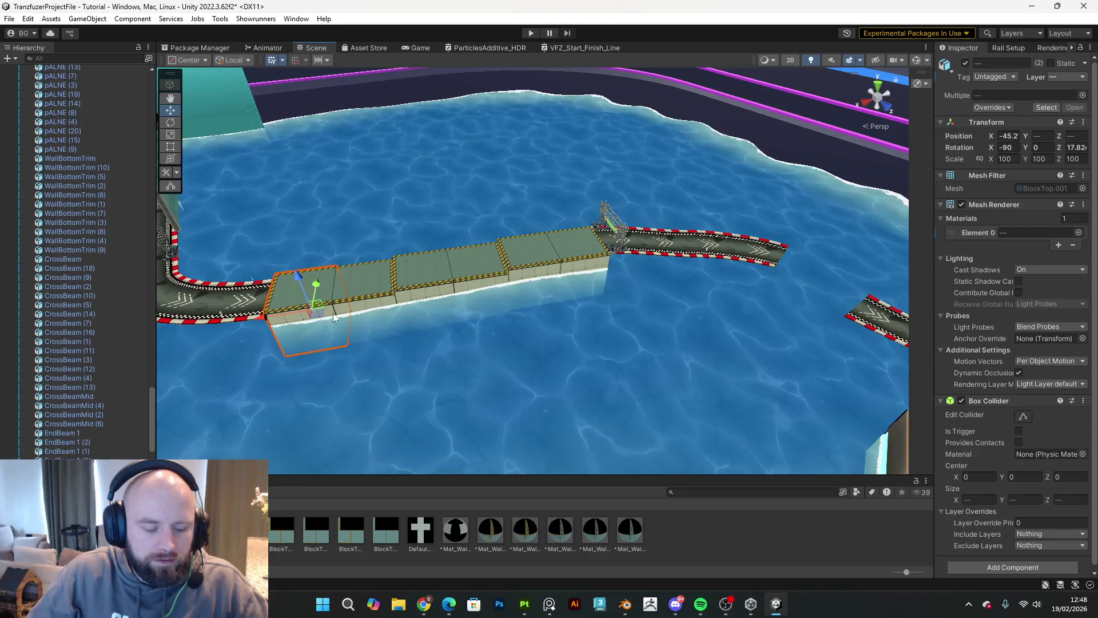
key("ctrl+d")
mouse_move(325, 317)
left_mouse_down()
mouse_move(768, 403)
mouse_move(942, 410)
mouse_move(802, 354)
mouse_move(931, 333)
mouse_move(966, 315)
mouse_move(924, 311)
mouse_move(949, 304)
mouse_move(214, 398)
mouse_move(336, 405)
mouse_move(400, 485)
mouse_move(437, 375)
mouse_move(567, 382)
mouse_move(489, 398)
left_mouse_up()
key("e")
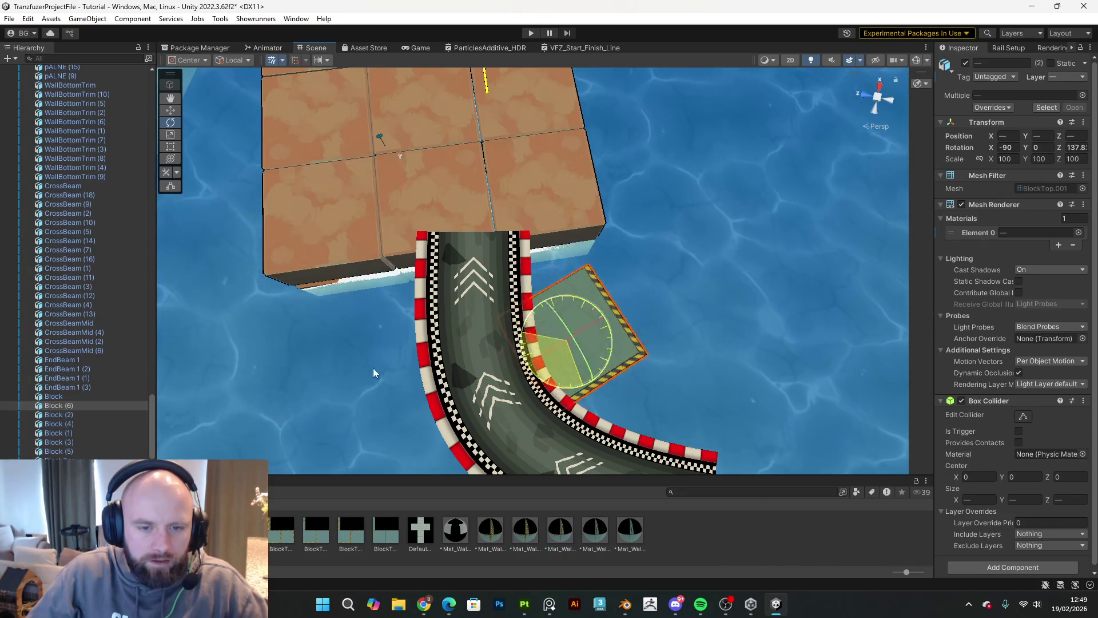
key("w")
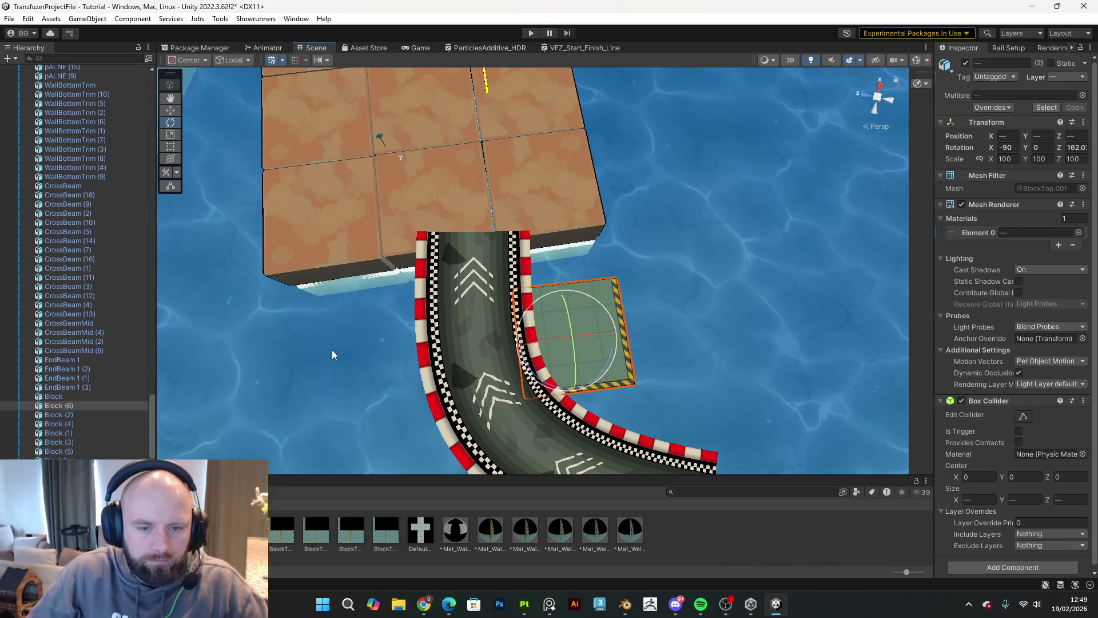
Step: Slide the green block to the curved road's end against the brown platform, then select the brown blocks
mouse_move(563, 349)
left_mouse_down()
mouse_move(441, 276)
mouse_move(455, 260)
mouse_move(443, 209)
mouse_move(440, 225)
mouse_move(466, 235)
mouse_move(262, 94)
mouse_move(790, 225)
mouse_move(527, 135)
mouse_move(454, 152)
mouse_move(616, 143)
left_mouse_up()
mouse_move(593, 245)
left_mouse_down()
mouse_move(591, 260)
mouse_move(602, 260)
left_mouse_up()
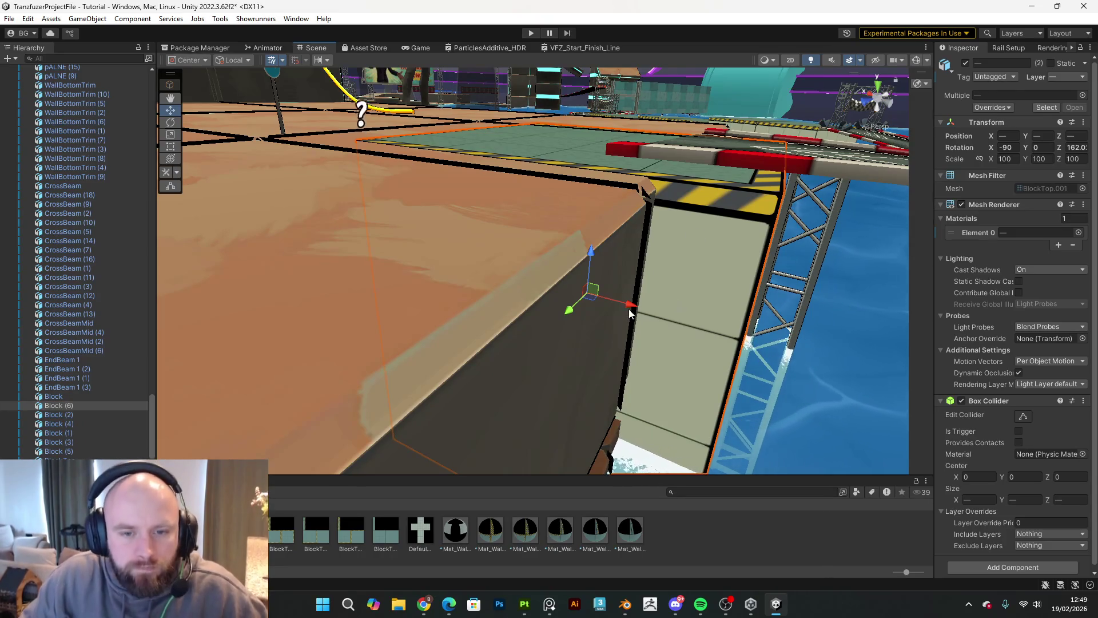
mouse_move(623, 302)
left_mouse_down()
mouse_move(564, 307)
mouse_move(487, 355)
mouse_move(618, 121)
mouse_move(638, 108)
left_mouse_up()
left_click(500, 107, "shift")
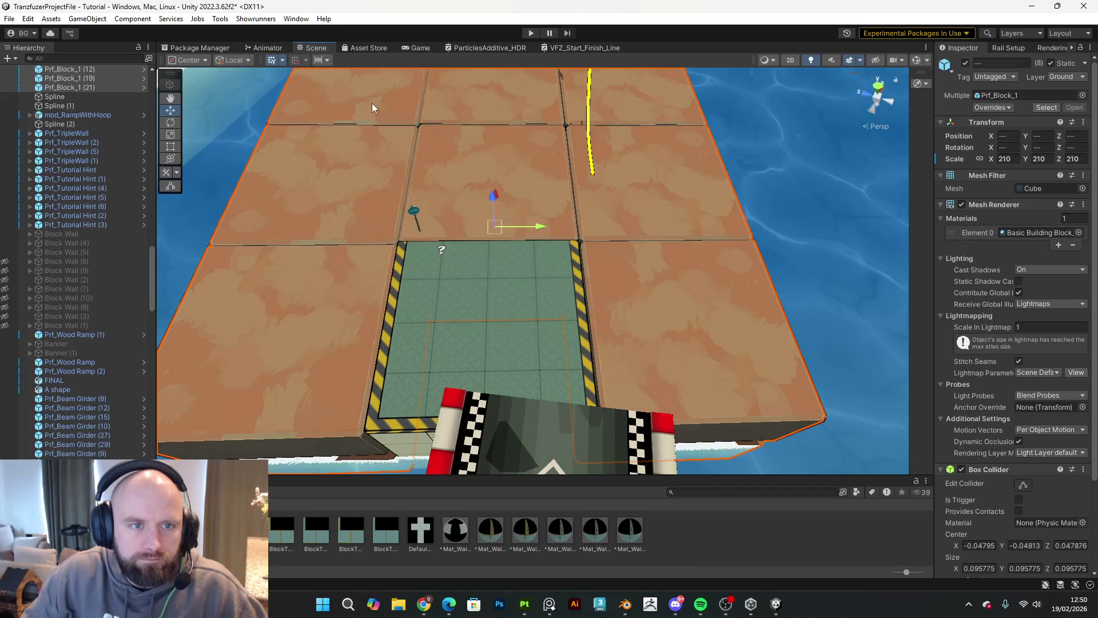
Step: Delete the brown Prf_Block_1 blocks and space three green blocks in a row along X
key("Delete")
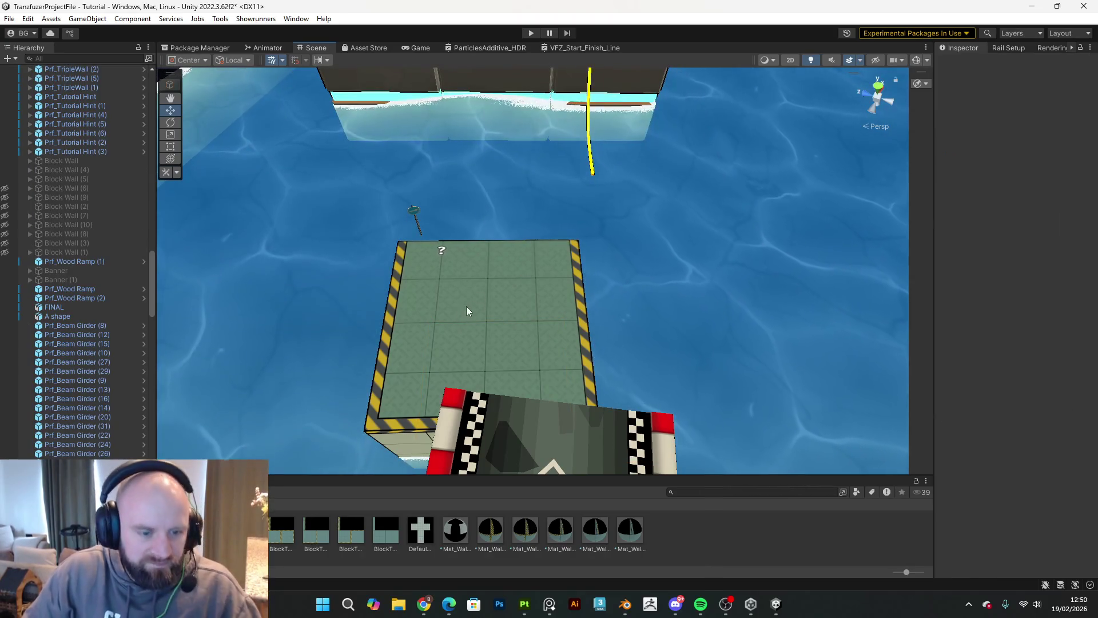
left_click(406, 435)
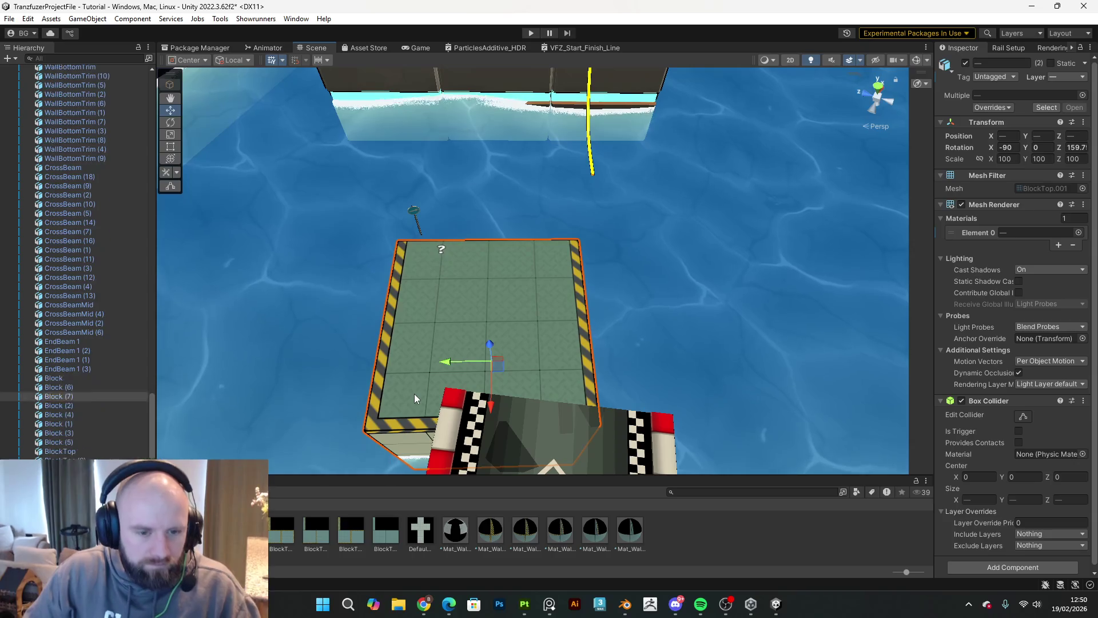
left_click_drag(462, 364, 629, 378)
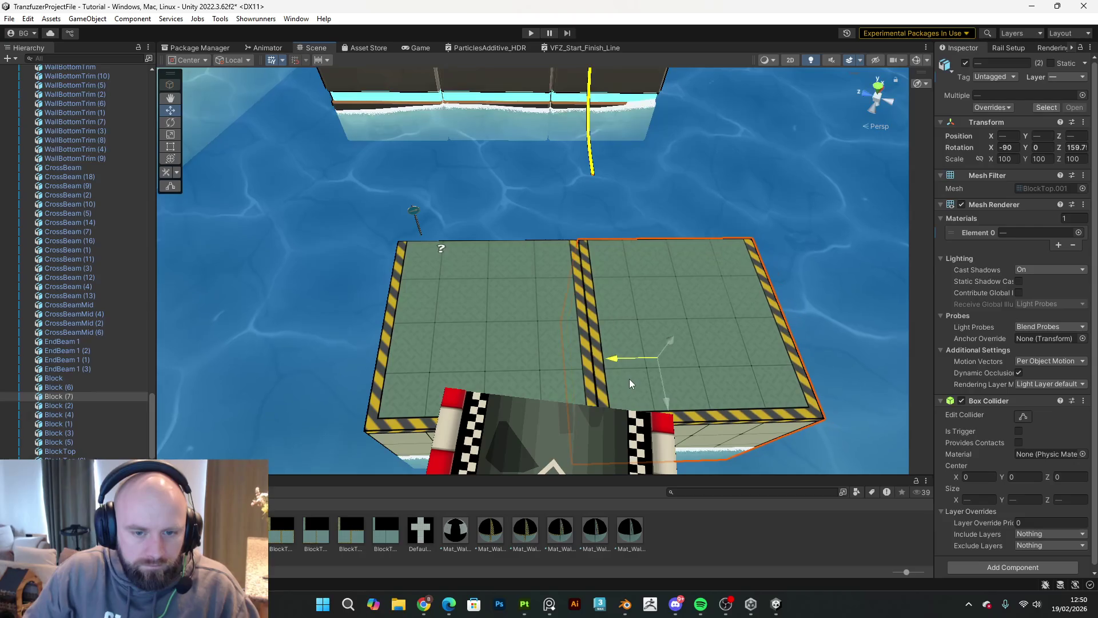
left_click(526, 356)
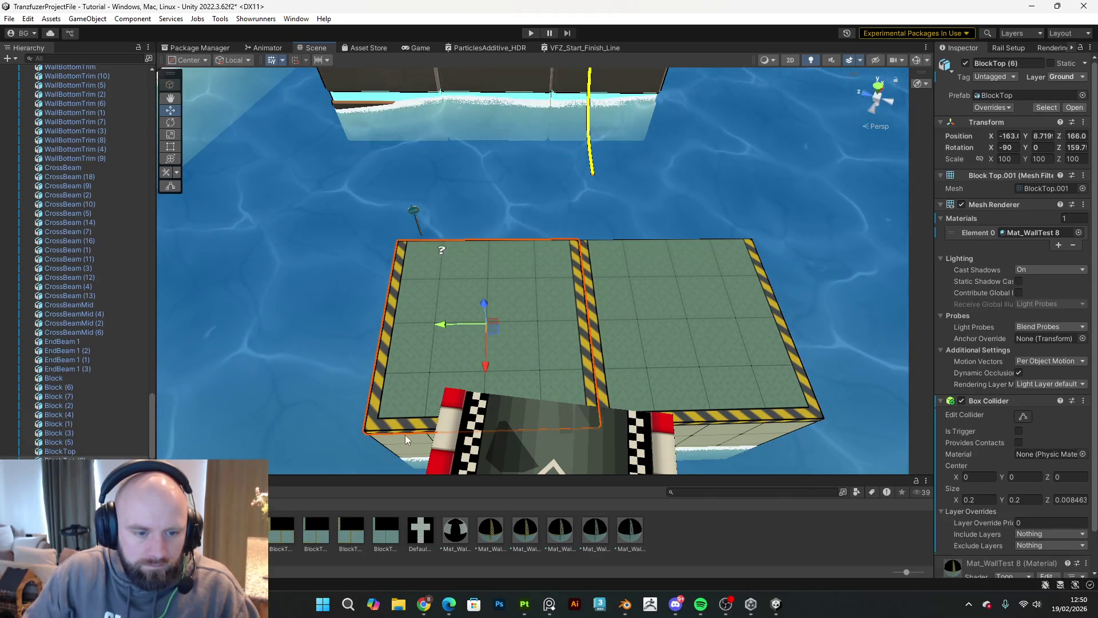
left_click_drag(451, 365, 284, 406)
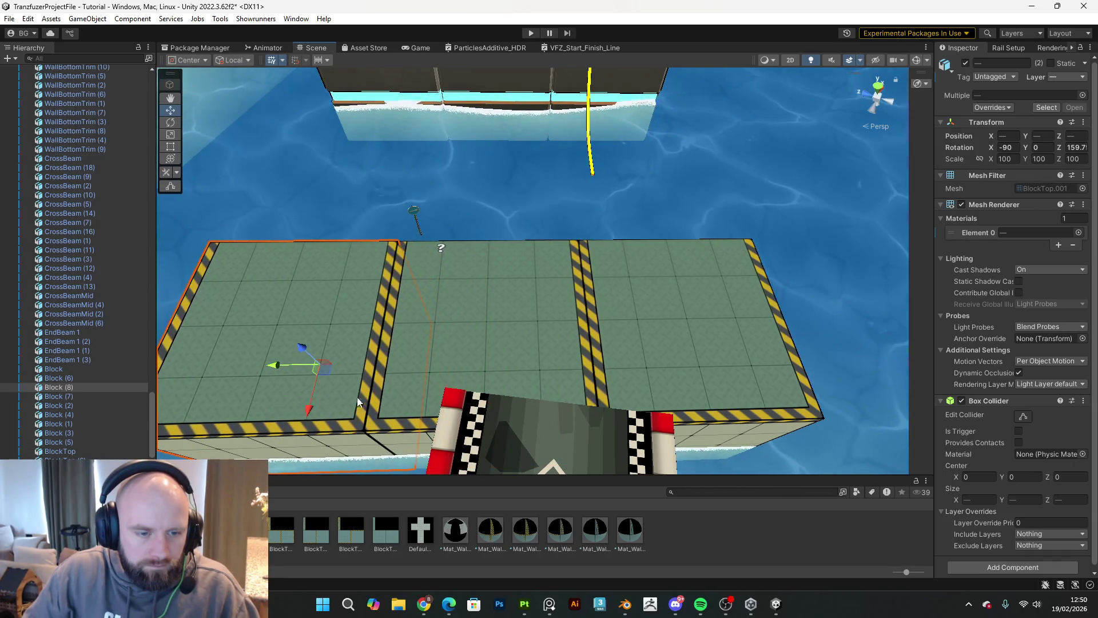
Step: Duplicate the three green blocks and drag the copies back into a second row
left_click(425, 427, "shift")
left_click(703, 417, "shift")
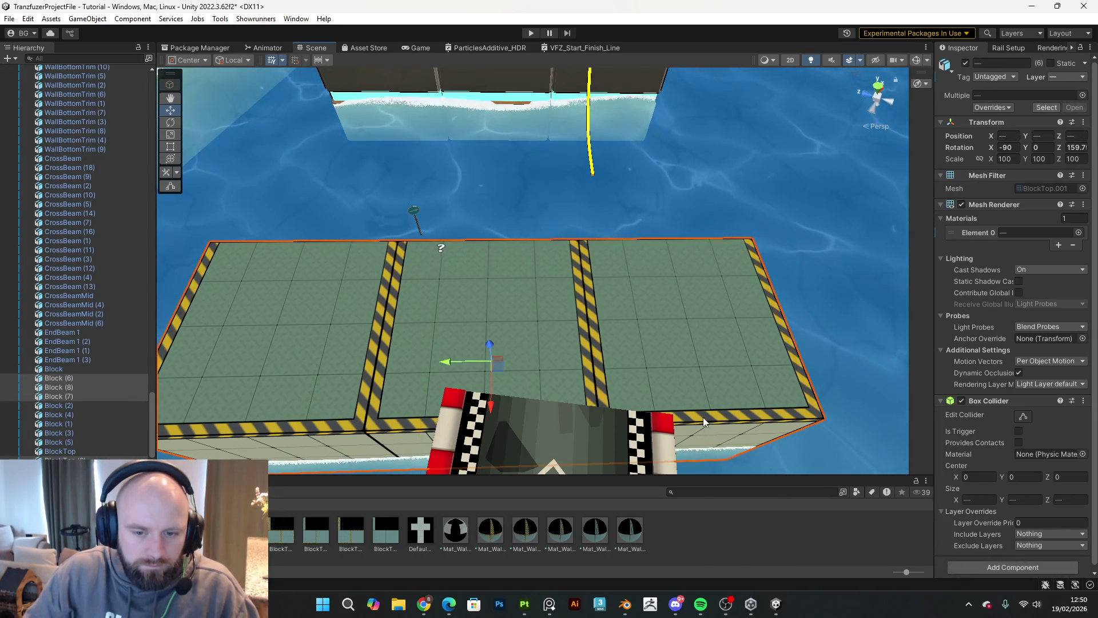
key("ctrl+d")
mouse_move(493, 395)
left_mouse_down()
mouse_move(506, 301)
mouse_move(525, 276)
mouse_move(505, 223)
mouse_move(514, 197)
mouse_move(773, 186)
mouse_move(512, 177)
mouse_move(454, 196)
mouse_move(483, 216)
mouse_move(559, 226)
mouse_move(515, 233)
mouse_move(446, 189)
mouse_move(282, 178)
mouse_move(279, 268)
left_mouse_up()
key("ctrl+d")
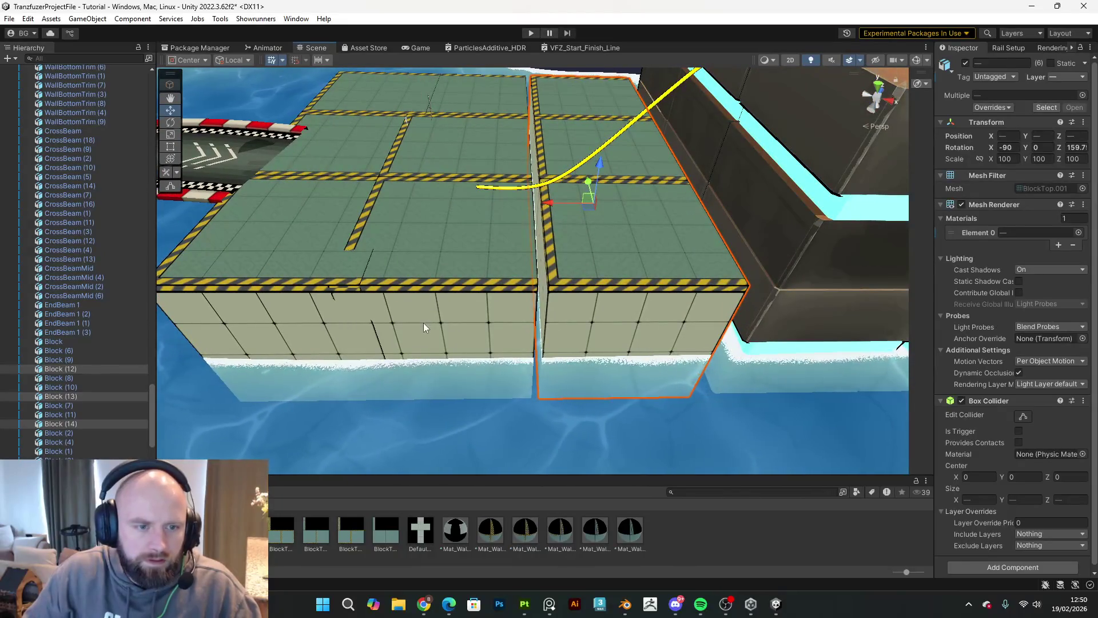
Step: Duplicate the block row and shift copies right, undoing stray copies, to complete the grid
left_click(424, 327)
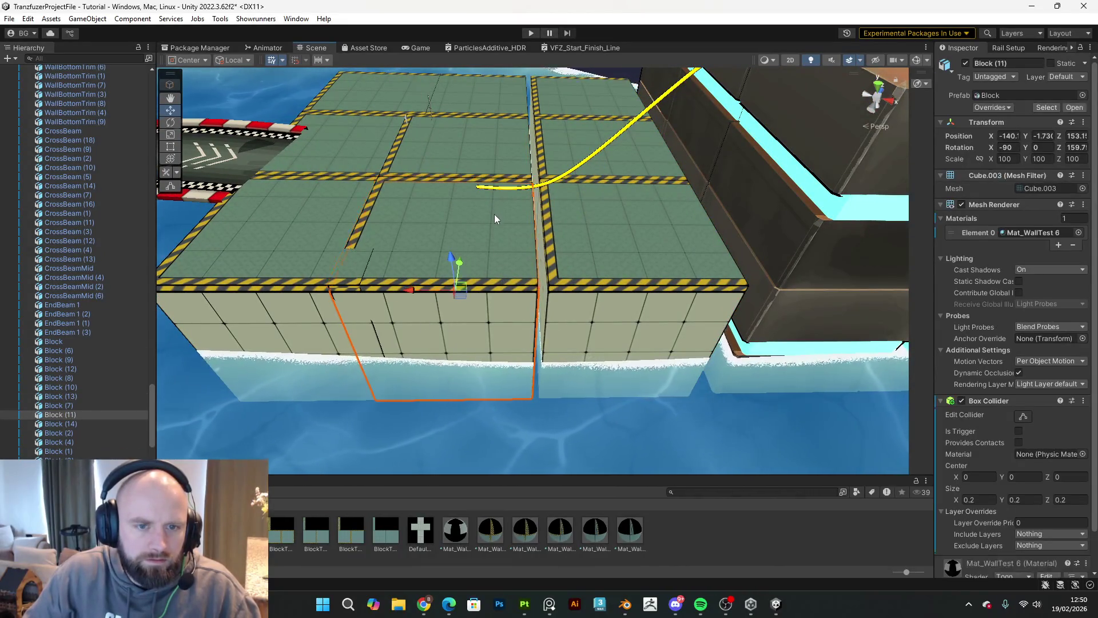
key("ctrl+z")
key("ctrl+z")
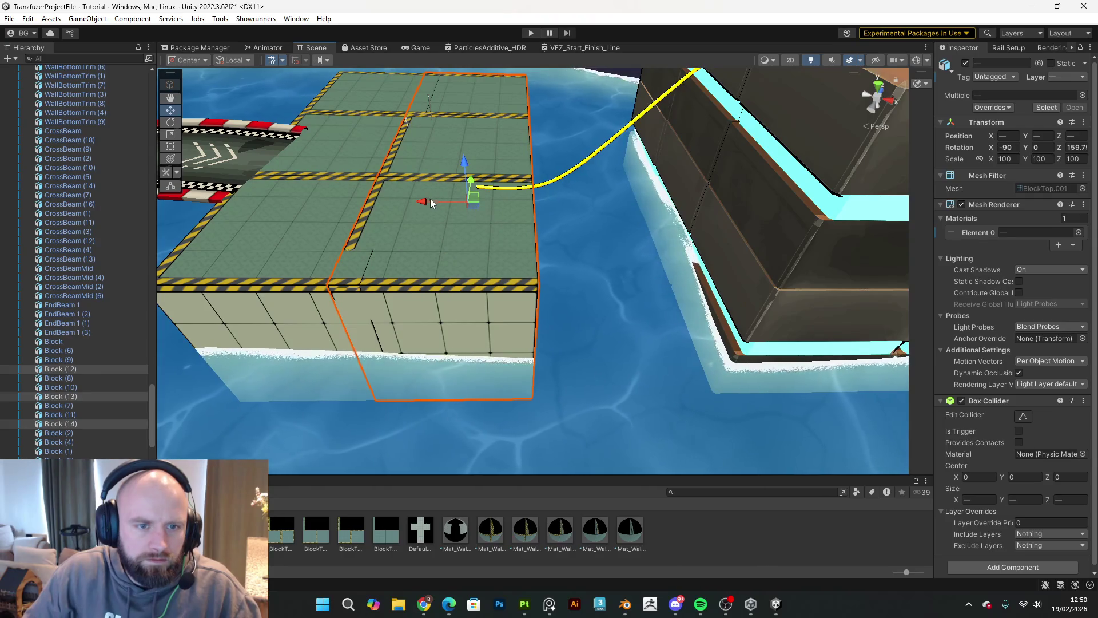
left_click_drag(435, 201, 578, 241)
key("ctrl+z")
key("ctrl+d")
Step: Frame the platform and drag a striped material onto one block top
key("f")
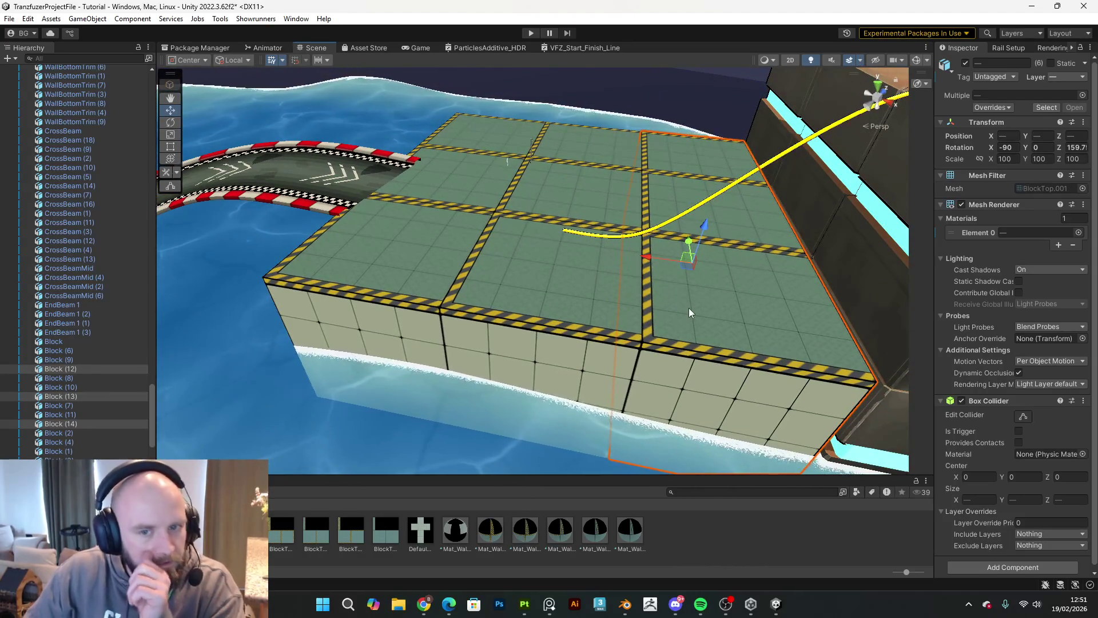
left_click(688, 308)
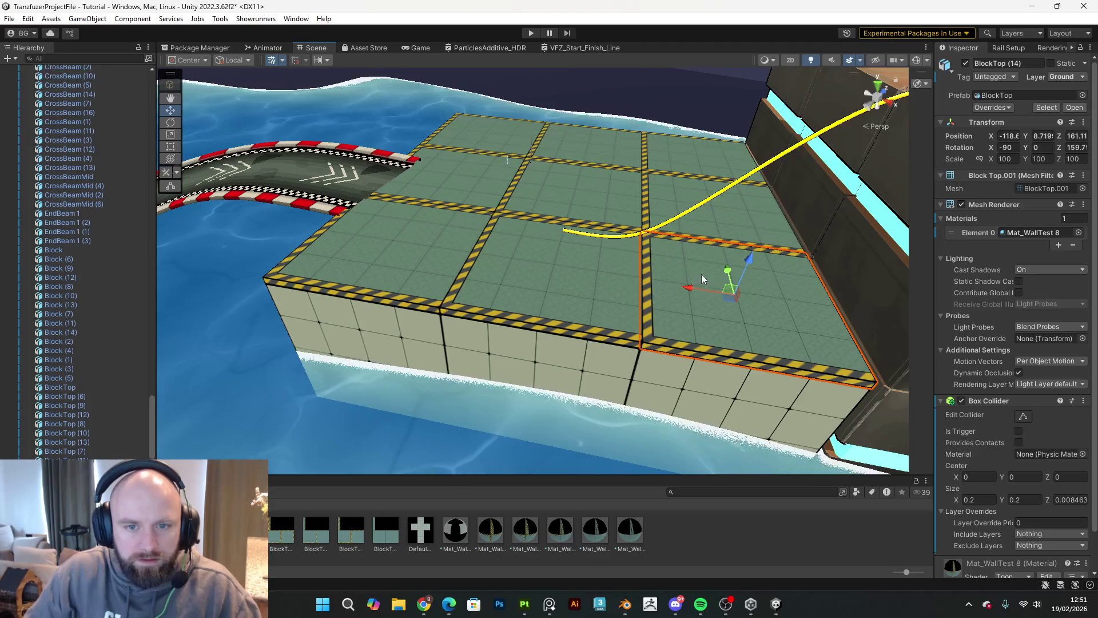
mouse_move(496, 541)
left_mouse_down()
mouse_move(404, 279)
mouse_move(438, 194)
mouse_move(502, 246)
mouse_move(503, 281)
mouse_move(597, 221)
mouse_move(609, 145)
left_mouse_up()
Step: Rotate the far middle block top 90° and drop a Mat_WallTest striped material onto a tile
left_click(609, 159)
key("r")
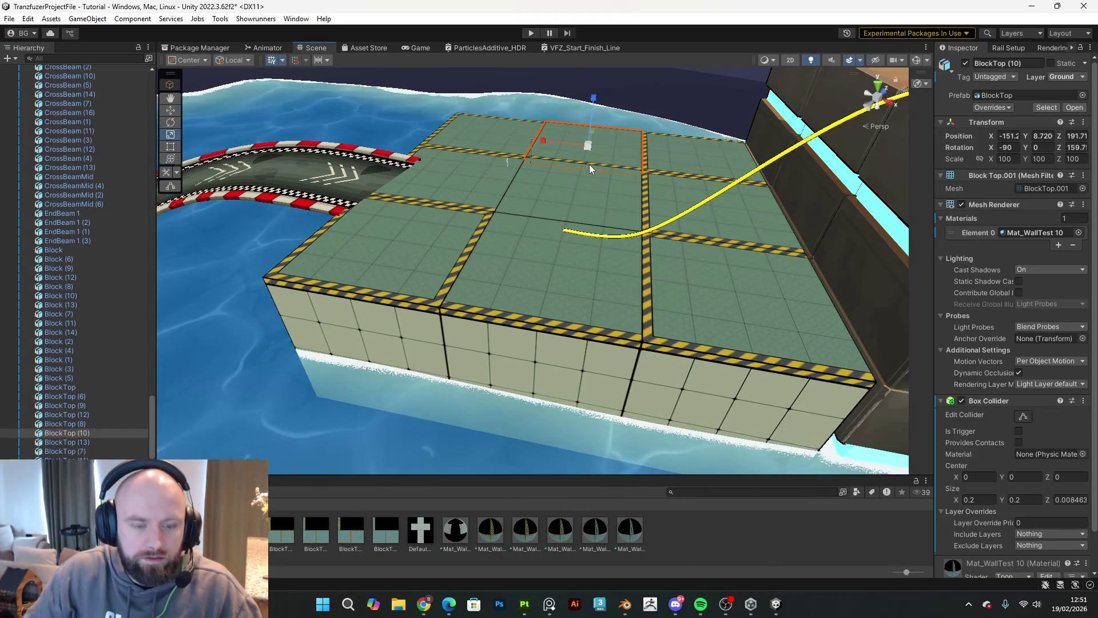
key("e")
mouse_move(598, 164)
left_mouse_down()
mouse_move(586, 166)
mouse_move(589, 194)
left_mouse_up()
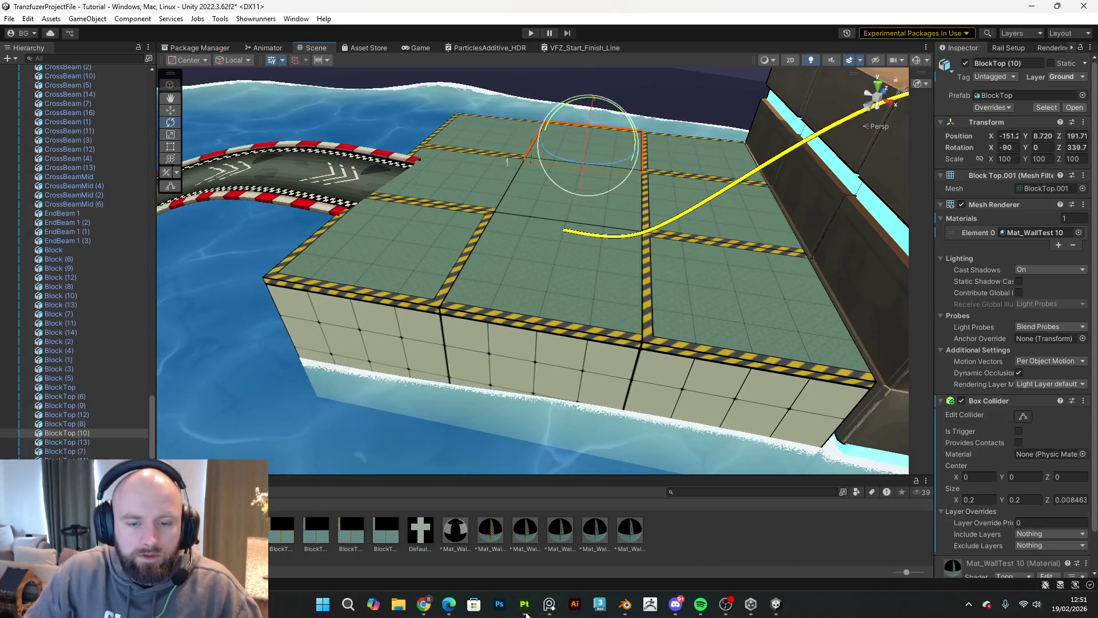
mouse_move(461, 523)
left_mouse_down()
mouse_move(486, 435)
mouse_move(760, 310)
mouse_move(504, 458)
left_mouse_up()
mouse_move(495, 506)
left_mouse_down()
mouse_move(697, 359)
mouse_move(732, 315)
mouse_move(884, 347)
left_mouse_up()
Step: Turn the far-left and far-right block tops a quarter turn each
left_click(730, 323)
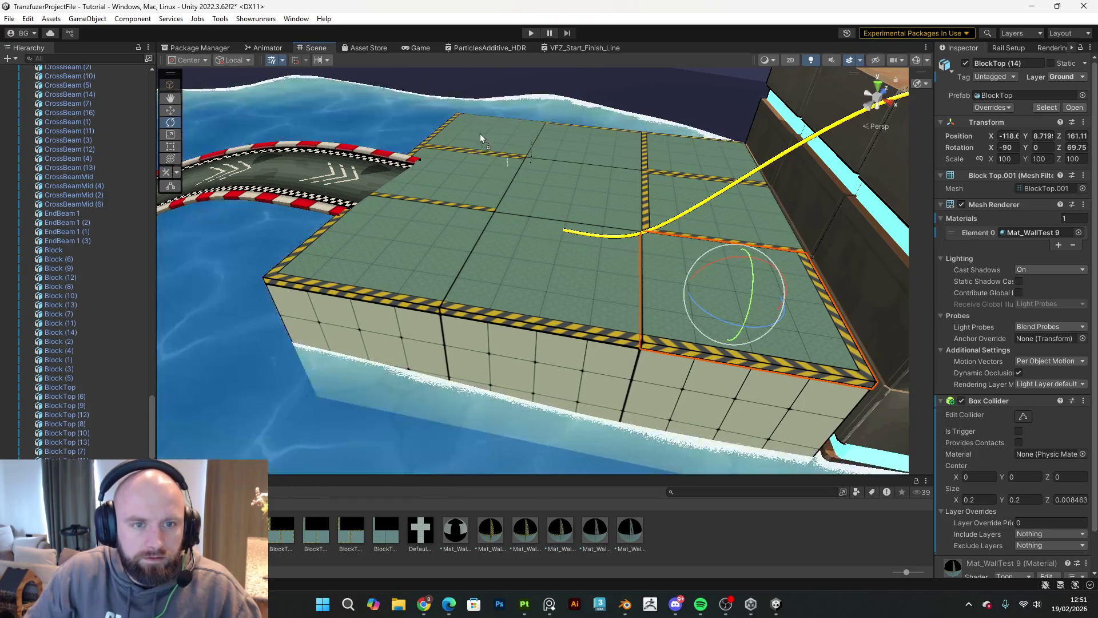
left_click(480, 133)
mouse_move(504, 150)
left_mouse_down()
mouse_move(475, 155)
mouse_move(441, 143)
left_mouse_up()
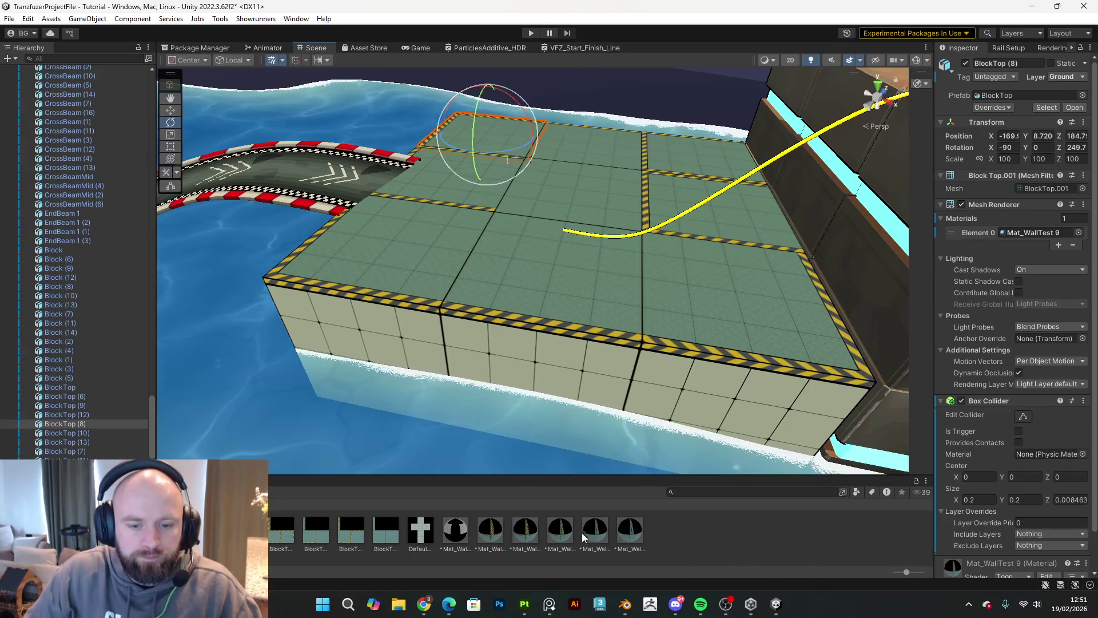
left_click(668, 152)
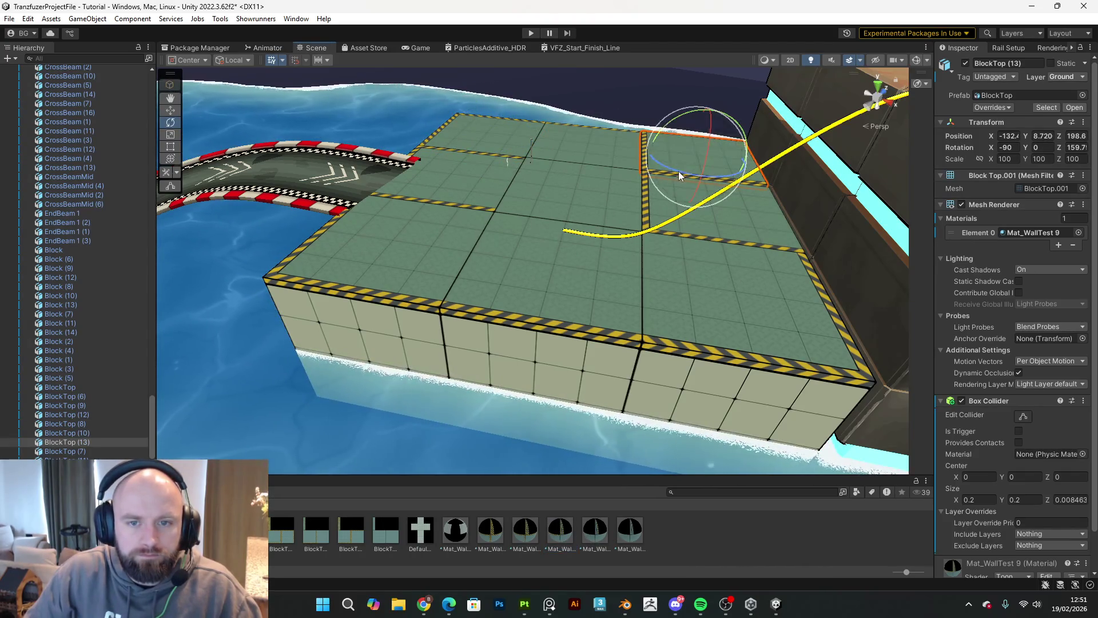
mouse_move(663, 170)
left_mouse_down()
mouse_move(576, 155)
mouse_move(378, 163)
left_mouse_up()
Step: Apply another Mat_WallTest material to a block top and quarter-turn two more tops
left_click_drag(493, 522, 453, 172)
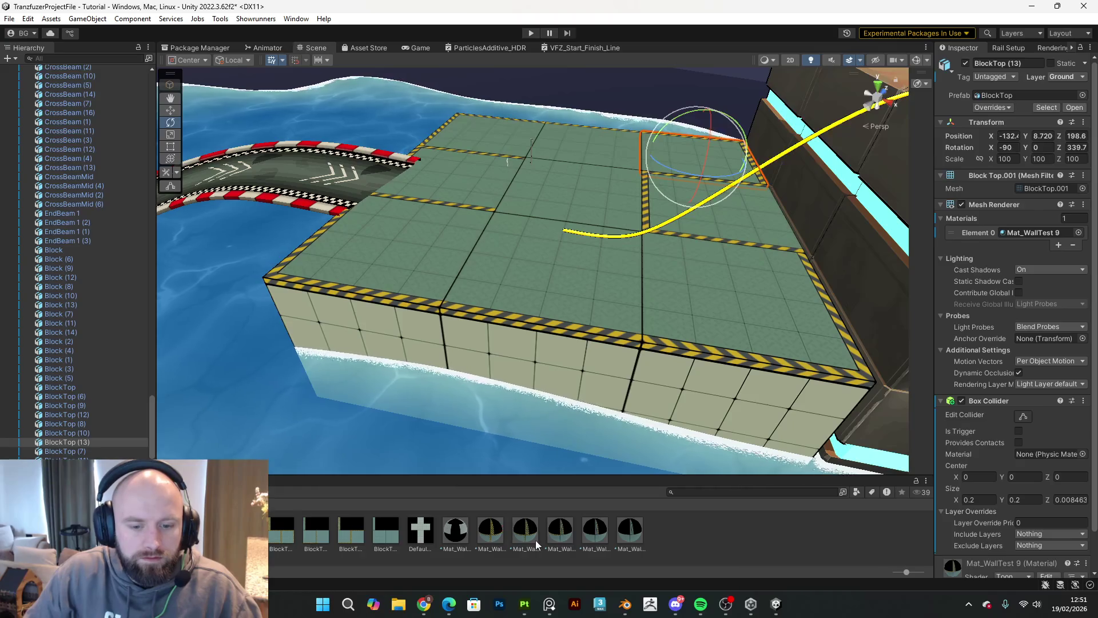
mouse_move(558, 535)
left_mouse_down()
mouse_move(462, 180)
mouse_move(630, 532)
left_mouse_up()
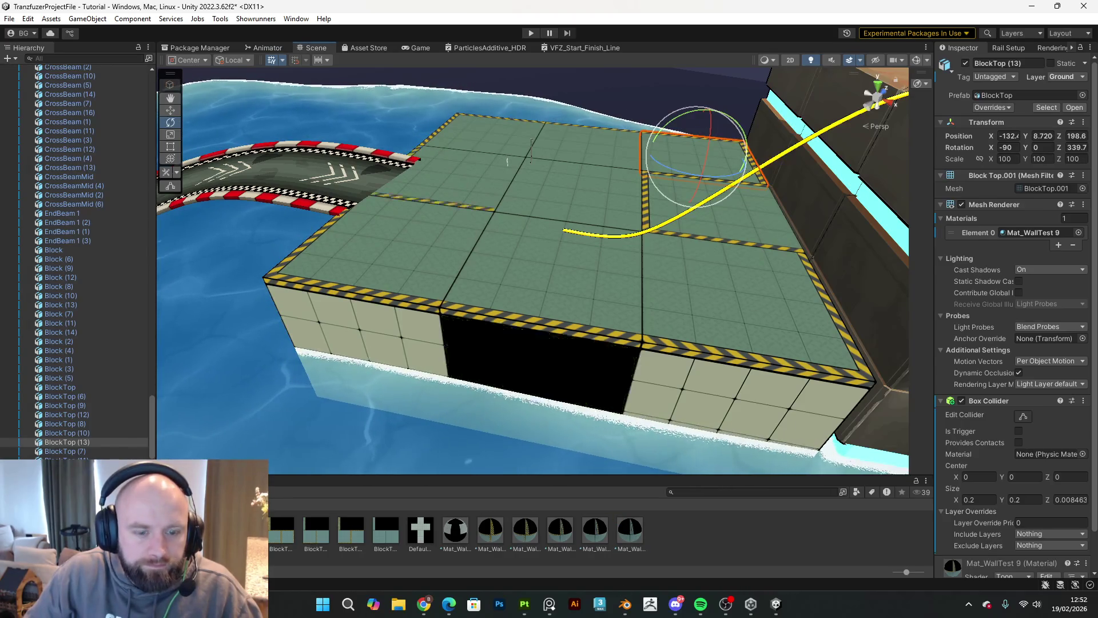
mouse_move(492, 541)
left_mouse_down()
mouse_move(561, 537)
mouse_move(499, 231)
mouse_move(472, 188)
mouse_move(534, 365)
mouse_move(561, 521)
mouse_move(548, 396)
mouse_move(482, 186)
left_mouse_up()
left_click_drag(481, 190, 360, 221)
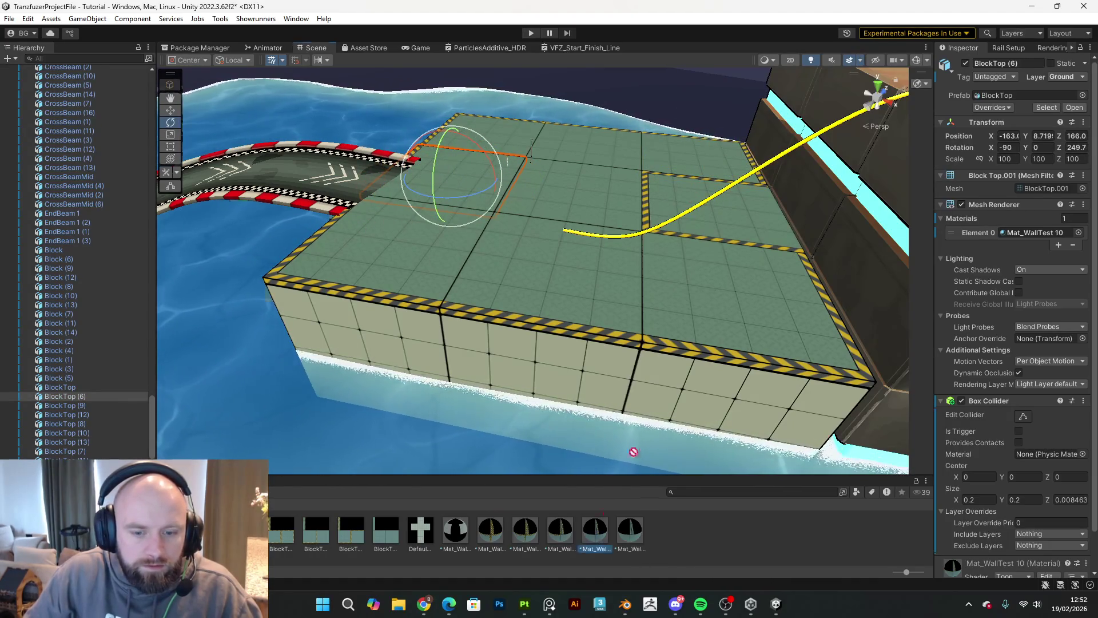
left_click(695, 252)
mouse_move(693, 247)
left_mouse_down()
mouse_move(702, 230)
mouse_move(864, 251)
mouse_move(388, 282)
mouse_move(562, 344)
left_mouse_up()
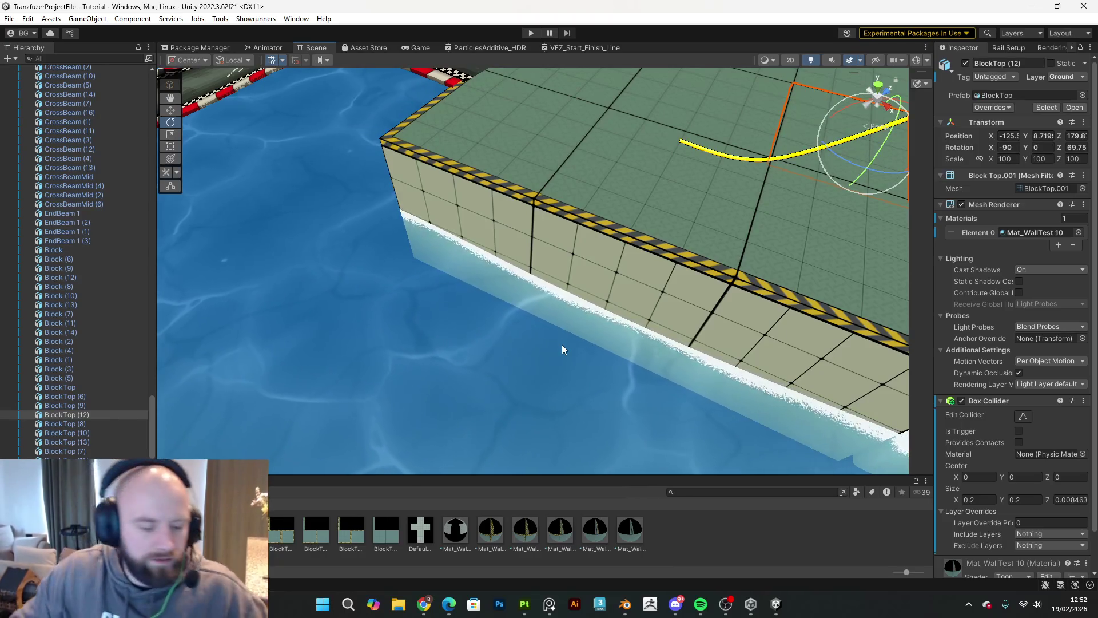
Step: Select the curved Prf_Road piece's truss and rotate the road to aim at the green platform
mouse_move(446, 329)
left_mouse_down()
mouse_move(527, 320)
mouse_move(603, 338)
mouse_move(621, 366)
mouse_move(685, 404)
mouse_move(879, 406)
mouse_move(840, 428)
left_mouse_up()
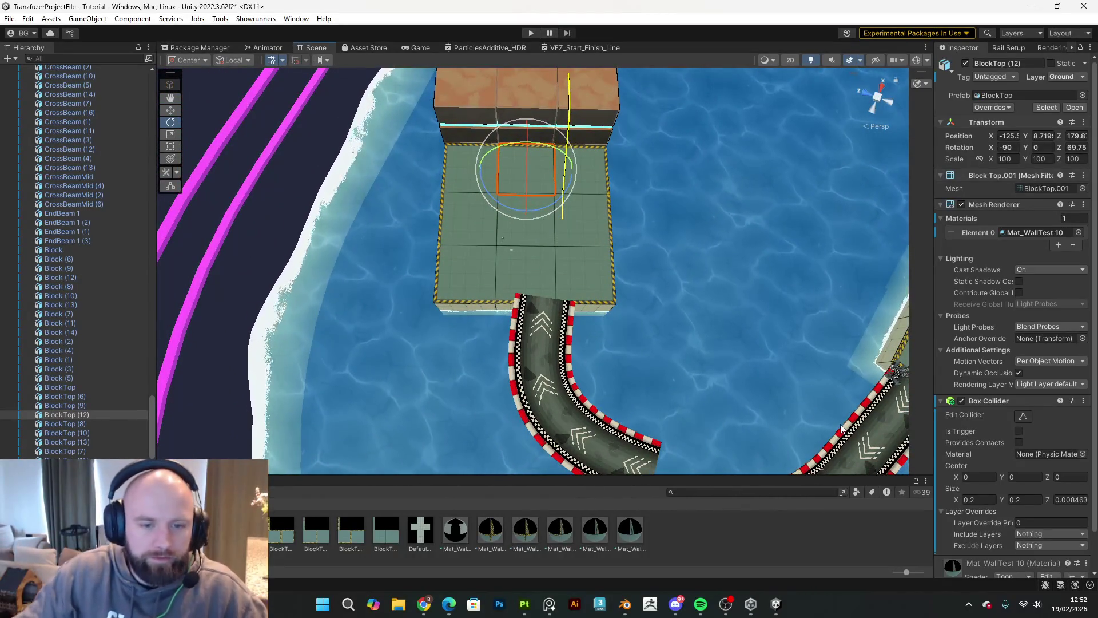
mouse_move(736, 381)
left_mouse_down()
mouse_move(822, 251)
mouse_move(672, 346)
mouse_move(735, 376)
mouse_move(349, 343)
mouse_move(542, 261)
left_mouse_up()
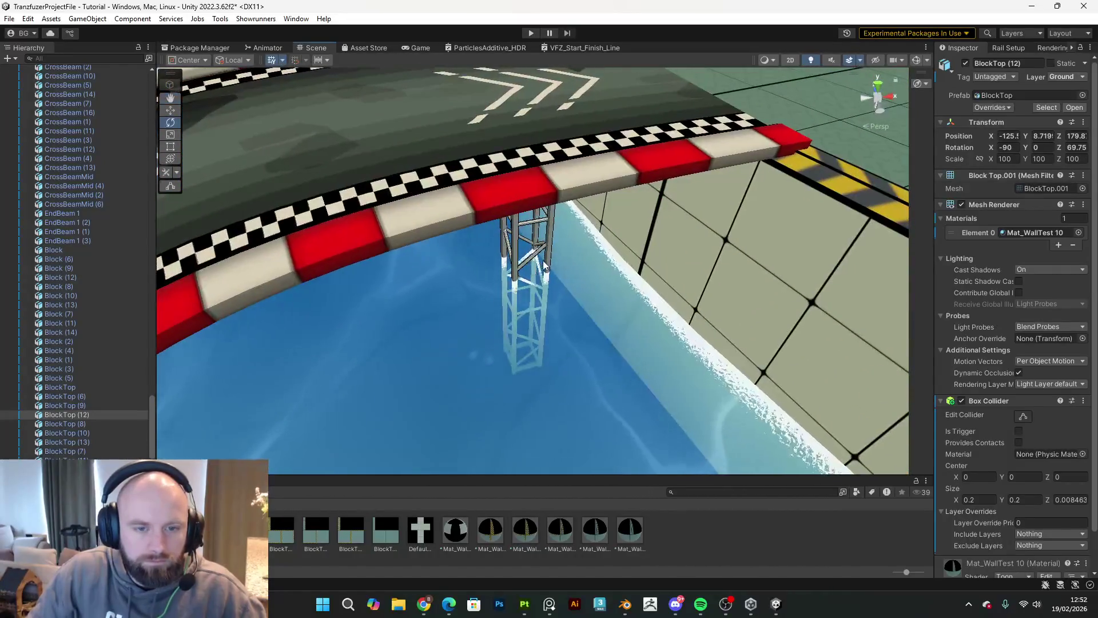
left_click(551, 252)
mouse_move(596, 181)
left_mouse_down()
mouse_move(588, 225)
mouse_move(662, 289)
mouse_move(711, 304)
mouse_move(757, 287)
mouse_move(745, 338)
mouse_move(770, 303)
mouse_move(766, 324)
left_mouse_up()
mouse_move(564, 325)
left_mouse_down()
mouse_move(578, 330)
mouse_move(566, 302)
mouse_move(558, 343)
mouse_move(566, 359)
mouse_move(553, 367)
left_mouse_up()
key("w")
Step: Lower a platform block and its top to the curved road's end and apply Mat_WallTest 8
left_click(542, 147)
left_click(544, 148, "shift")
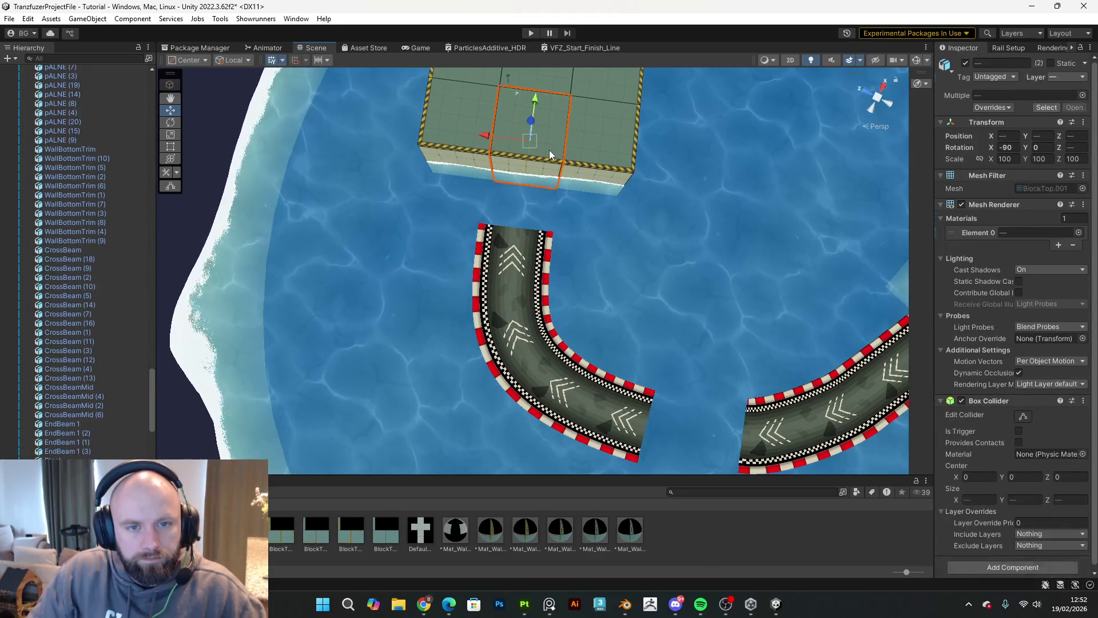
left_click_drag(538, 118, 519, 177)
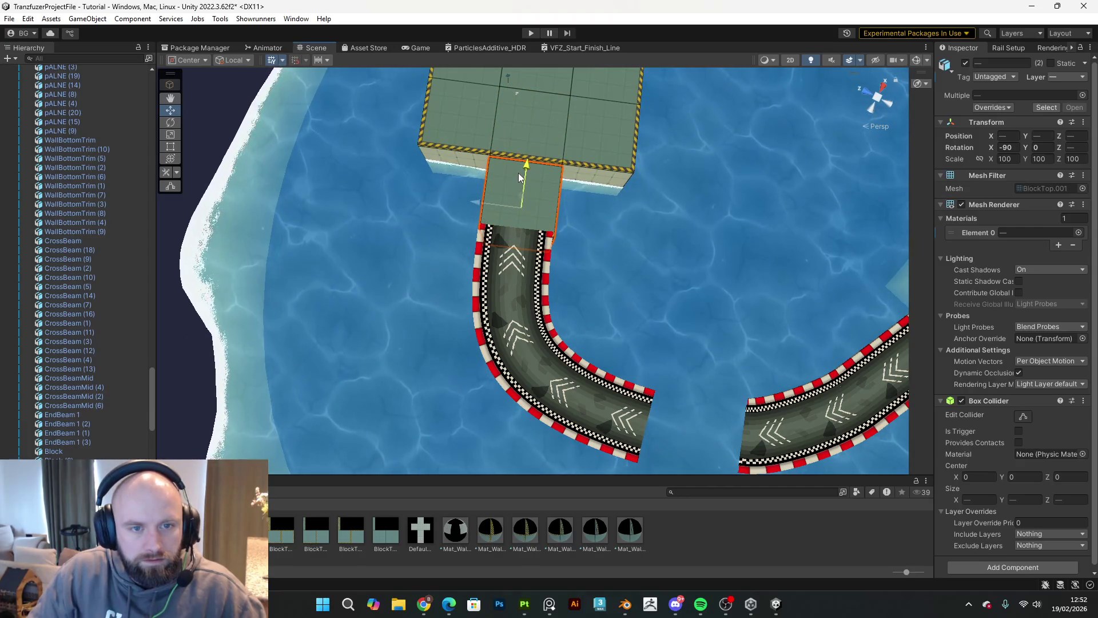
scroll(541, 400, "down", 1)
left_click_drag(530, 536, 529, 193)
Step: Switch to rotation, select the curved road piece and beam girder, then open PureRef's recent boards
key("e")
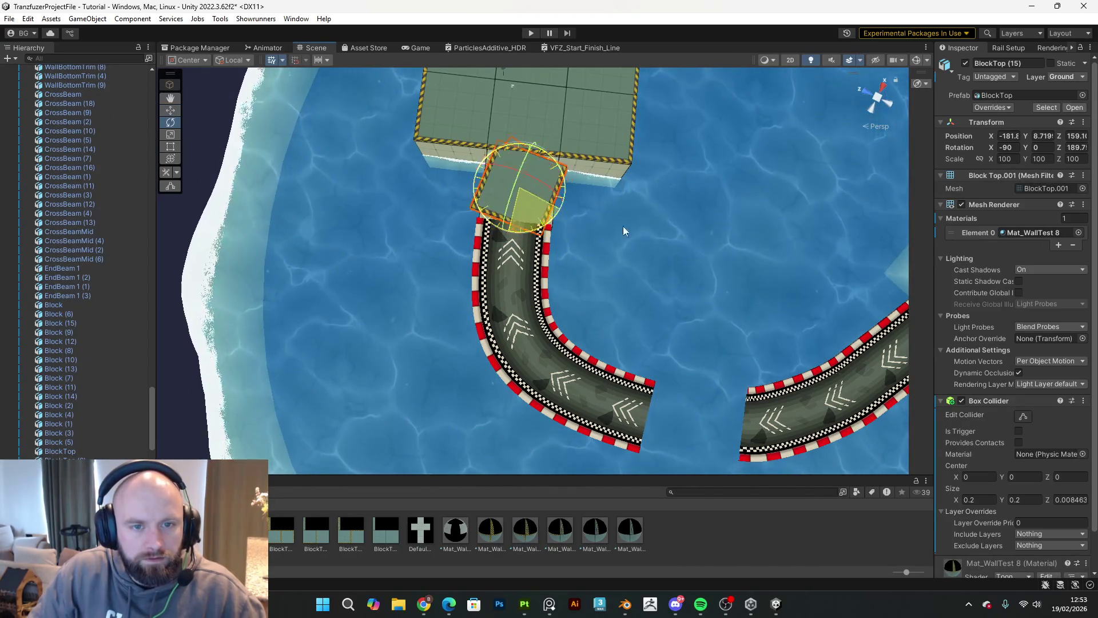
left_click(526, 320)
mouse_move(526, 316)
left_mouse_down()
mouse_move(803, 298)
mouse_move(530, 259)
mouse_move(496, 304)
mouse_move(338, 217)
mouse_move(386, 123)
left_mouse_up()
left_click(385, 124, "shift")
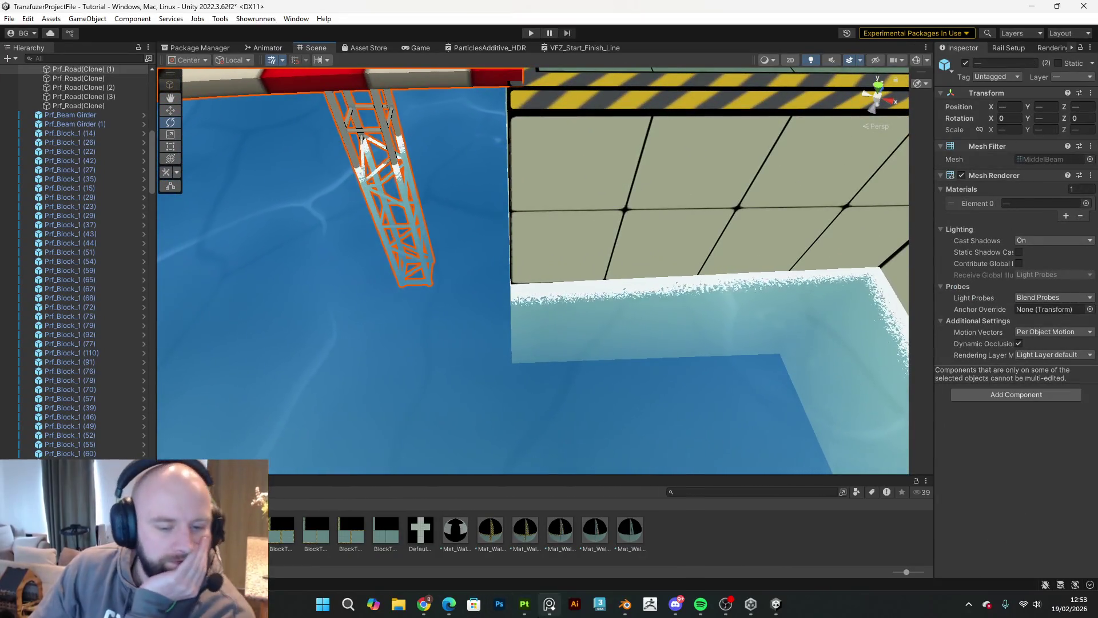
right_click(540, 614)
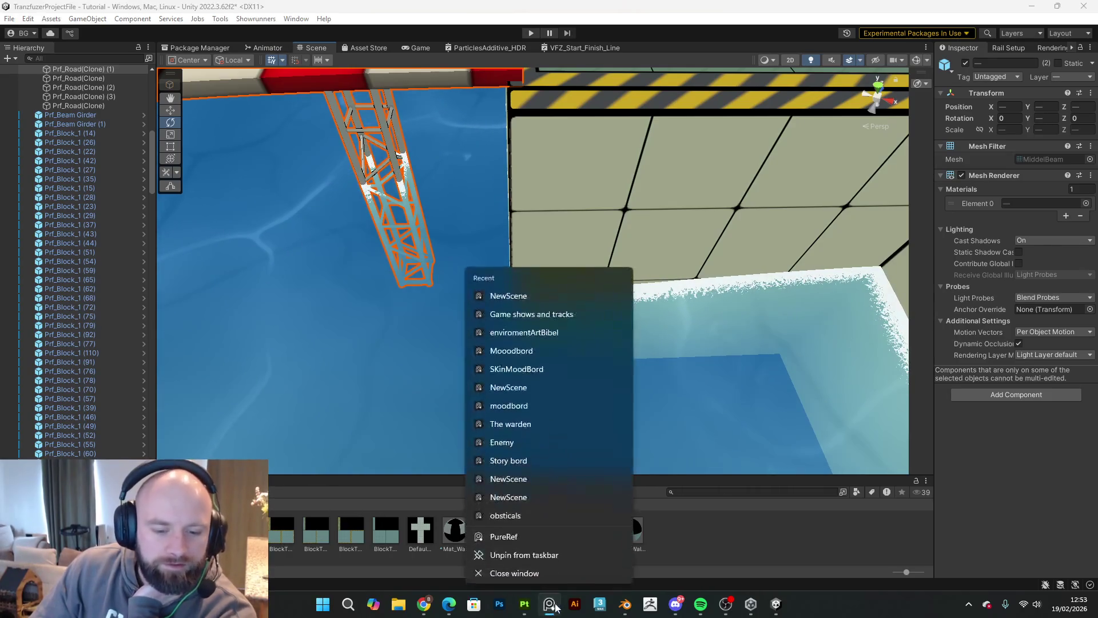
left_click(532, 542)
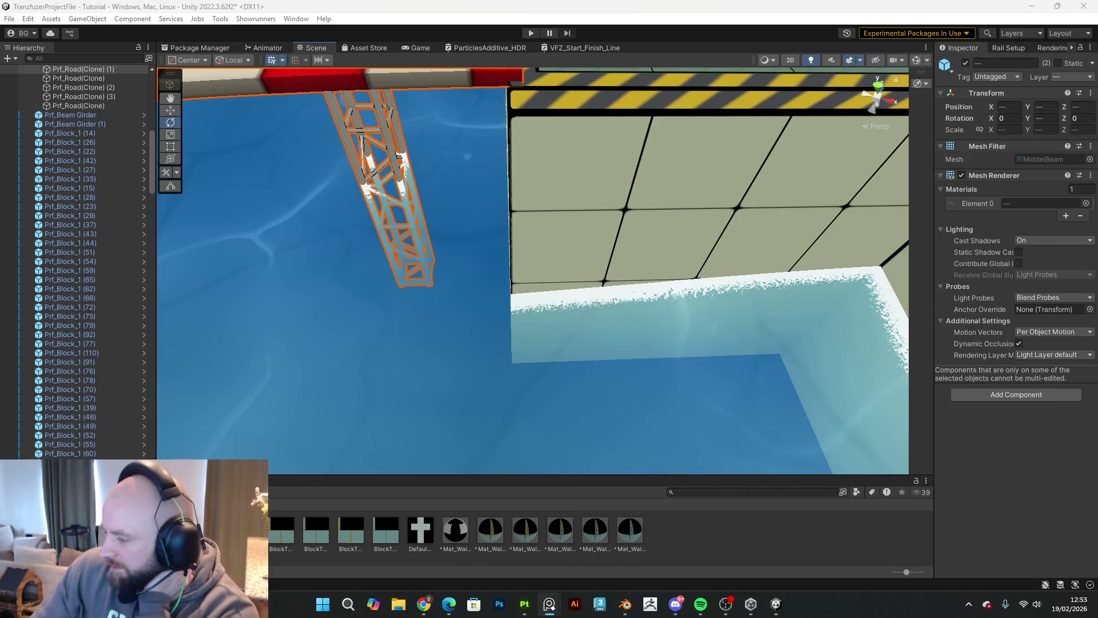